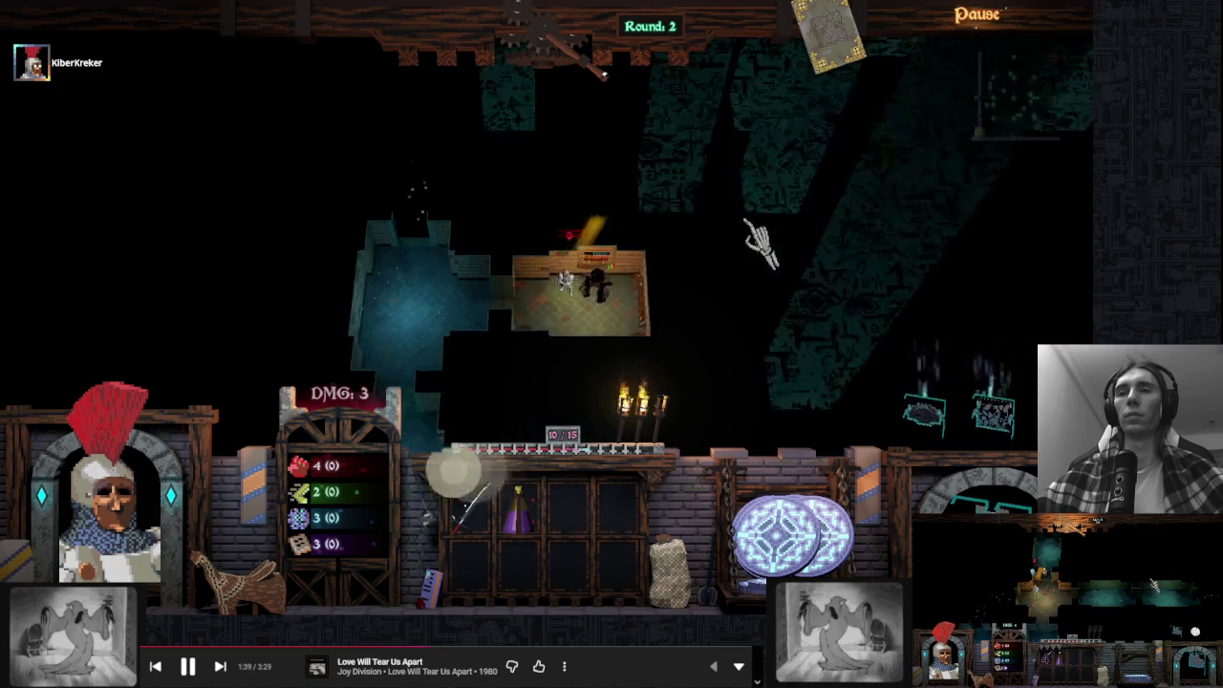
Pick up the greatsword from the inventory and end turns until round 6
{"action": "right_click", "coordinate": [470, 509]}
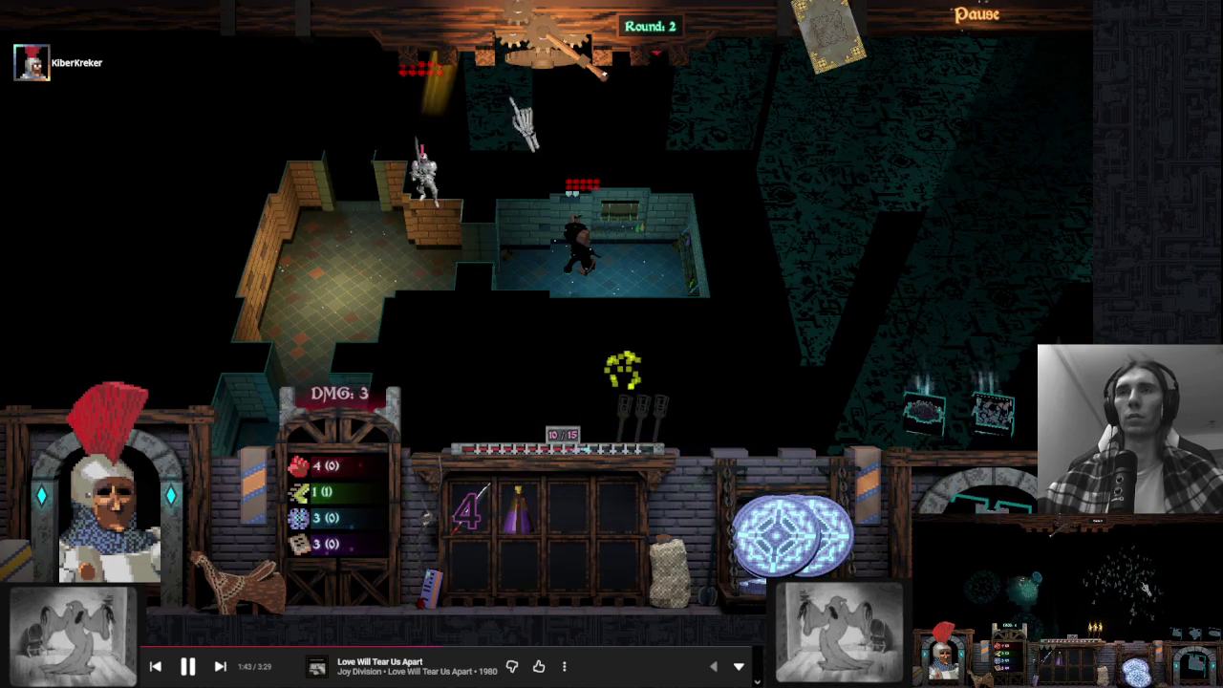
{"action": "left_click", "coordinate": [614, 120]}
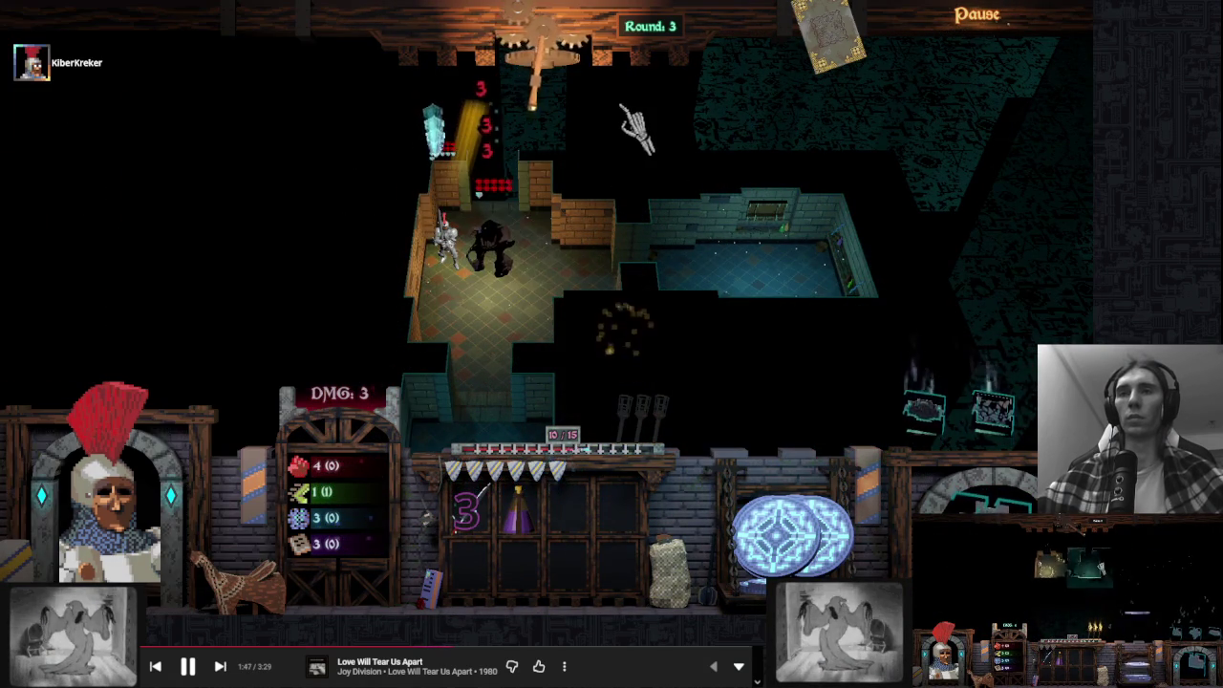
{"action": "left_click", "coordinate": [730, 139]}
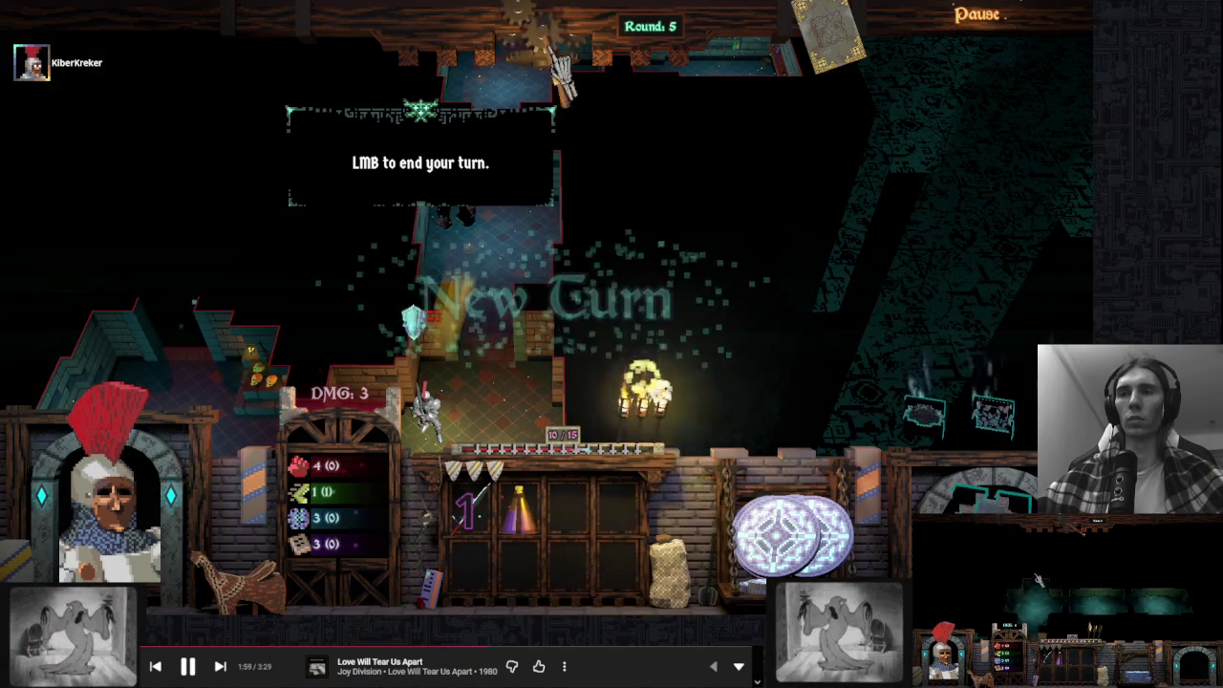
{"action": "left_click", "coordinate": [562, 75]}
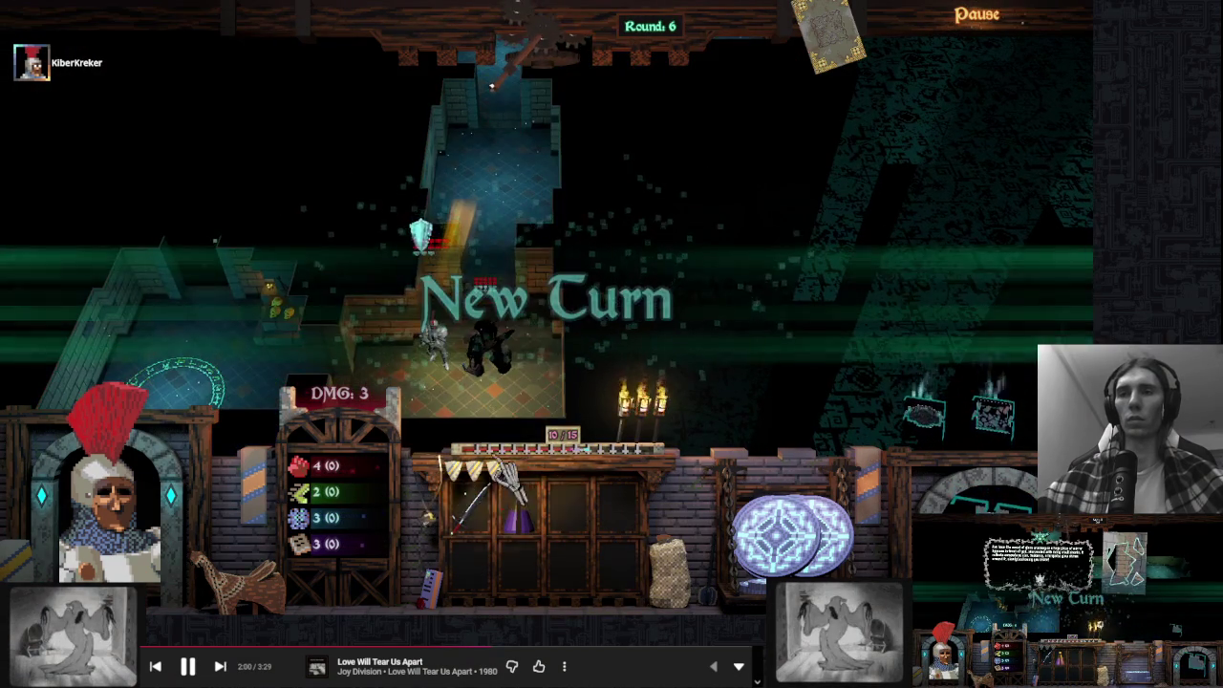
Strike the mimic with the sword, then end turns through to round 9
{"action": "right_click", "coordinate": [507, 478]}
{"action": "left_click", "coordinate": [482, 287]}
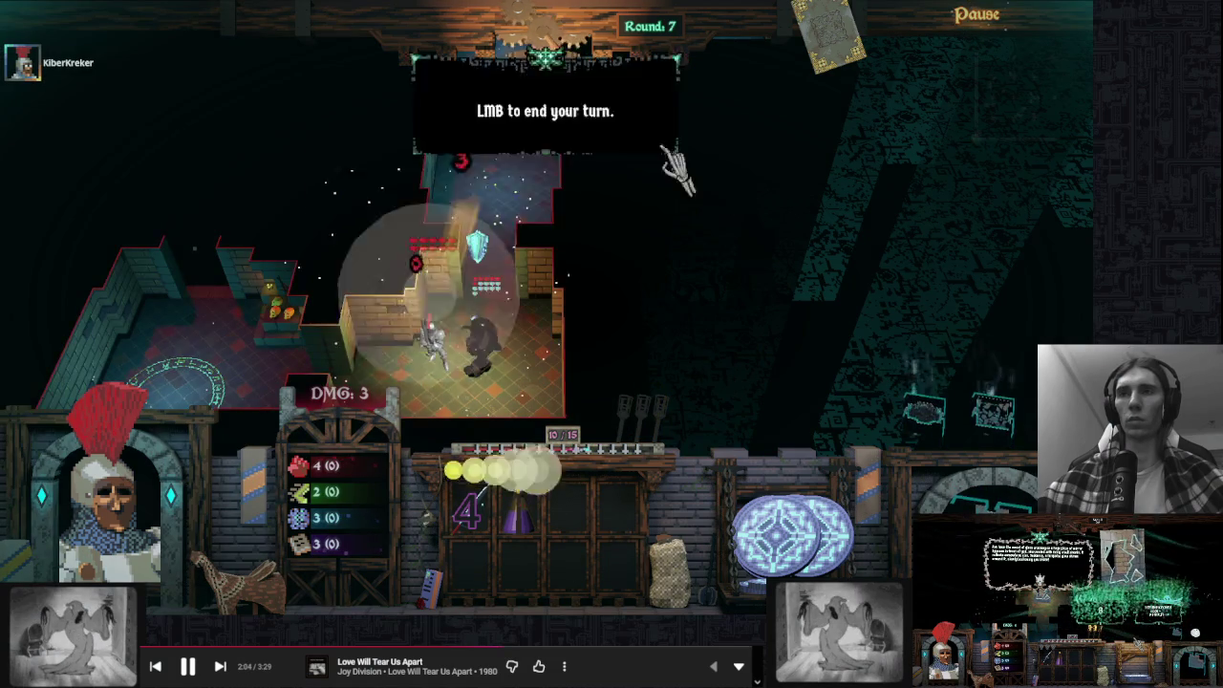
{"action": "left_click", "coordinate": [677, 169]}
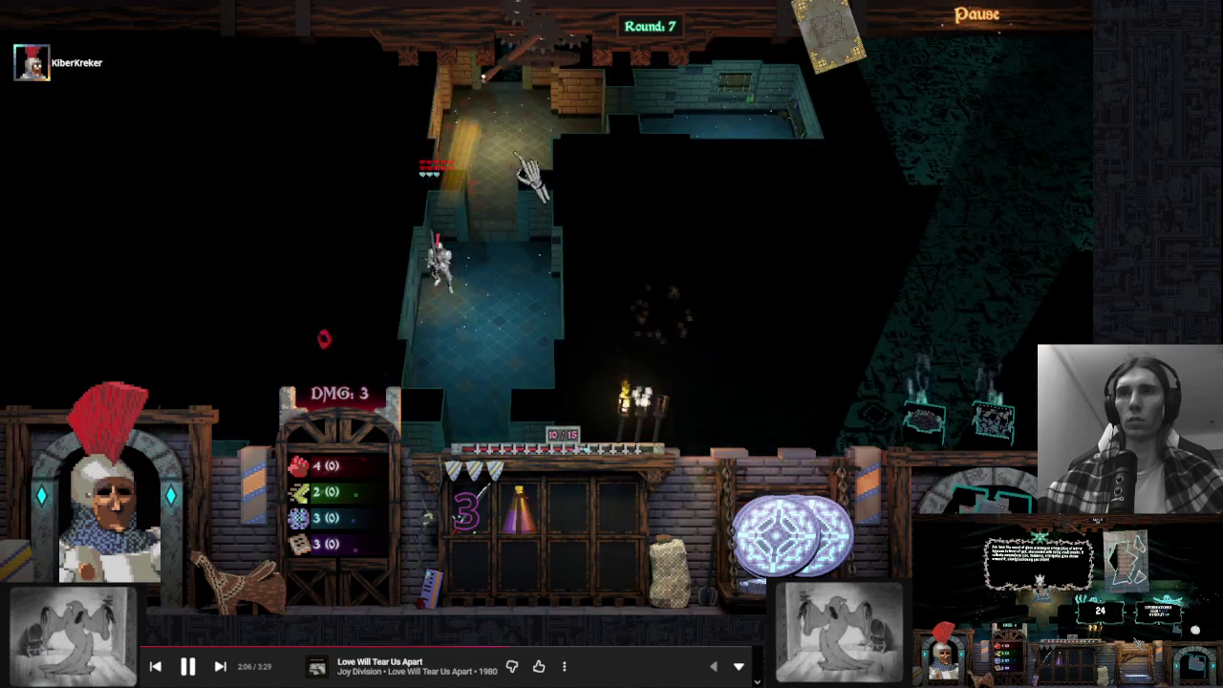
{"action": "left_click", "coordinate": [530, 65]}
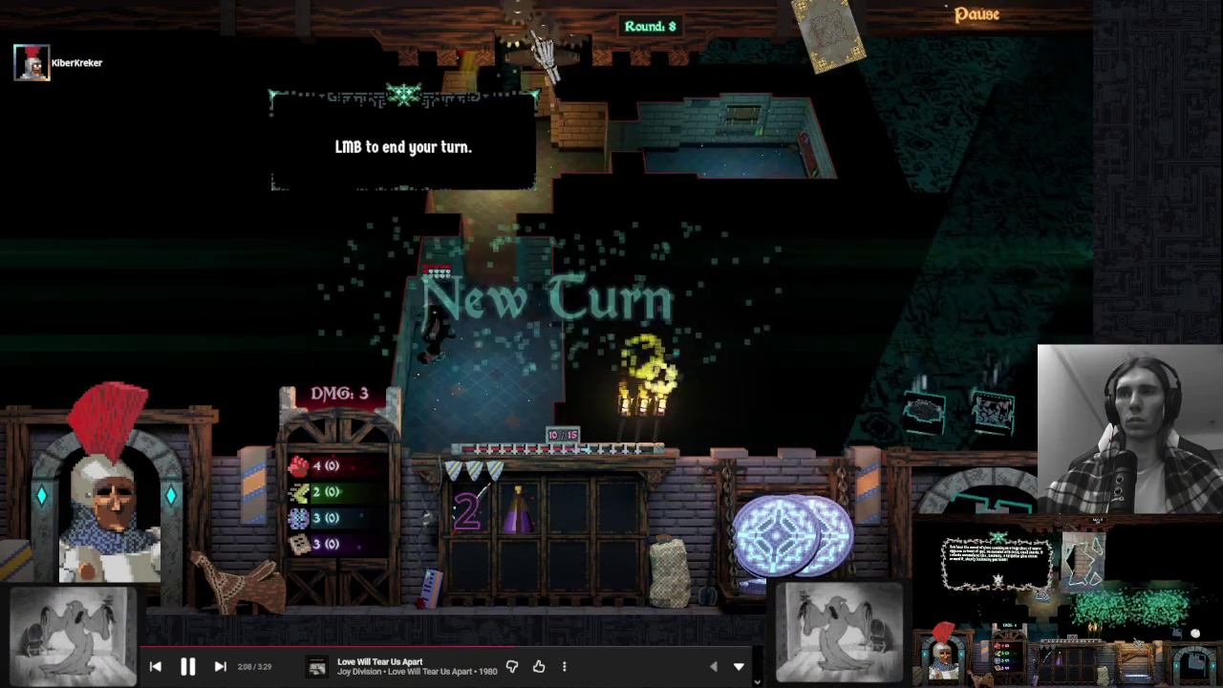
{"action": "left_click", "coordinate": [538, 63]}
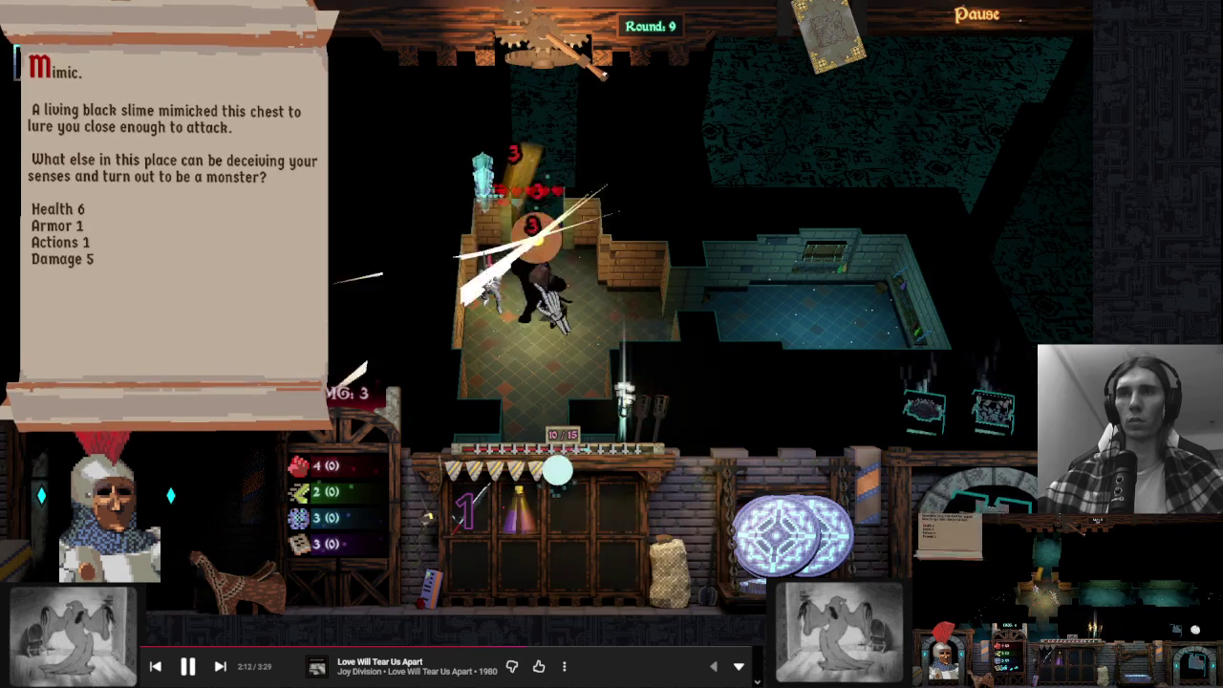
End the turn, pick up the skeleton hand, and pan the dungeon map across rooms
{"action": "left_click", "coordinate": [543, 61]}
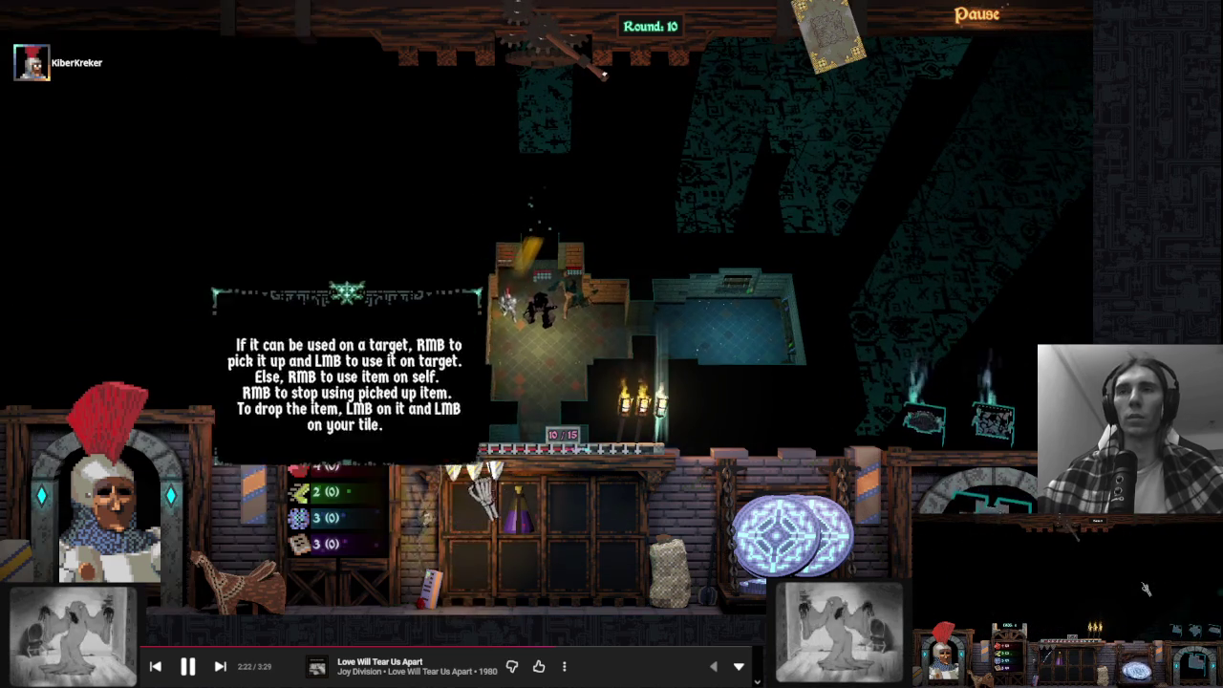
{"action": "right_click", "coordinate": [468, 516]}
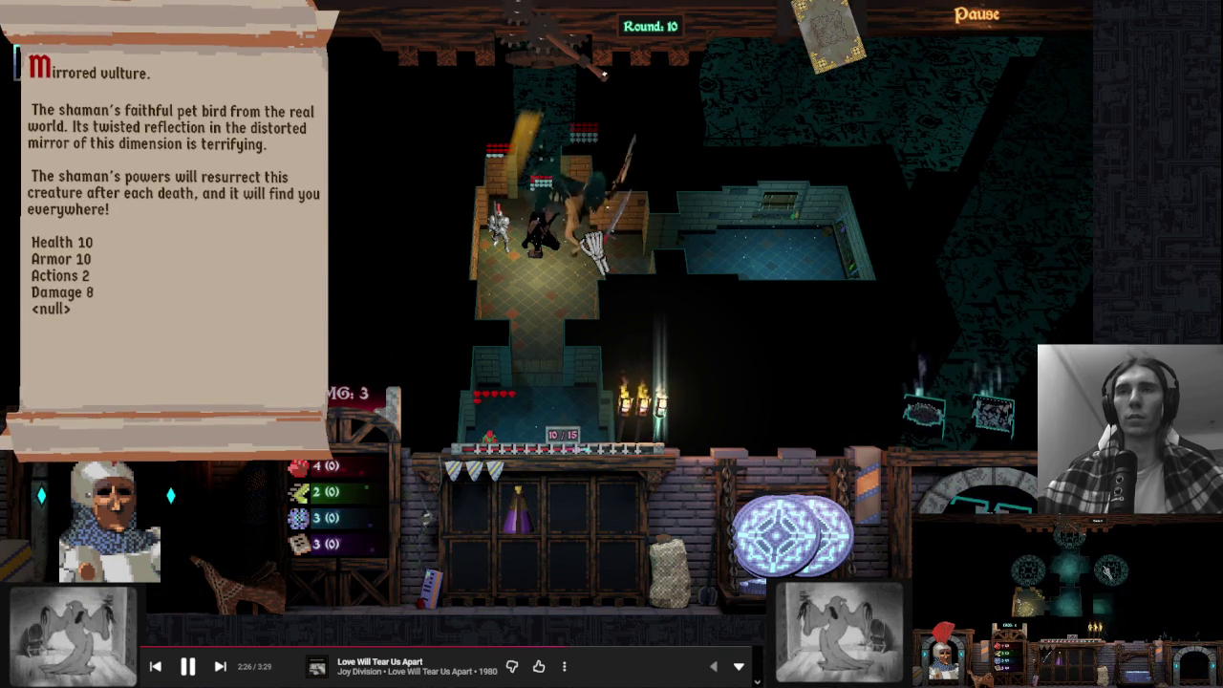
{"action": "scroll", "coordinate": [697, 330], "scroll_direction": "down", "scroll_amount": 2}
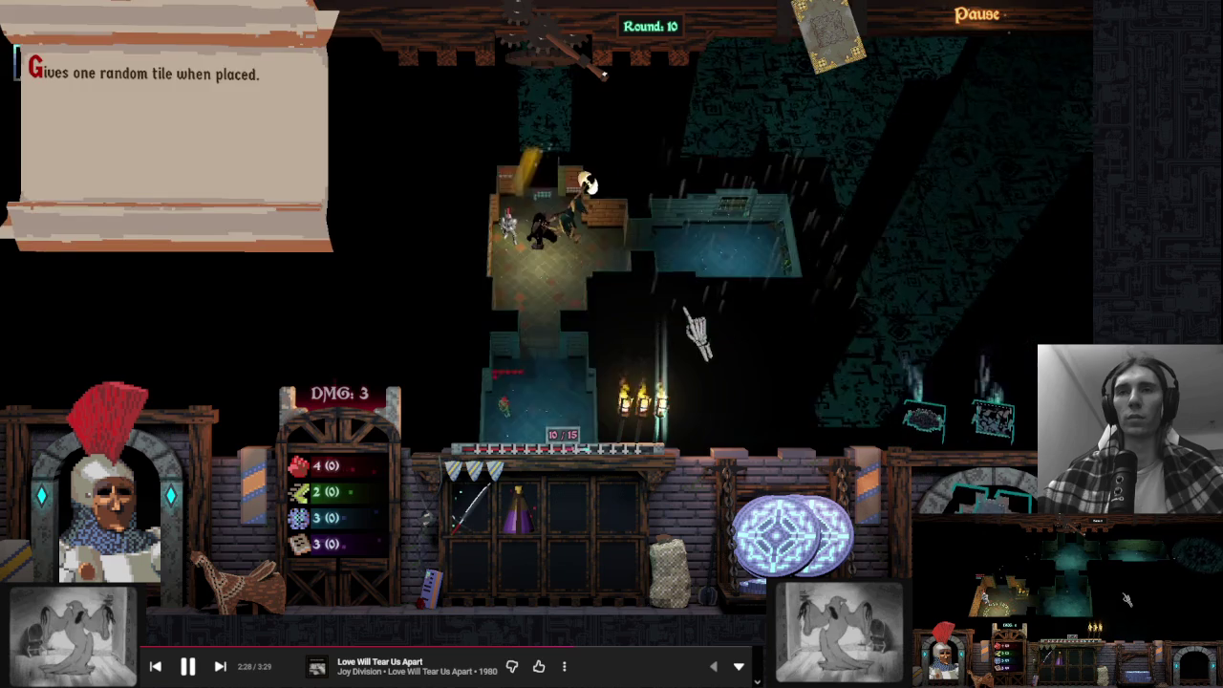
{"action": "key", "text": "s"}
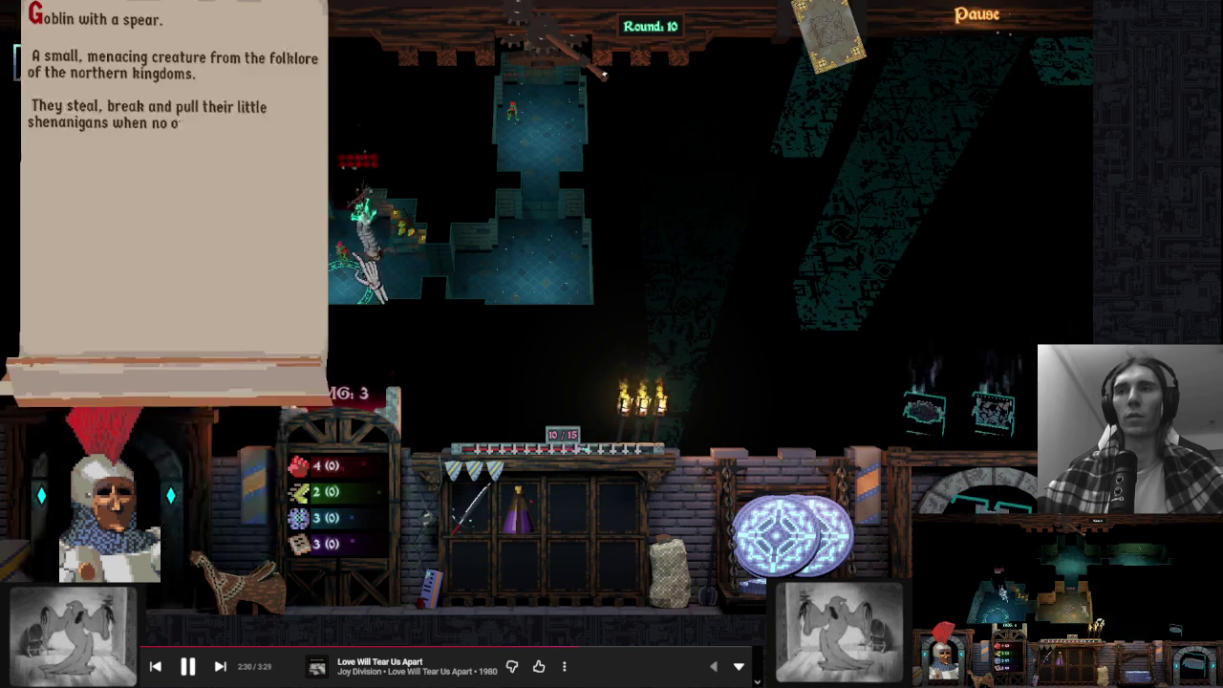
{"action": "key", "text": "a"}
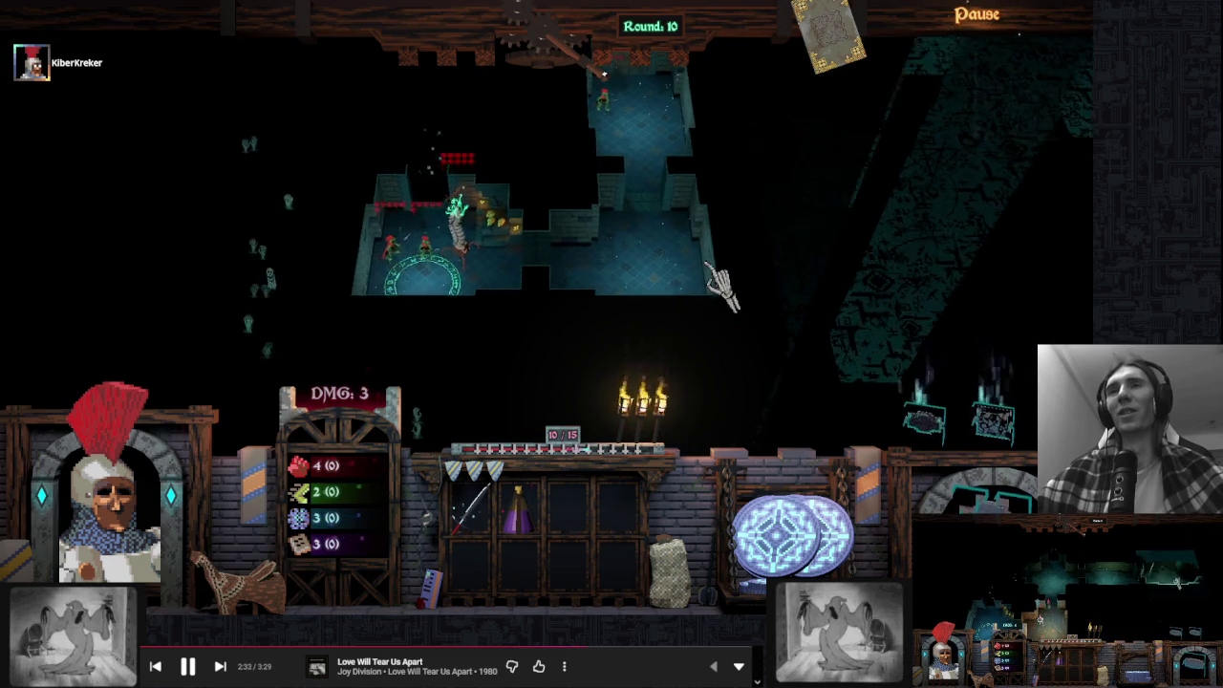
{"action": "key", "text": "w"}
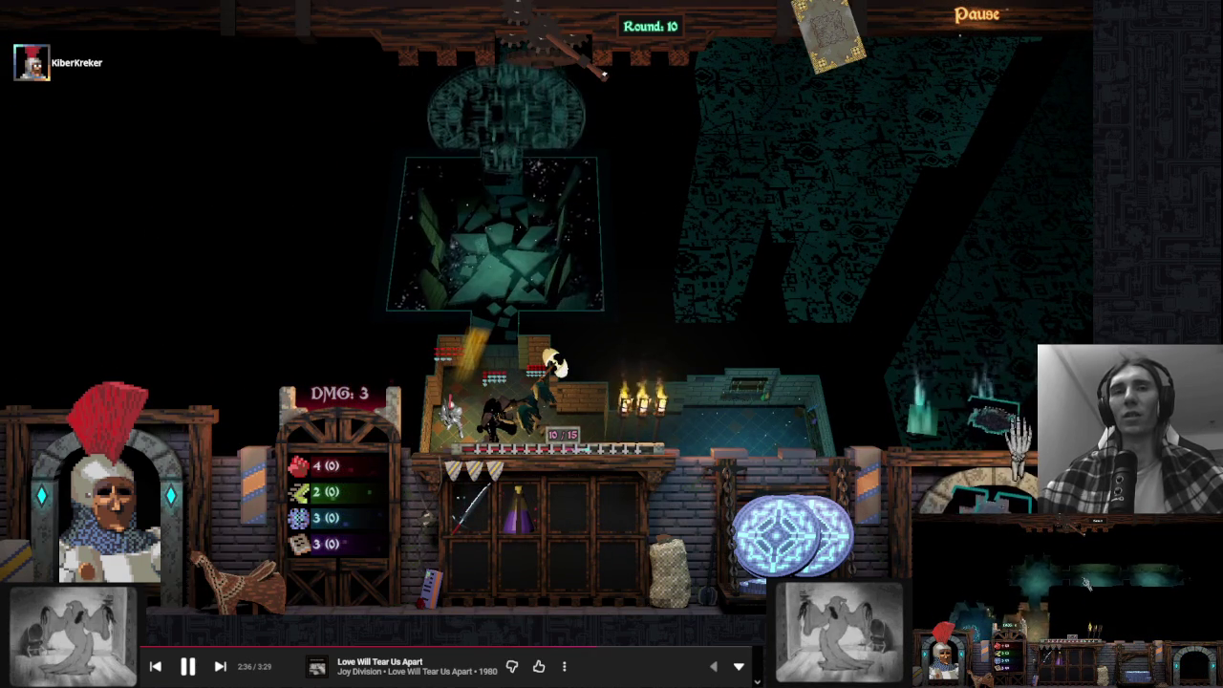
Return the wand to its slot, read the Mirrored vulture's scroll, and switch to Godot
{"action": "scroll", "coordinate": [705, 267], "scroll_direction": "down", "scroll_amount": 2}
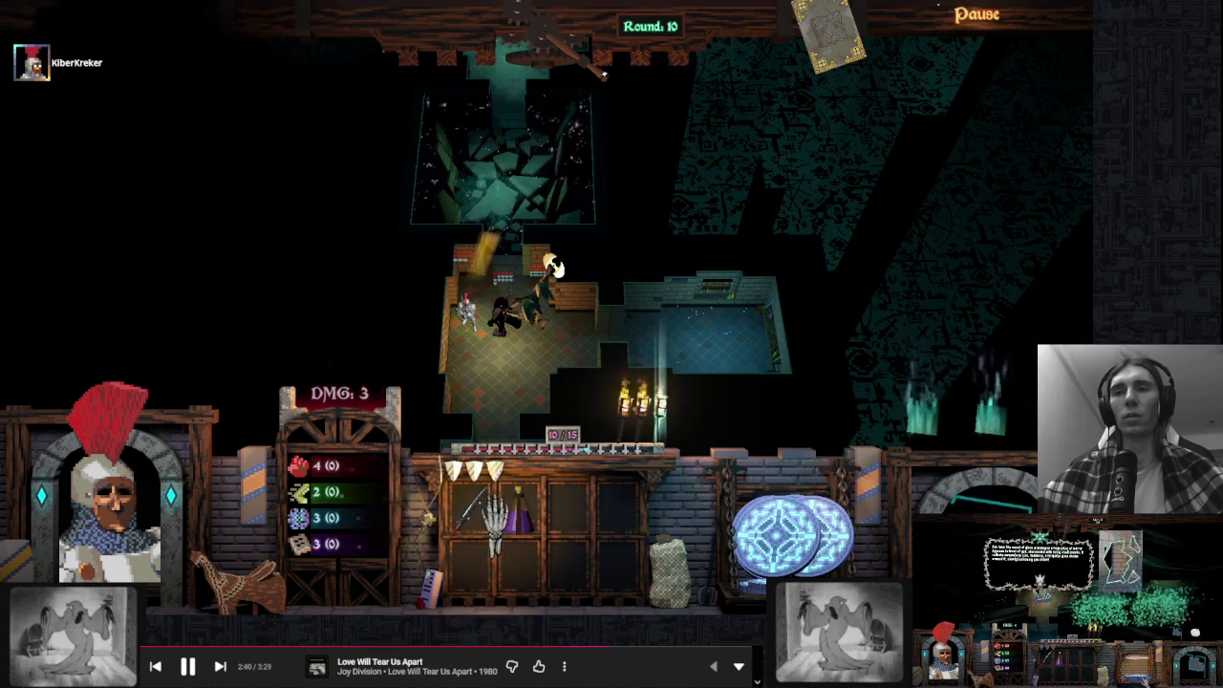
{"action": "right_click", "coordinate": [497, 473]}
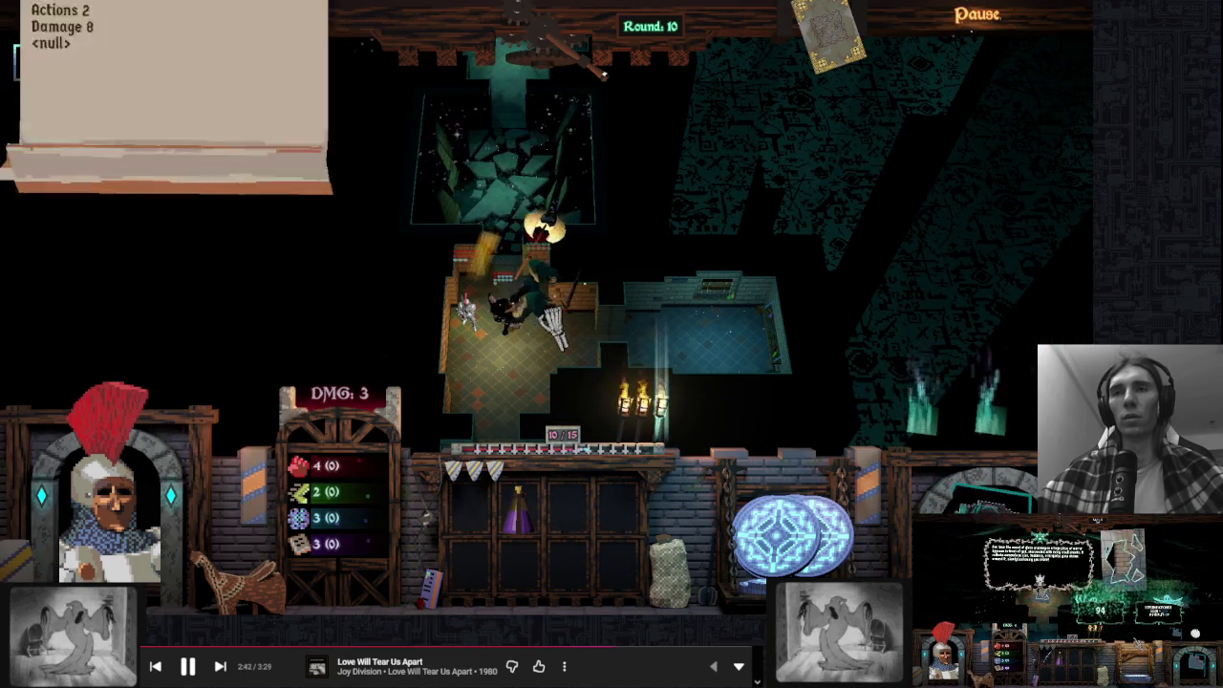
{"action": "left_click", "coordinate": [778, 239]}
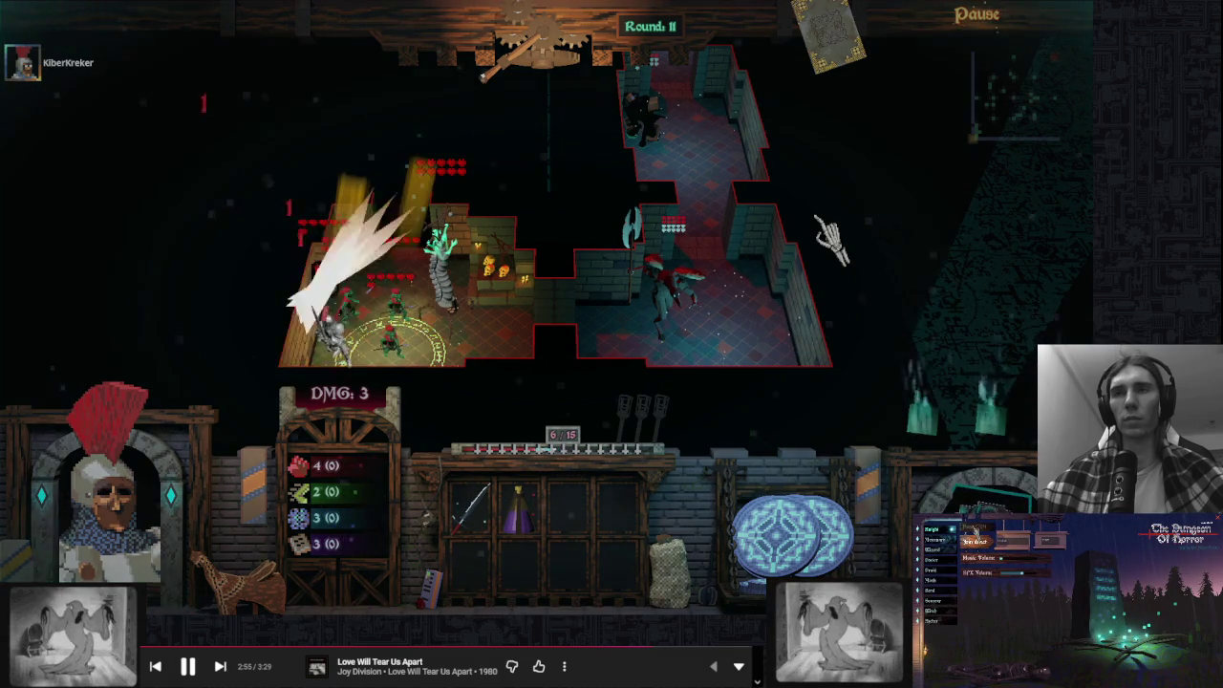
{"action": "mouse_move", "coordinate": [587, 342]}
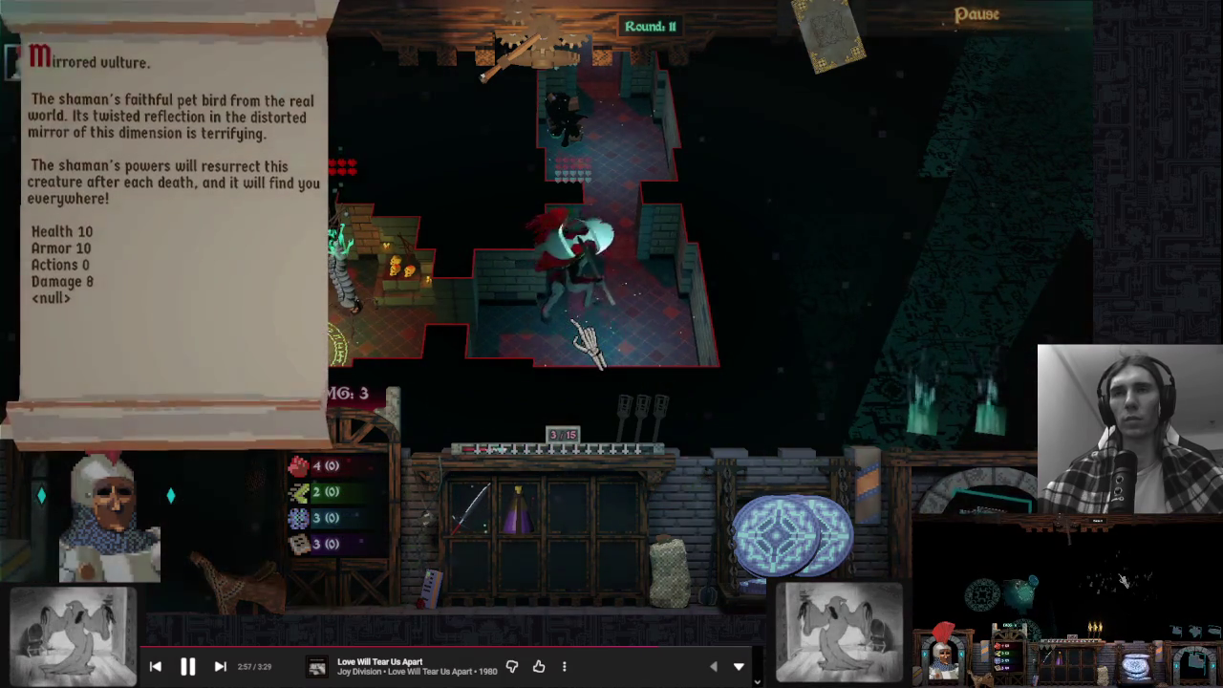
{"action": "key", "text": "alt+Tab"}
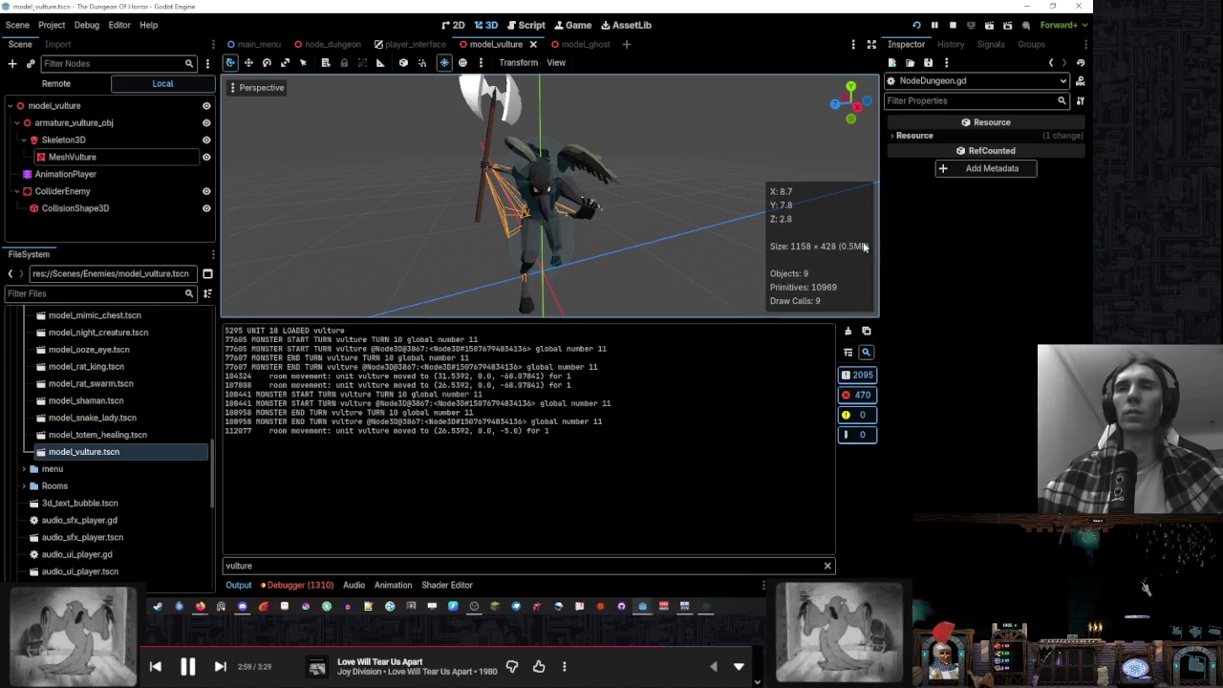
Put MeshVulture on visual layer 4, save the scene, and switch back to the game
{"action": "left_click", "coordinate": [153, 156]}
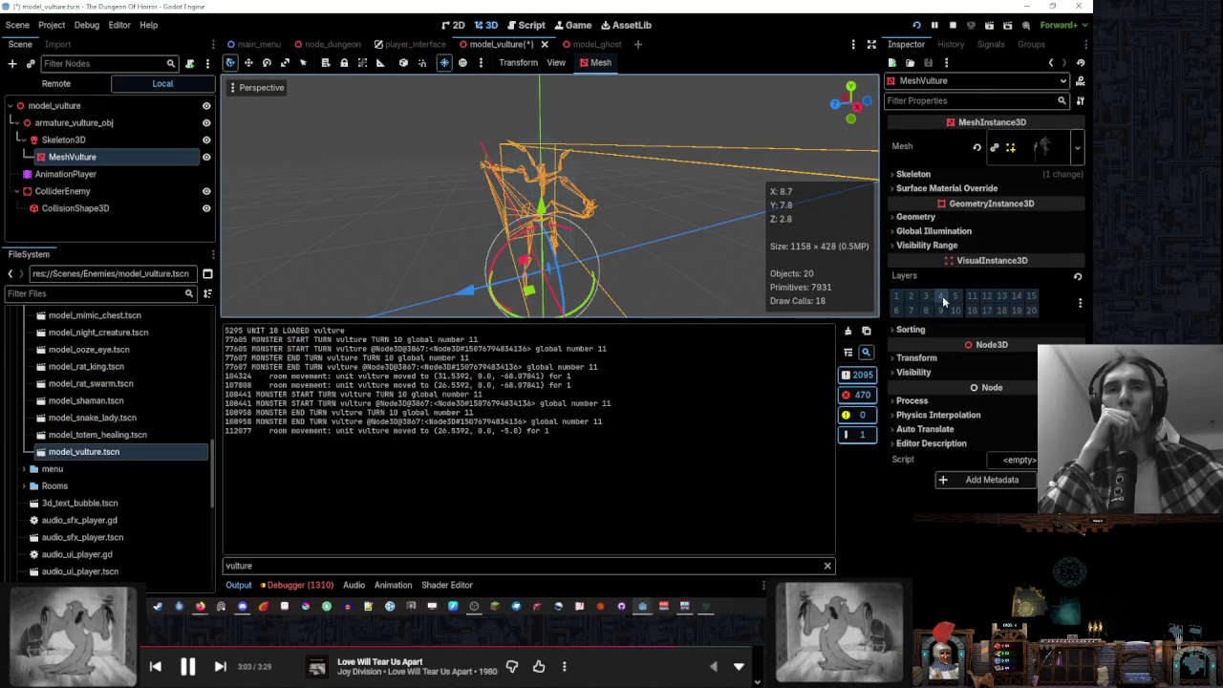
{"action": "left_click", "coordinate": [942, 298]}
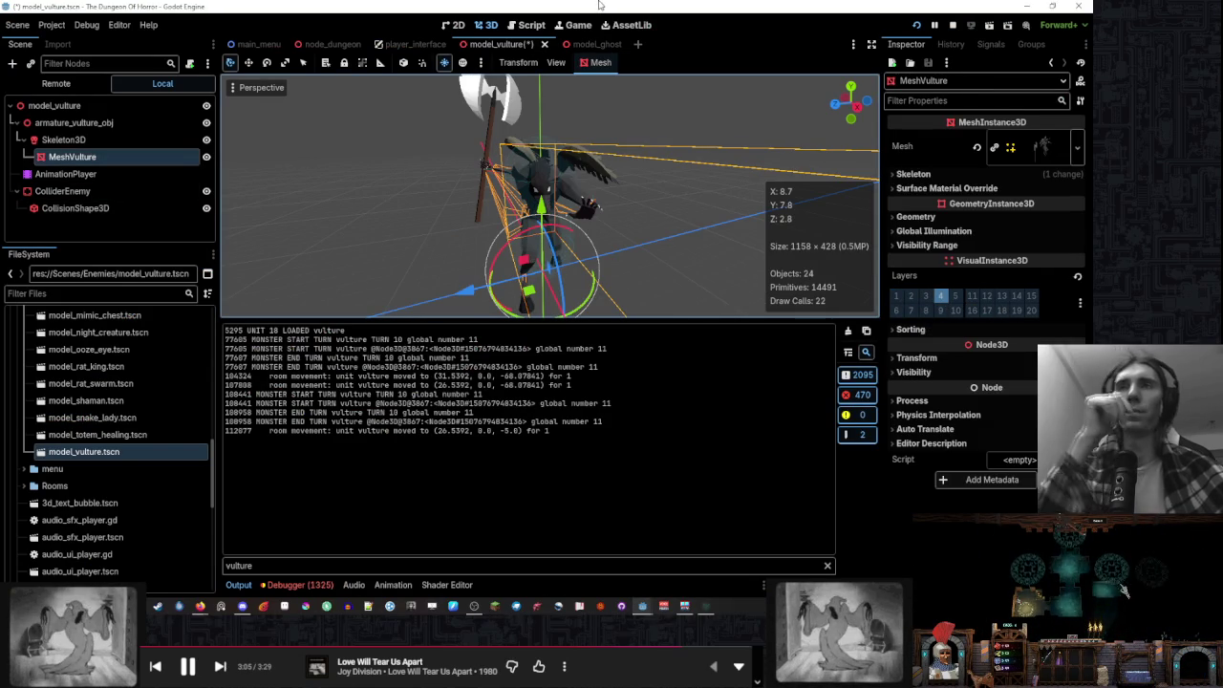
{"action": "key", "text": "ctrl+s"}
{"action": "key", "text": "alt+Tab"}
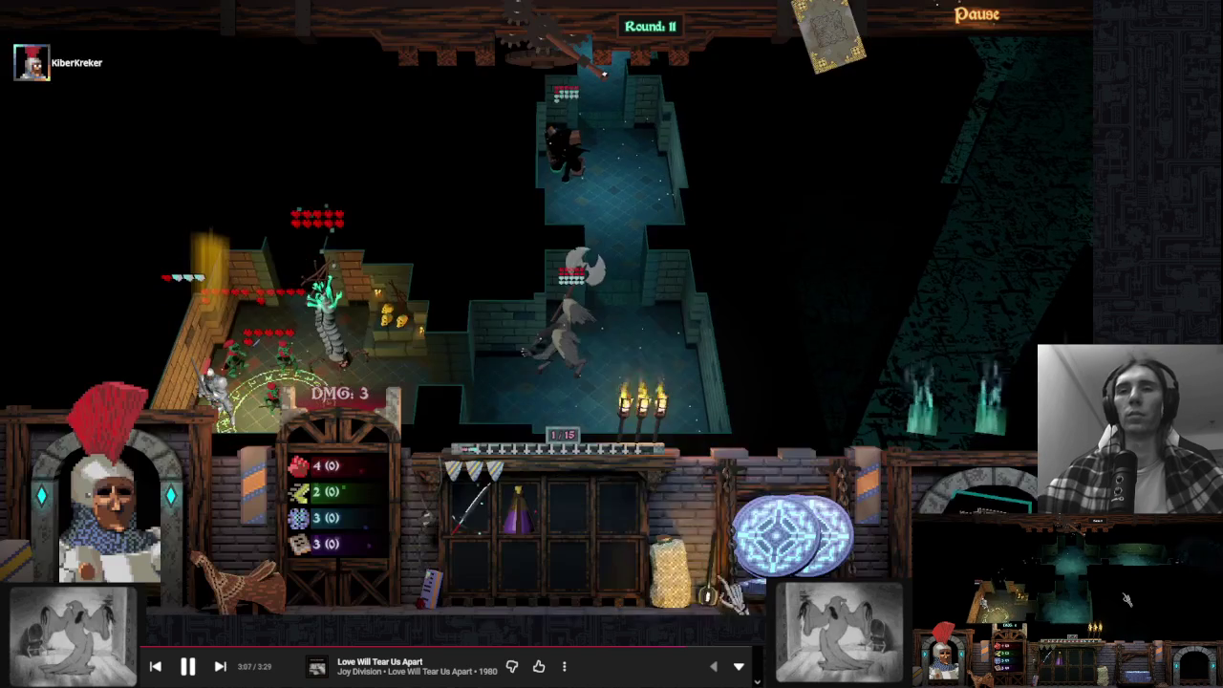
Quit the current dungeon run from the pause menu to reach the main menu
{"action": "mouse_move", "coordinate": [584, 380]}
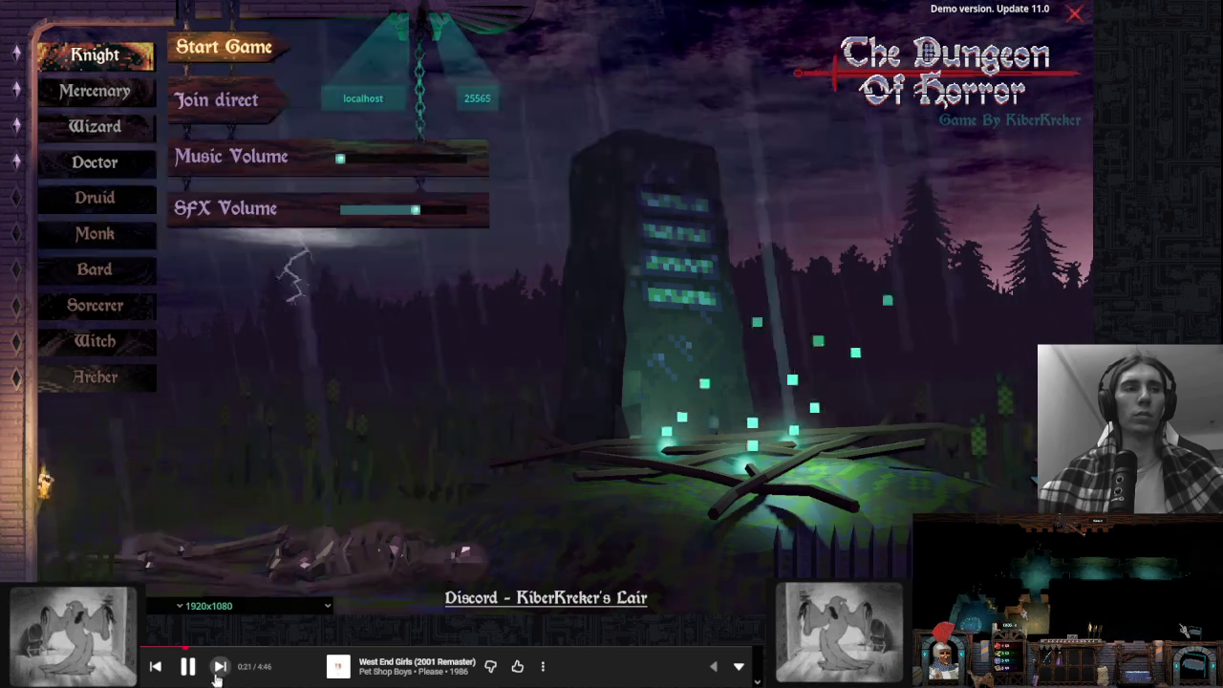
Close the game window using the X at the title menu's top-right
{"action": "mouse_move", "coordinate": [856, 322]}
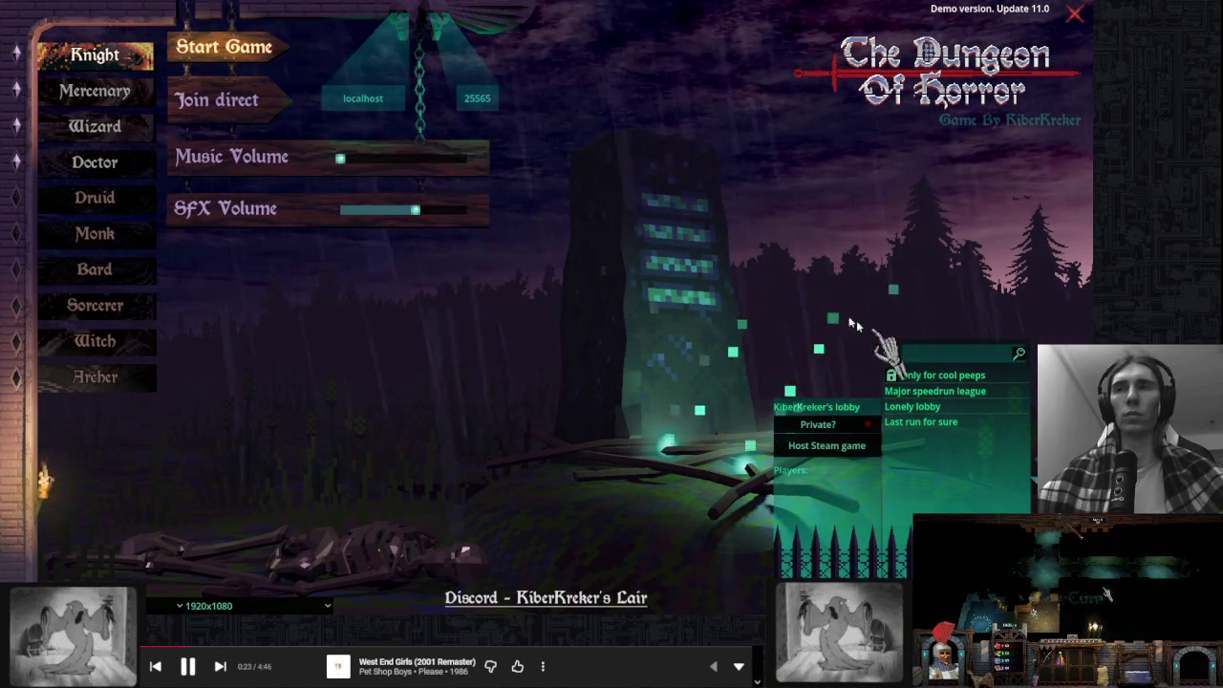
{"action": "left_click", "coordinate": [1075, 14]}
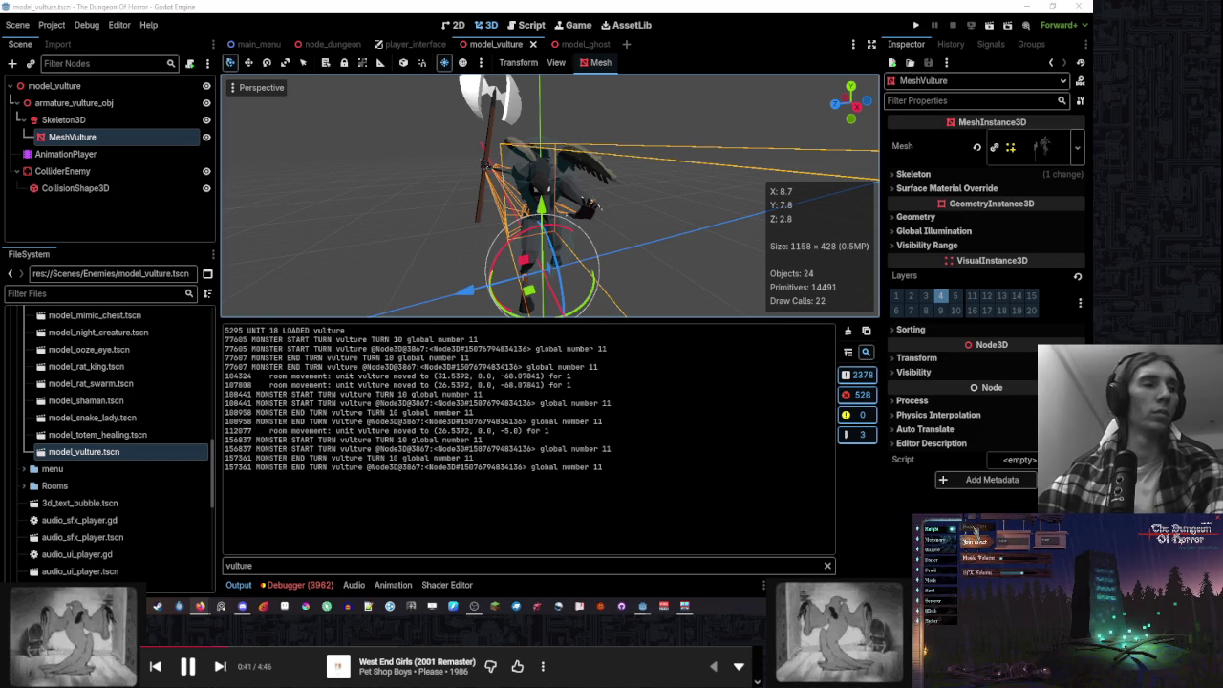
Switch to the Script workspace to show NodeDungeon.gd
{"action": "left_click", "coordinate": [975, 532]}
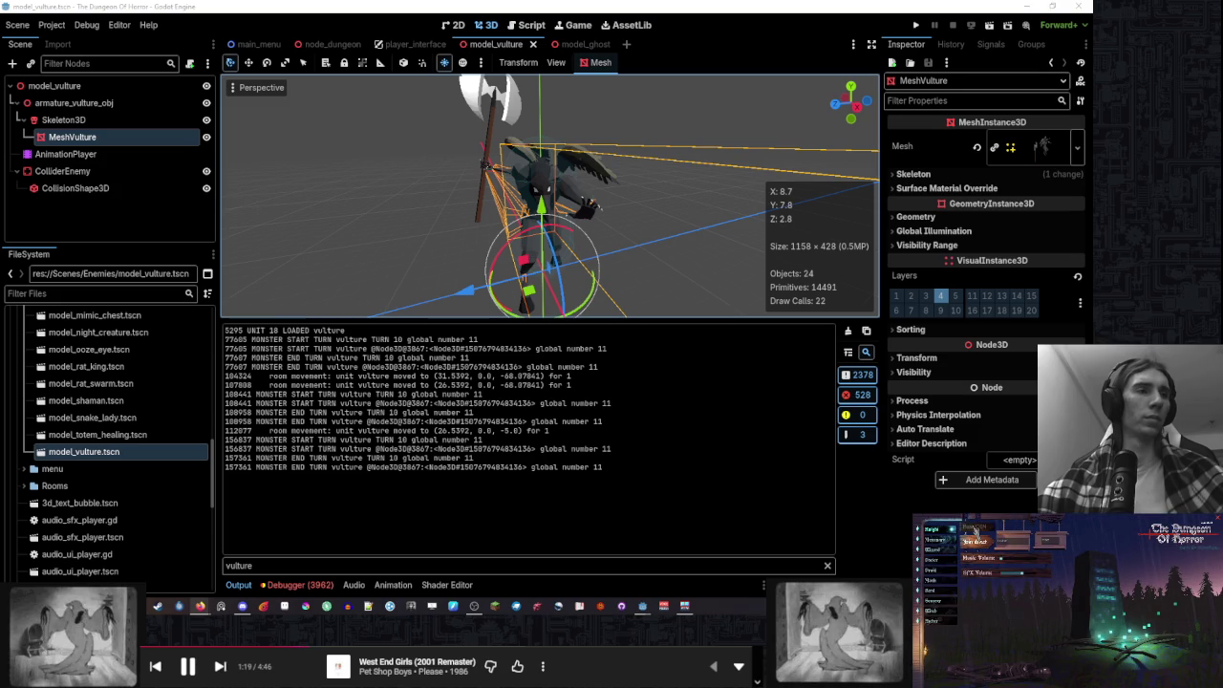
{"action": "left_click", "coordinate": [974, 531]}
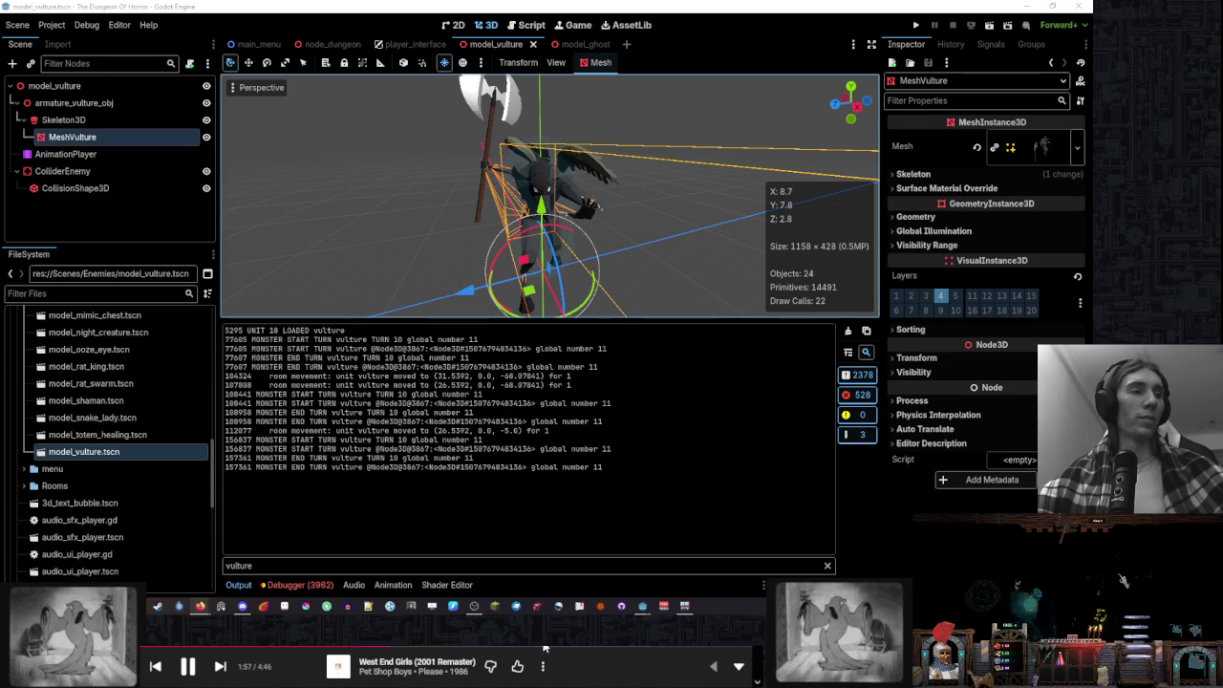
{"action": "left_click", "coordinate": [525, 25]}
{"action": "left_click", "coordinate": [692, 383]}
{"action": "scroll", "coordinate": [694, 405], "scroll_direction": "down", "scroll_amount": 3}
{"action": "left_click", "coordinate": [580, 309]}
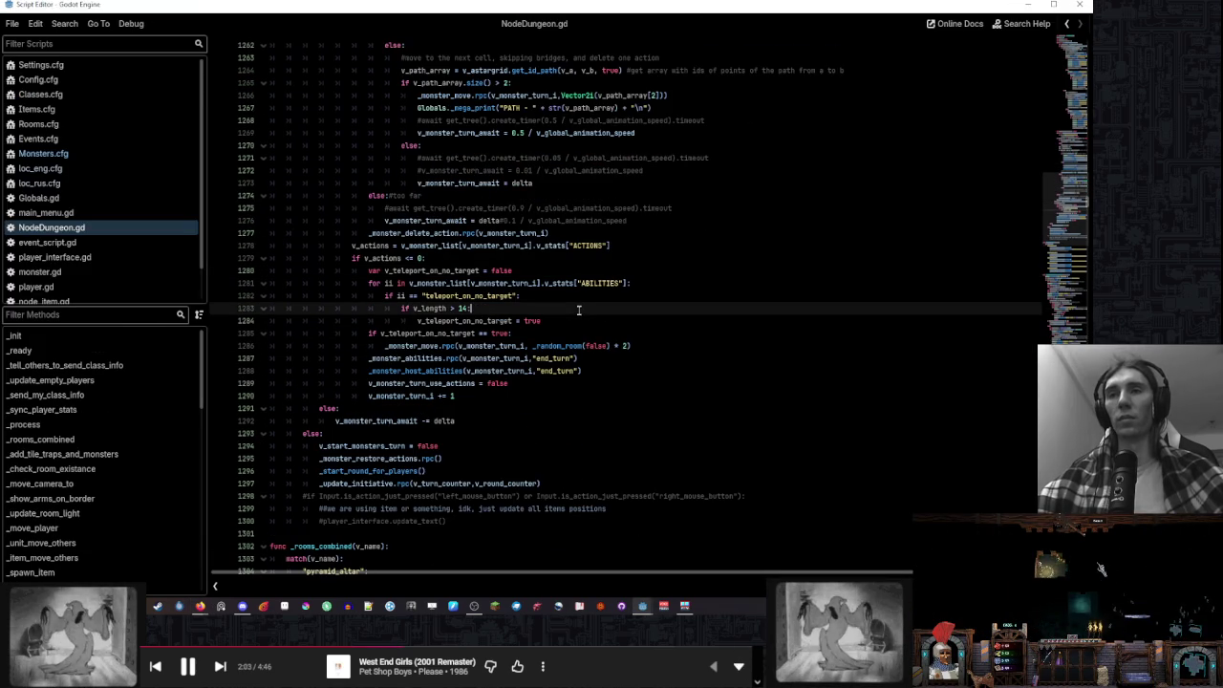
{"action": "left_click", "coordinate": [582, 322]}
{"action": "left_click", "coordinate": [578, 333]}
{"action": "scroll", "coordinate": [527, 374], "scroll_direction": "up", "scroll_amount": 10}
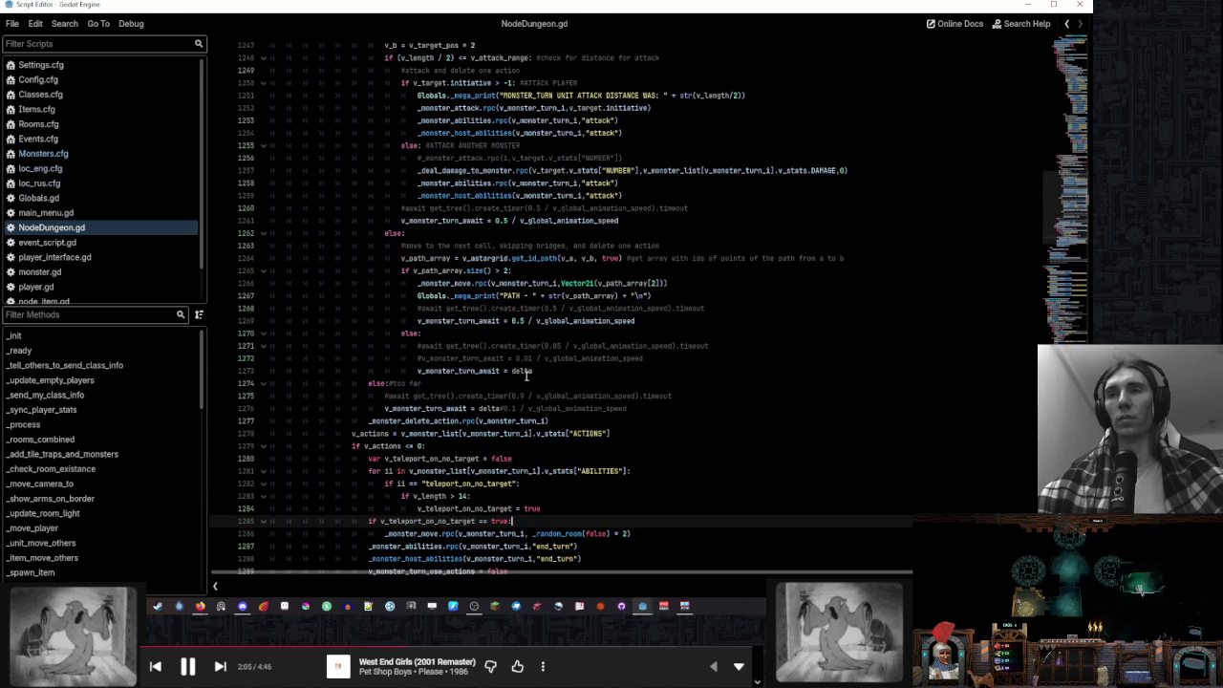
{"action": "scroll", "coordinate": [507, 468], "scroll_direction": "up", "scroll_amount": 5}
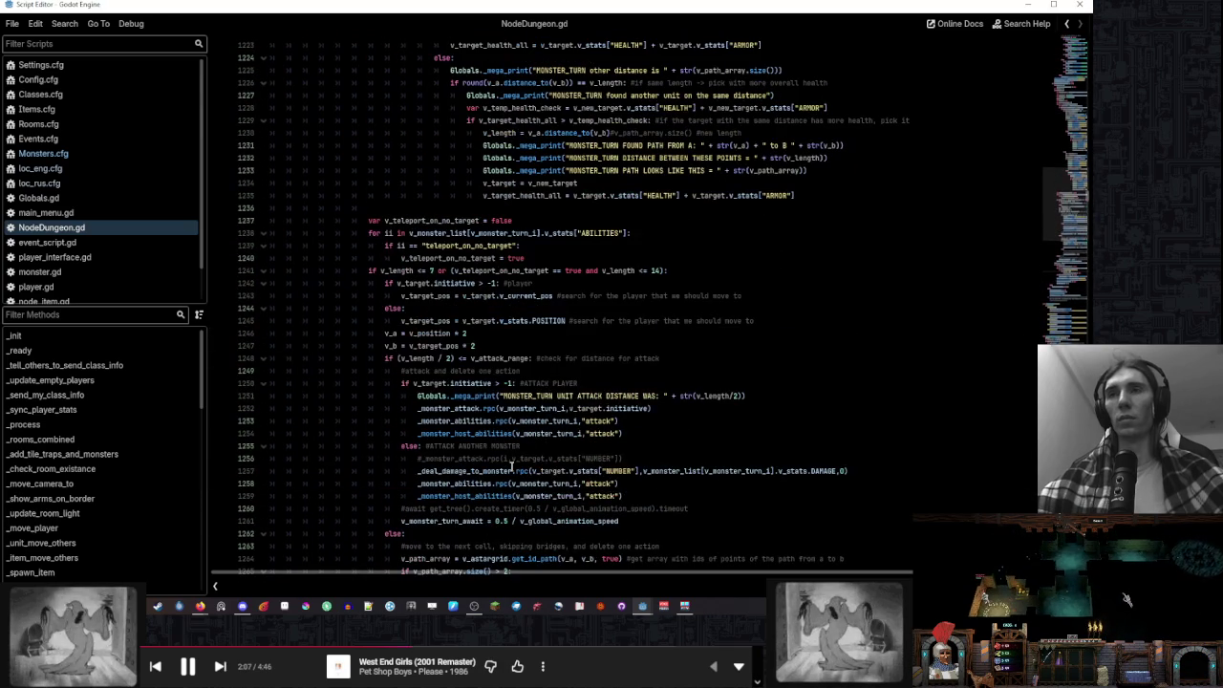
{"action": "scroll", "coordinate": [512, 465], "scroll_direction": "down", "scroll_amount": 9}
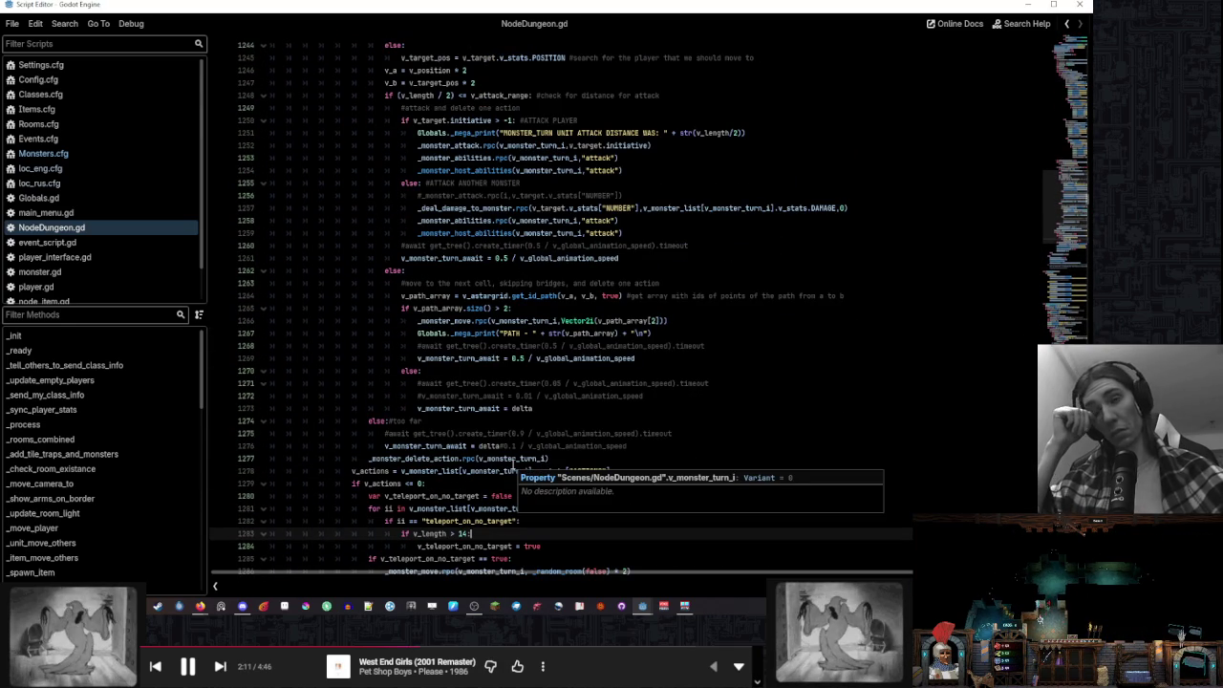
{"action": "scroll", "coordinate": [516, 465], "scroll_direction": "down", "scroll_amount": 5}
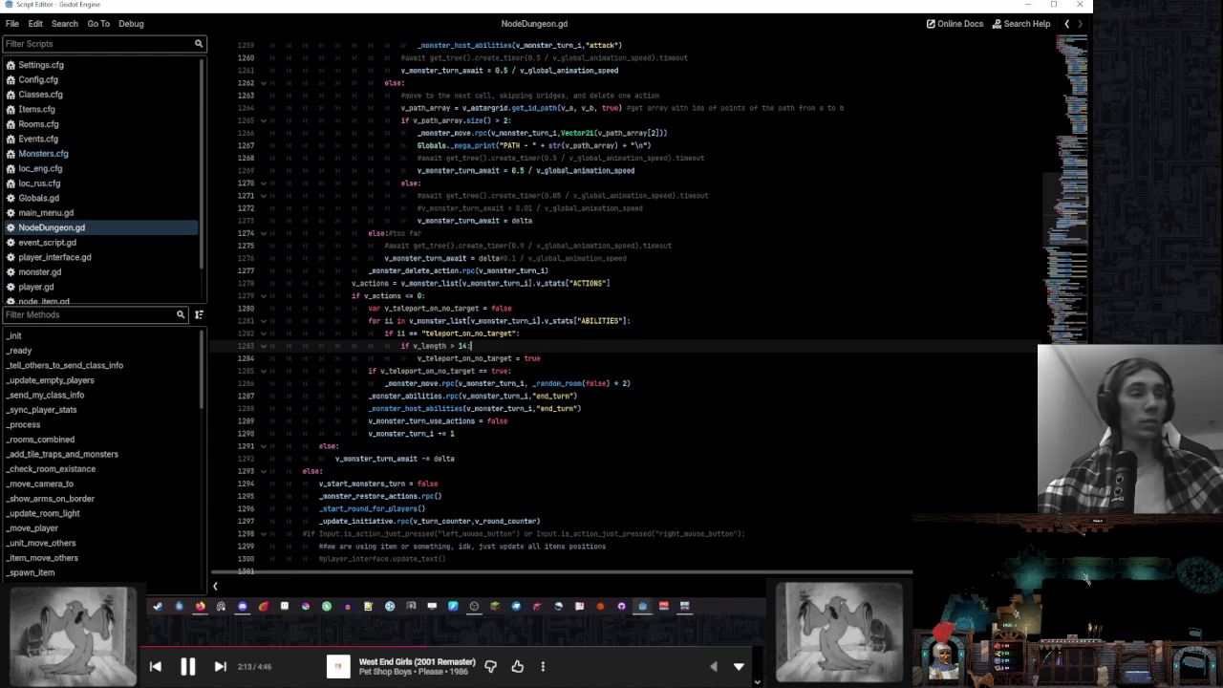
{"action": "left_click", "coordinate": [1184, 631]}
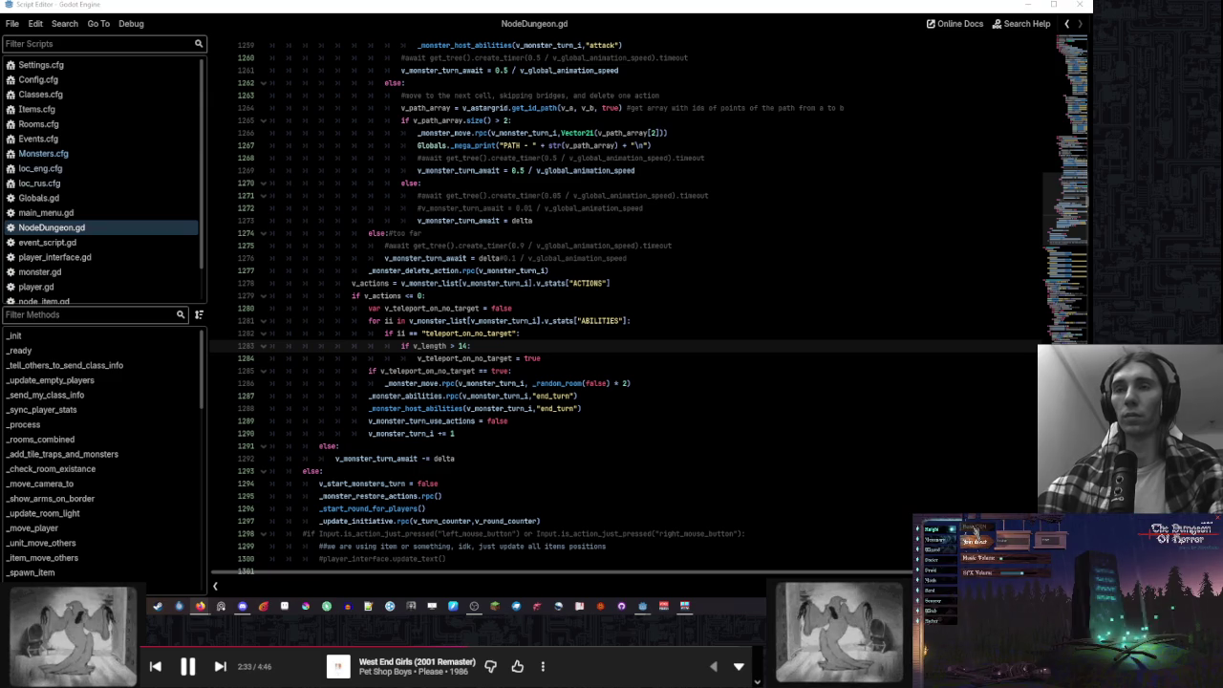
{"action": "left_click", "coordinate": [975, 535]}
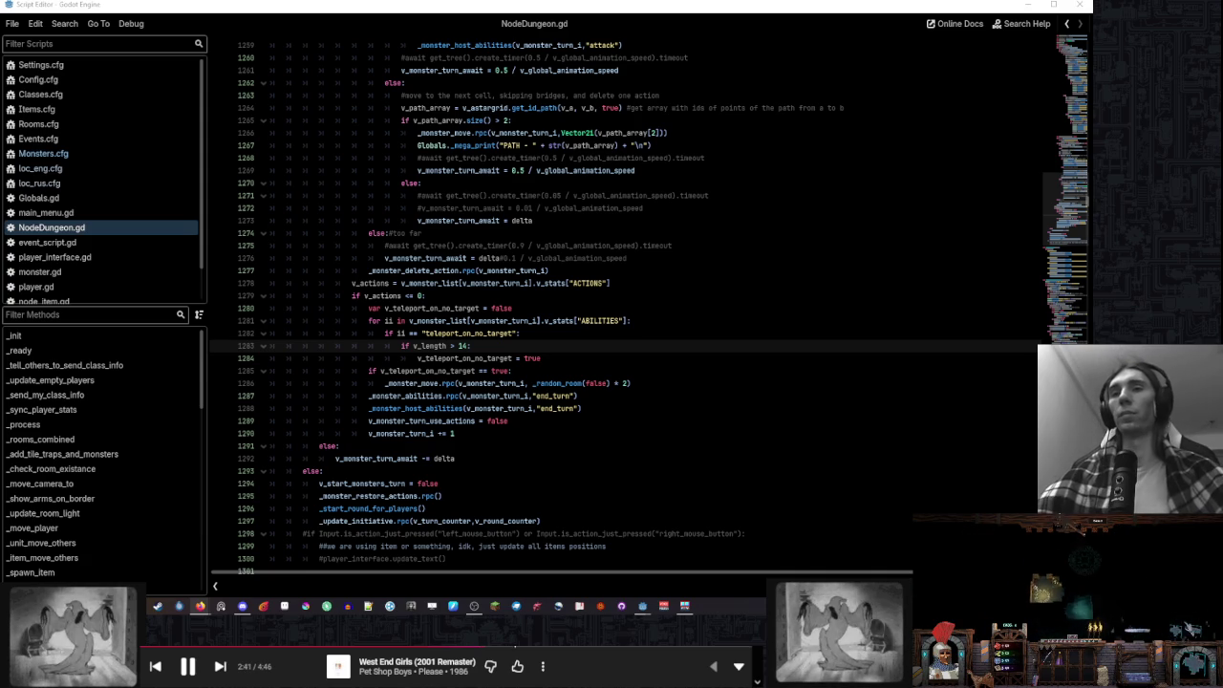
{"action": "scroll", "coordinate": [106, 270], "scroll_direction": "down", "scroll_amount": 2}
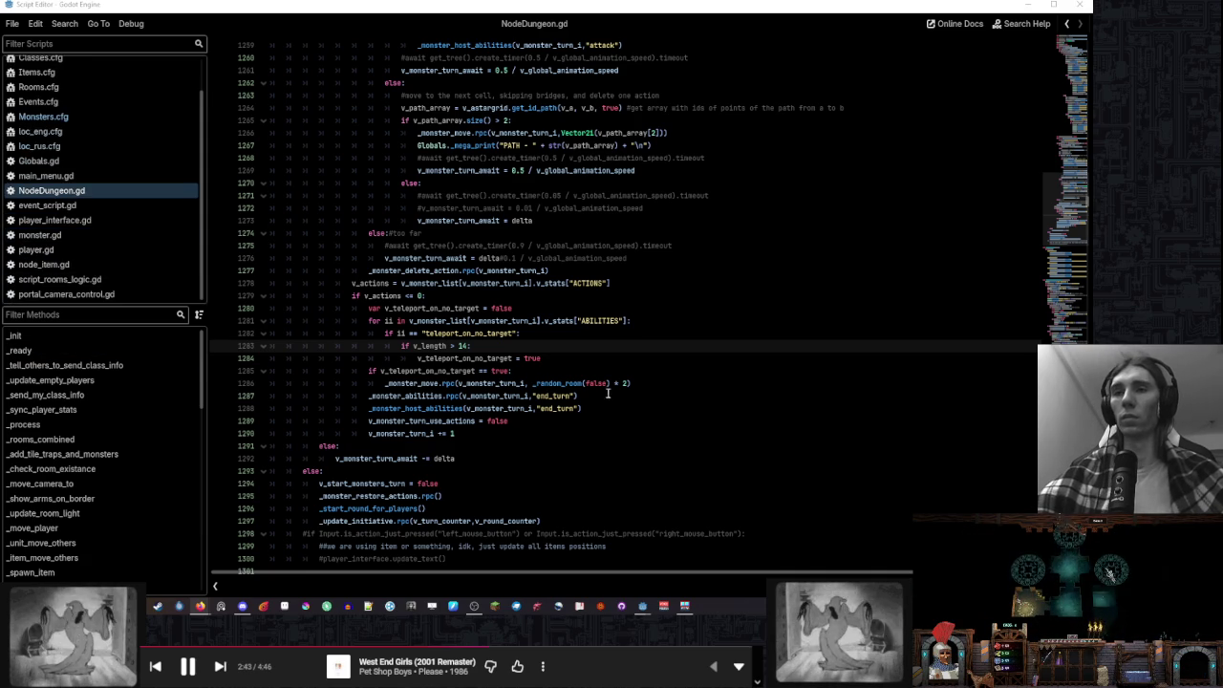
Jump to the _random_room function definition in NodeDungeon.gd
{"action": "left_click", "coordinate": [564, 383]}
{"action": "left_click", "coordinate": [564, 383], "text": "ctrl"}
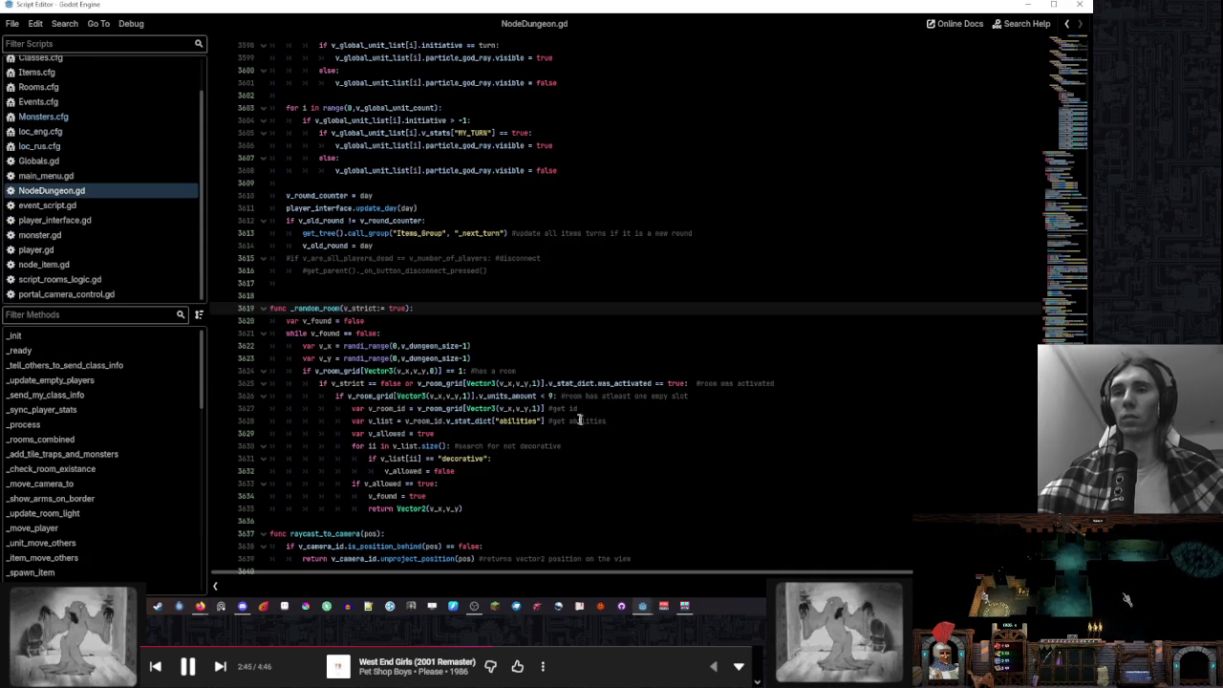
{"action": "left_click", "coordinate": [506, 354]}
{"action": "left_click", "coordinate": [505, 348]}
{"action": "left_click", "coordinate": [495, 353]}
{"action": "scroll", "coordinate": [494, 350], "scroll_direction": "down", "scroll_amount": 1}
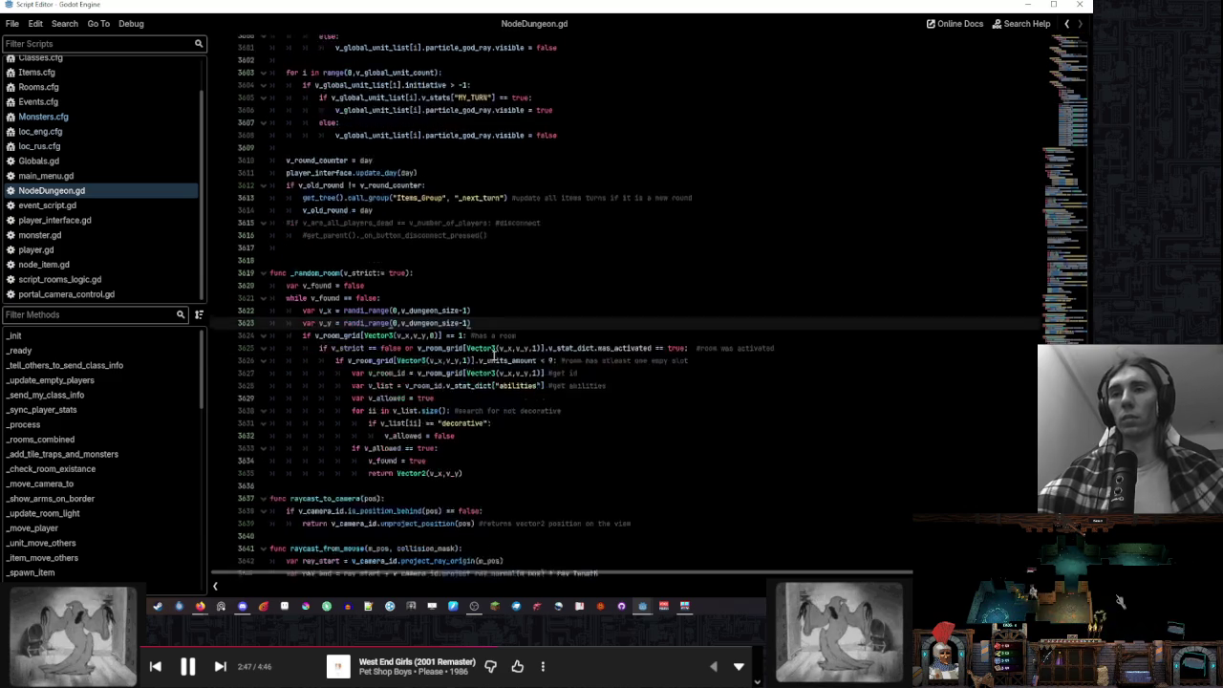
{"action": "scroll", "coordinate": [495, 356], "scroll_direction": "down", "scroll_amount": 1}
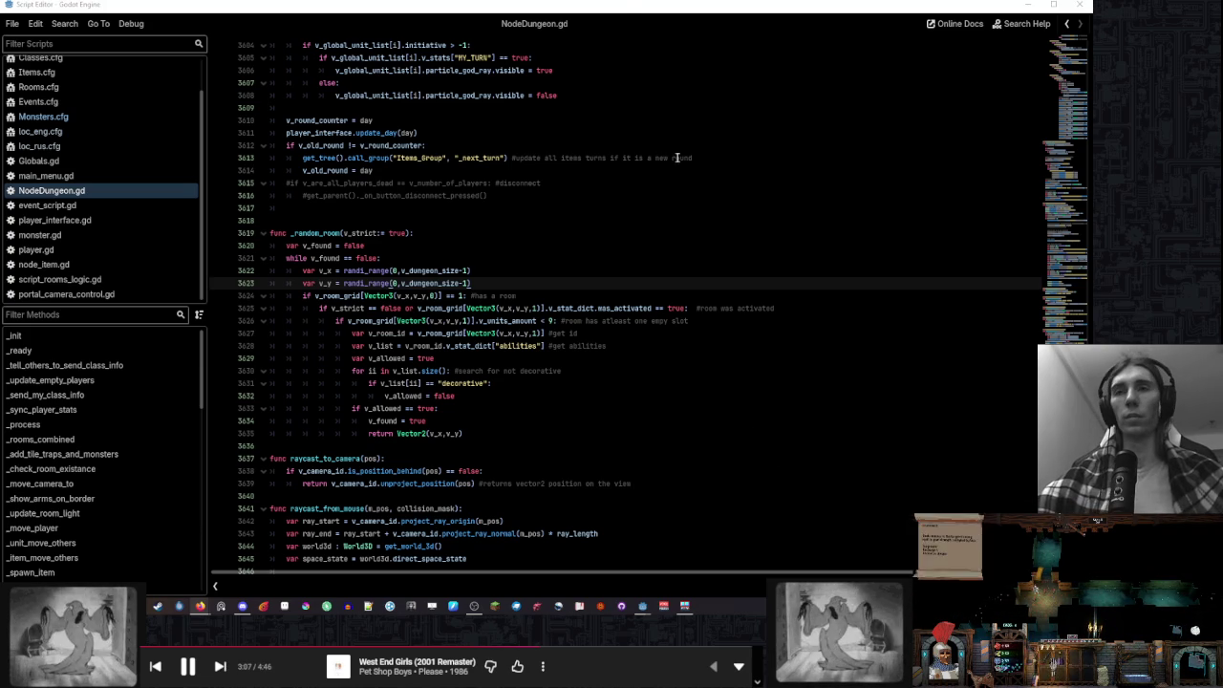
Add 'var v_has_players = false' and 'if v_has_players == false:' below the empty-slot check
{"action": "left_click", "coordinate": [721, 325]}
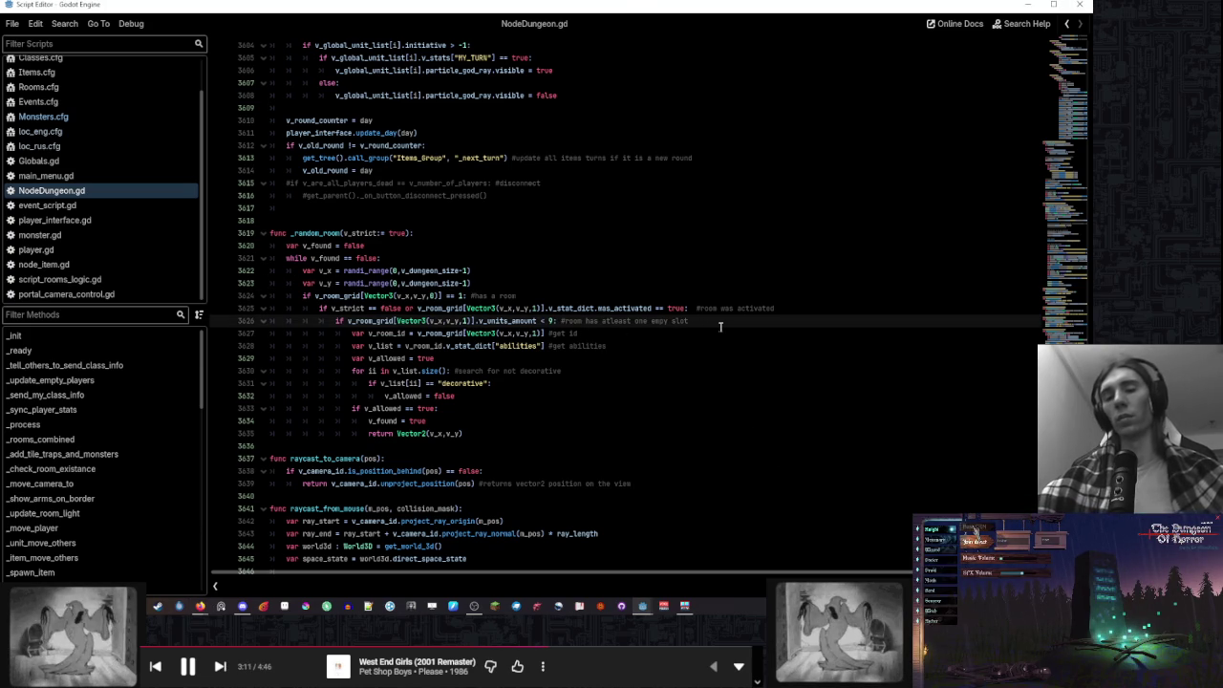
{"action": "key", "text": "Return"}
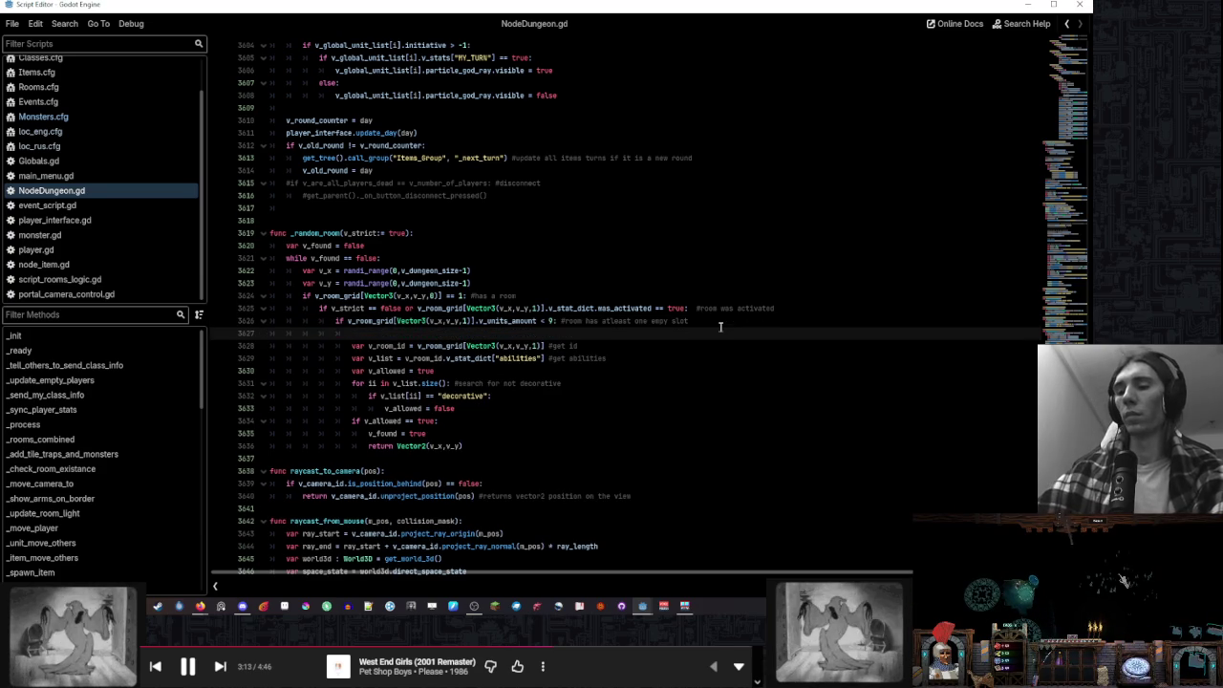
{"action": "type", "text": "var v_has_players = f"}
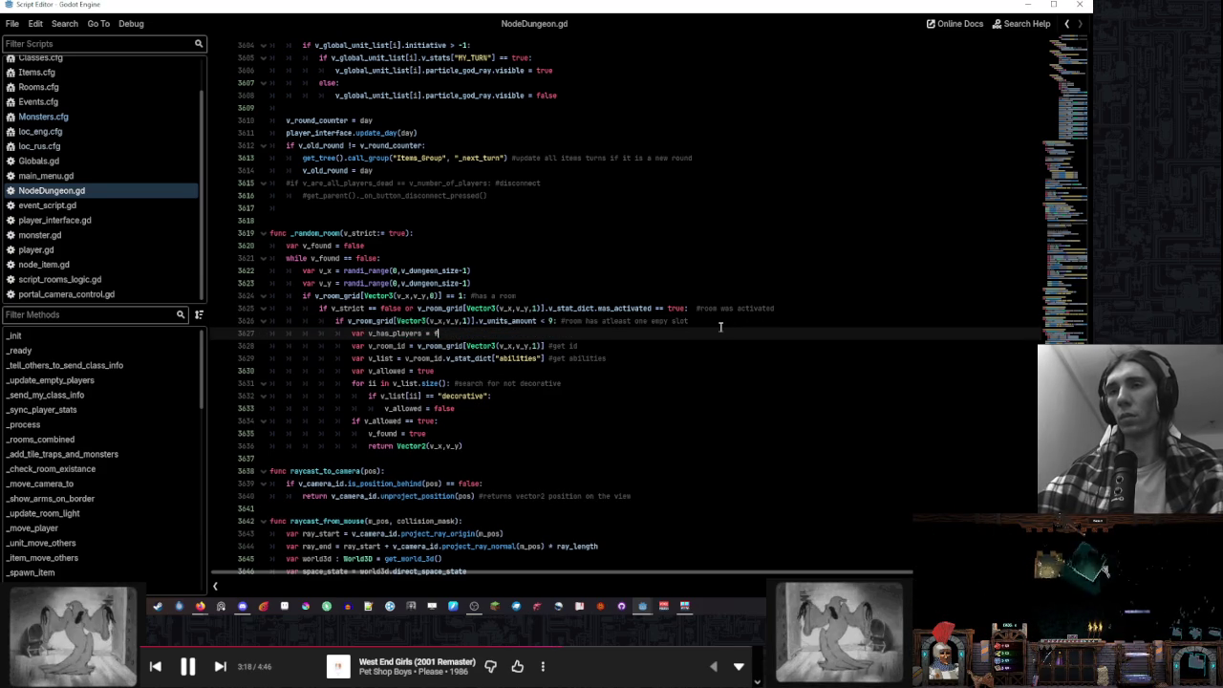
{"action": "key", "text": "ctrl+space"}
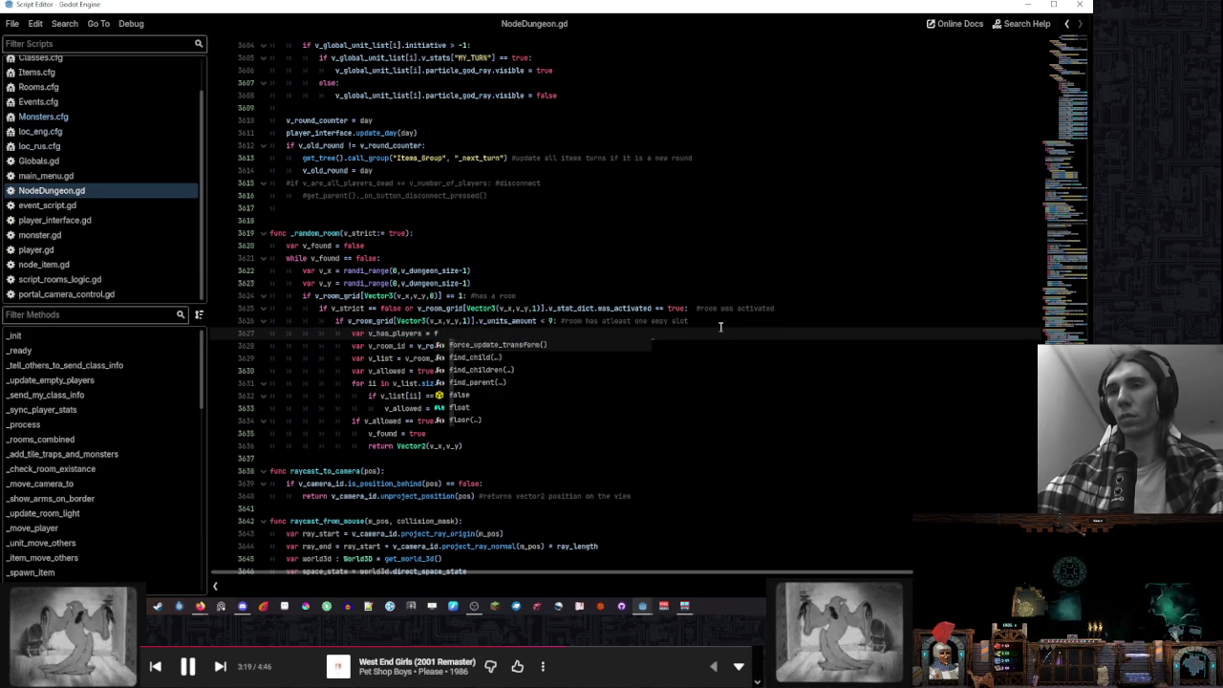
{"action": "type", "text": "false"}
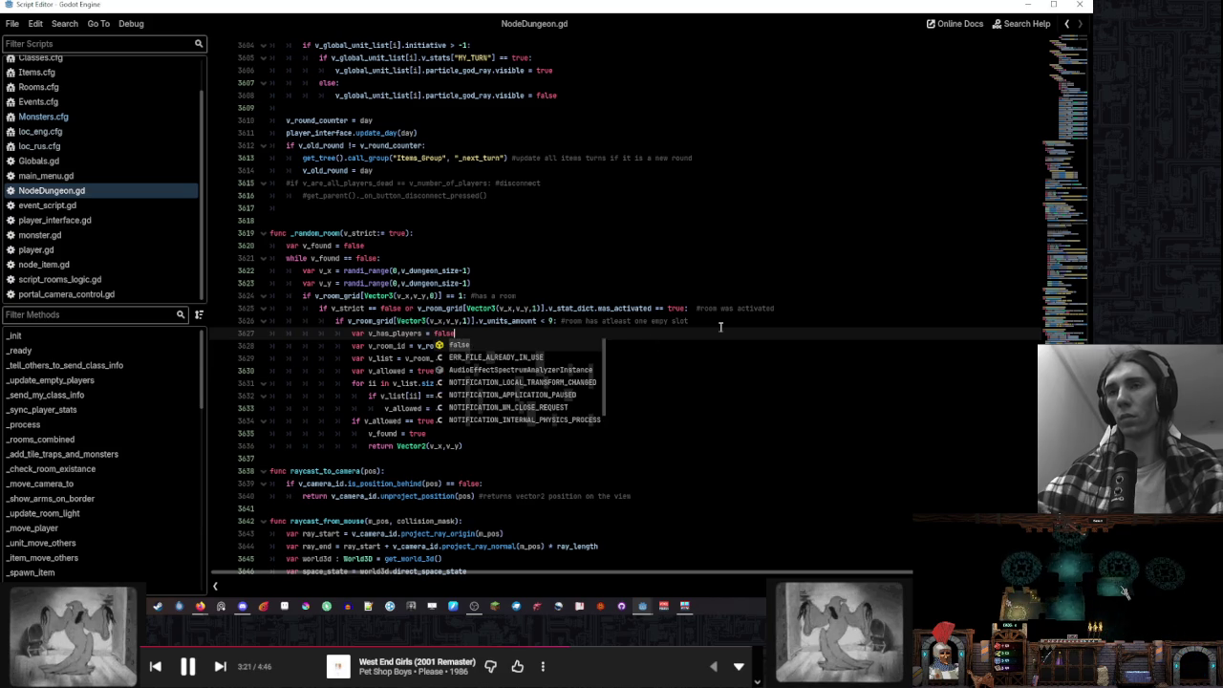
{"action": "key", "text": "Return"}
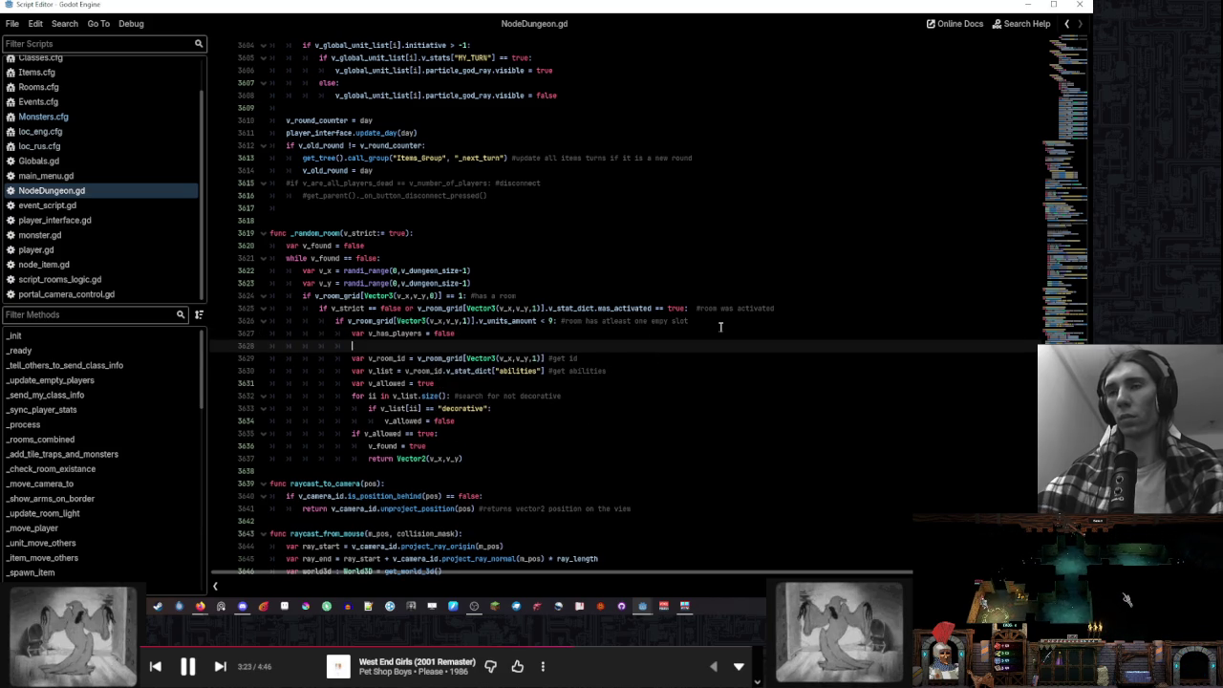
{"action": "type", "text": "if v_has_player"}
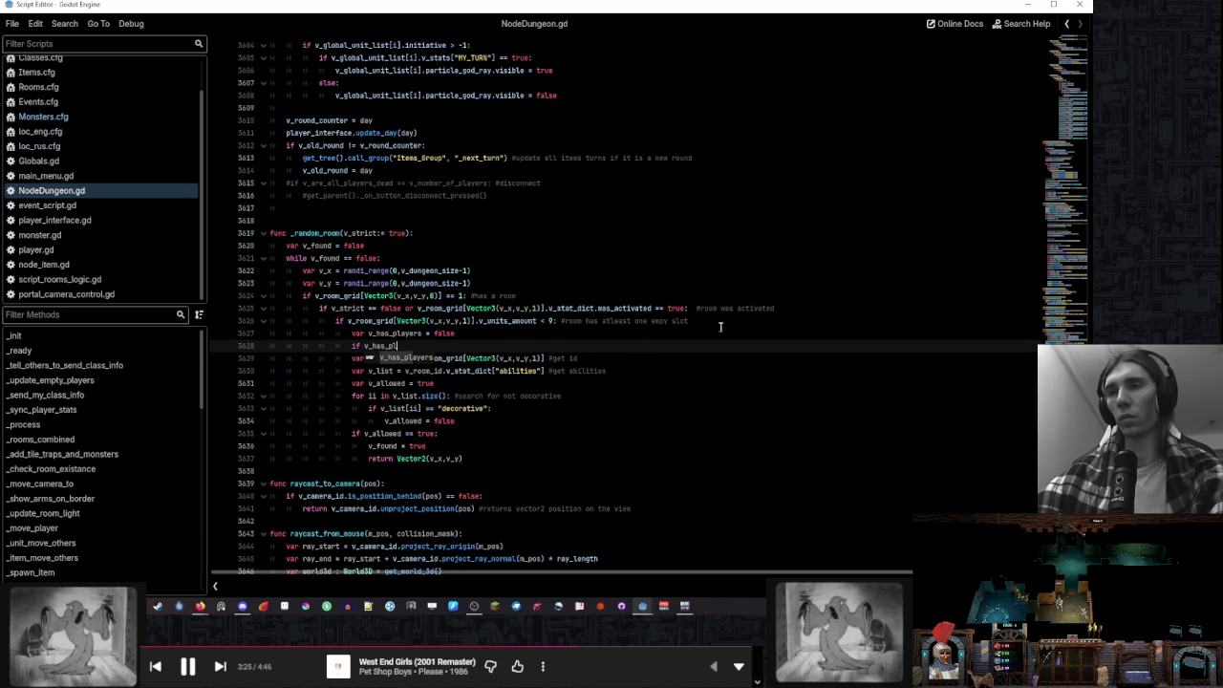
{"action": "type", "text": "s == f"}
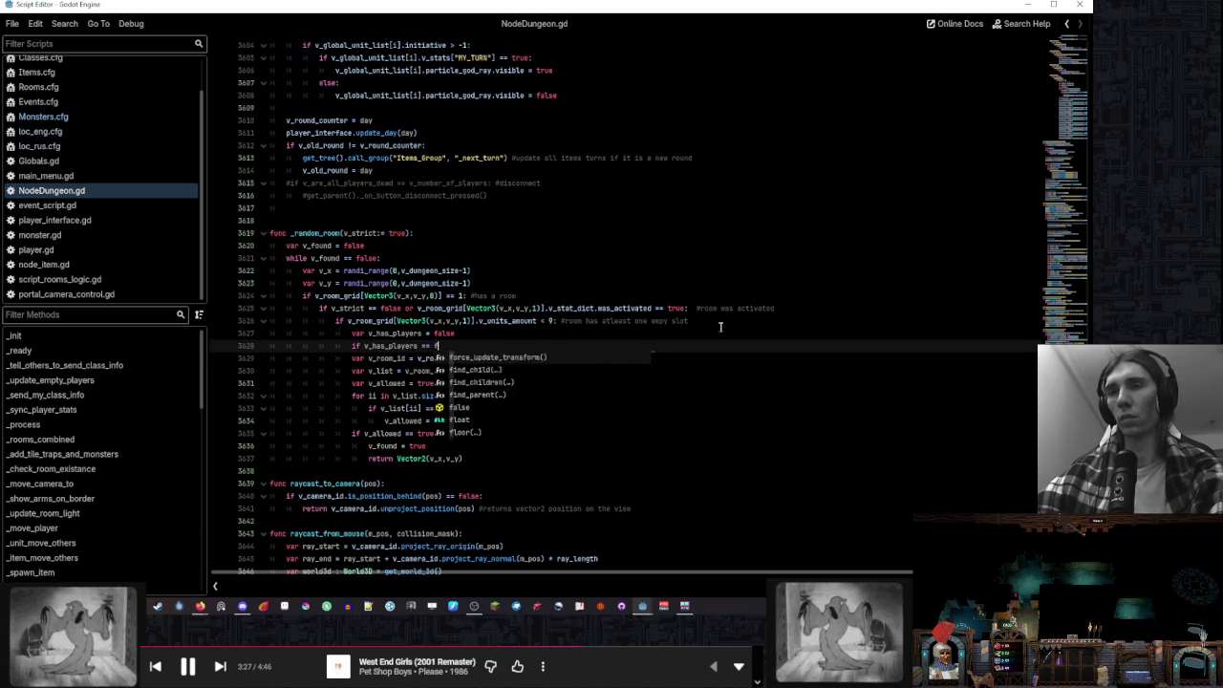
{"action": "type", "text": "alse:"}
{"action": "key", "text": "Return"}
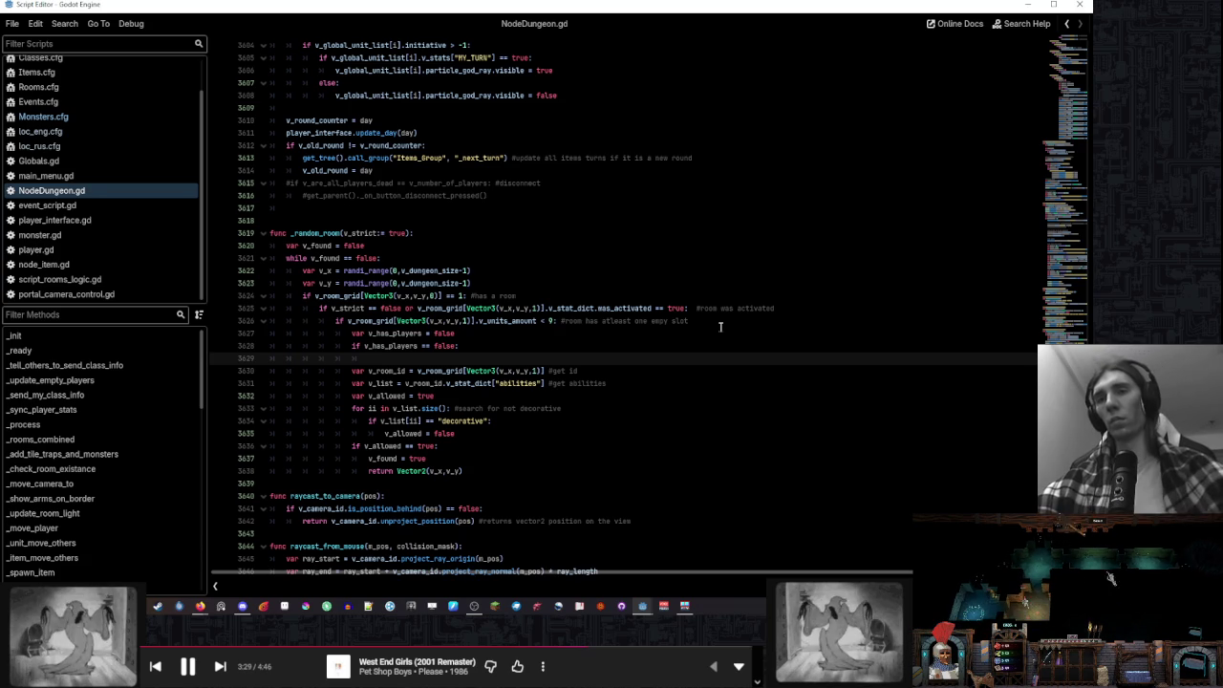
Indent the room-id and abilities block under the new if and remove the leftover empty line
{"action": "left_click", "coordinate": [474, 371]}
{"action": "left_click", "coordinate": [469, 466], "text": "shift"}
{"action": "key", "text": "Tab"}
{"action": "left_click", "coordinate": [494, 351]}
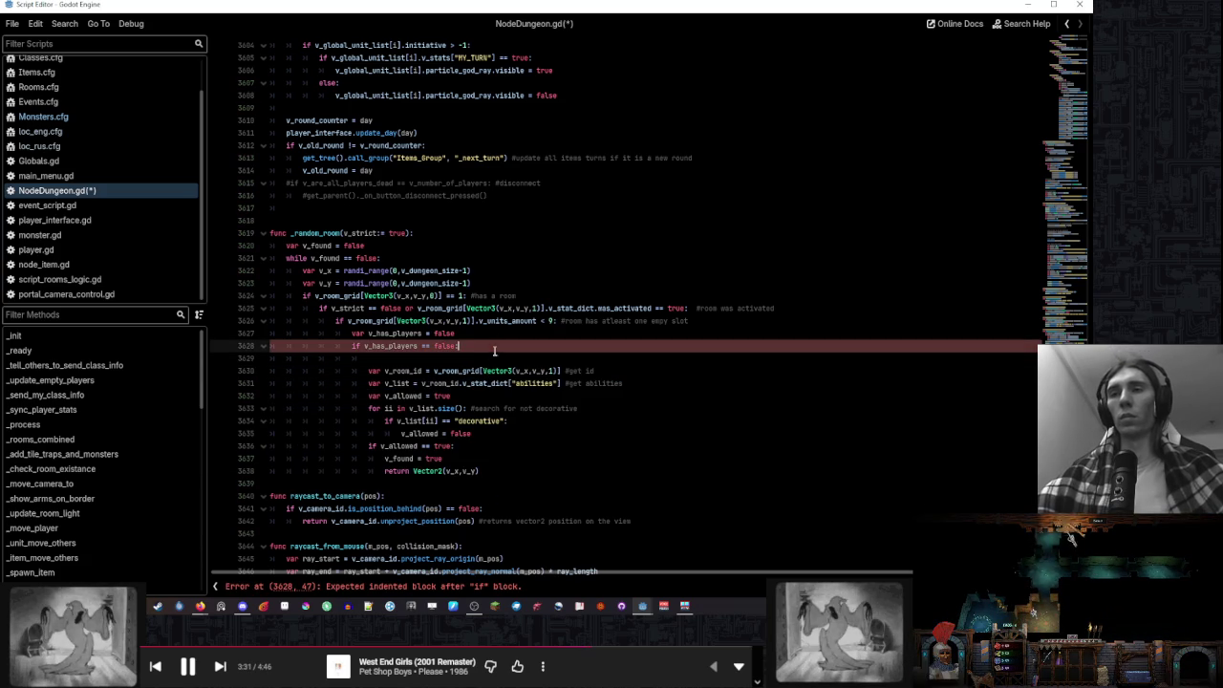
{"action": "key", "text": "shift+Down"}
{"action": "key", "text": "Delete"}
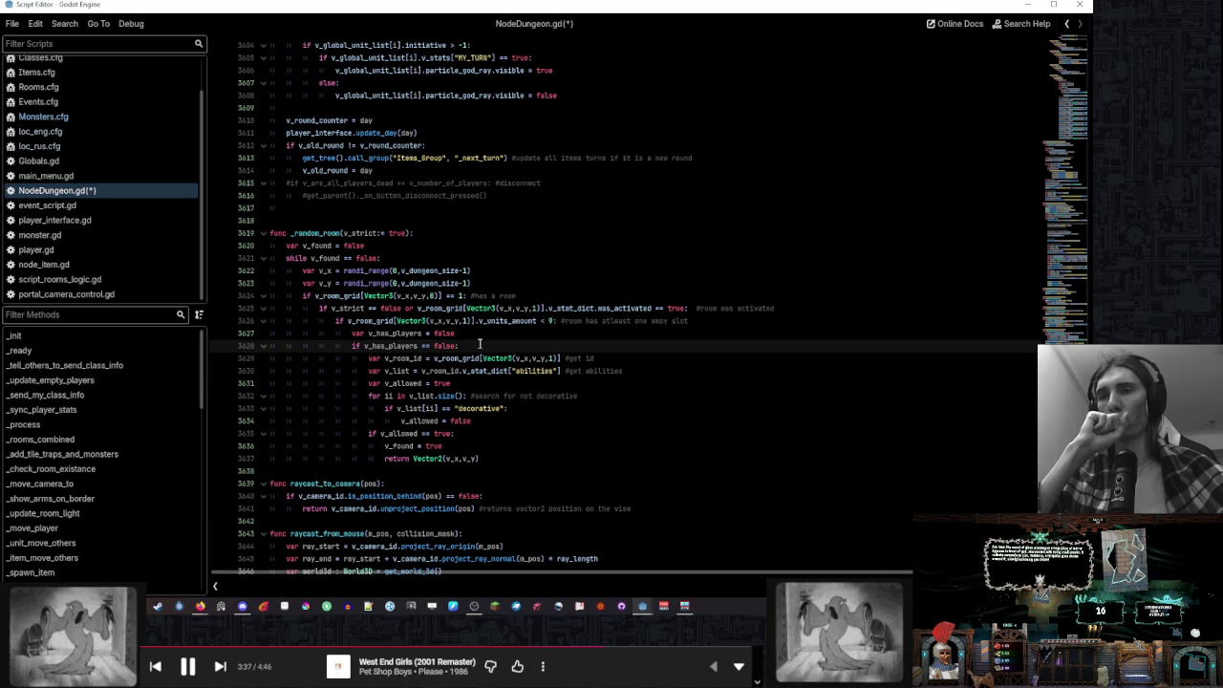
Insert a blank line after the declaration and select v_room_grid on line 3626
{"action": "left_click", "coordinate": [484, 333]}
{"action": "key", "text": "Return"}
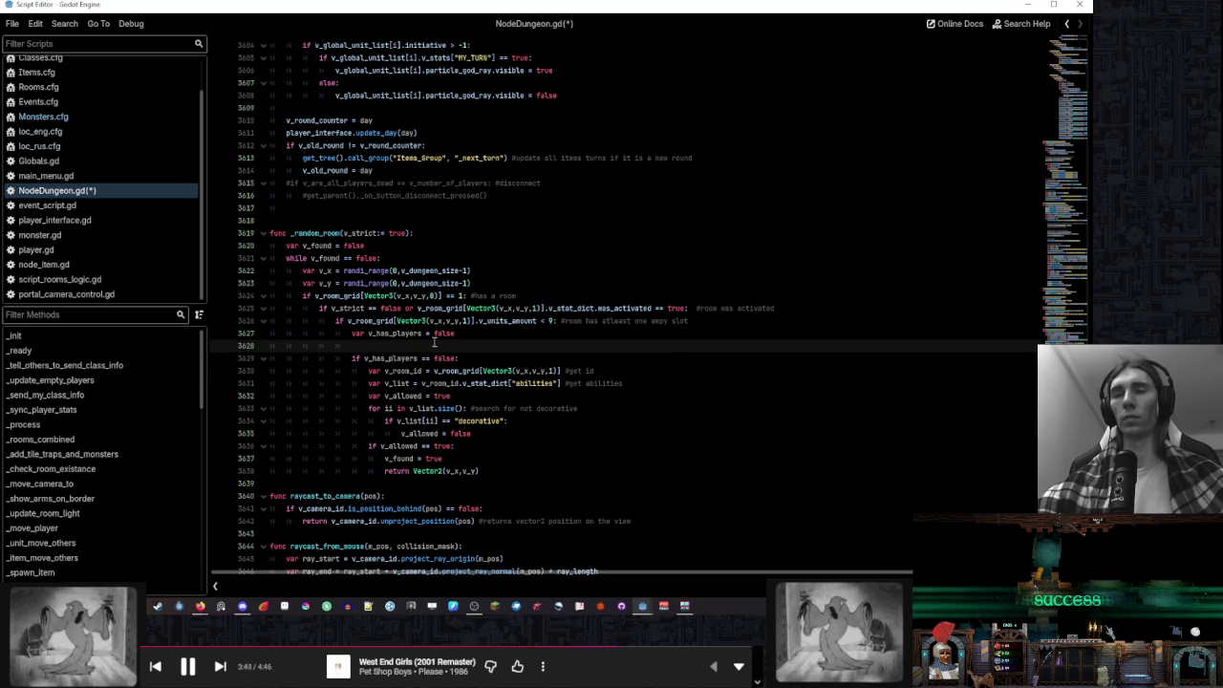
{"action": "left_click", "coordinate": [384, 321]}
{"action": "double_click", "coordinate": [389, 321]}
{"action": "left_click", "coordinate": [488, 346]}
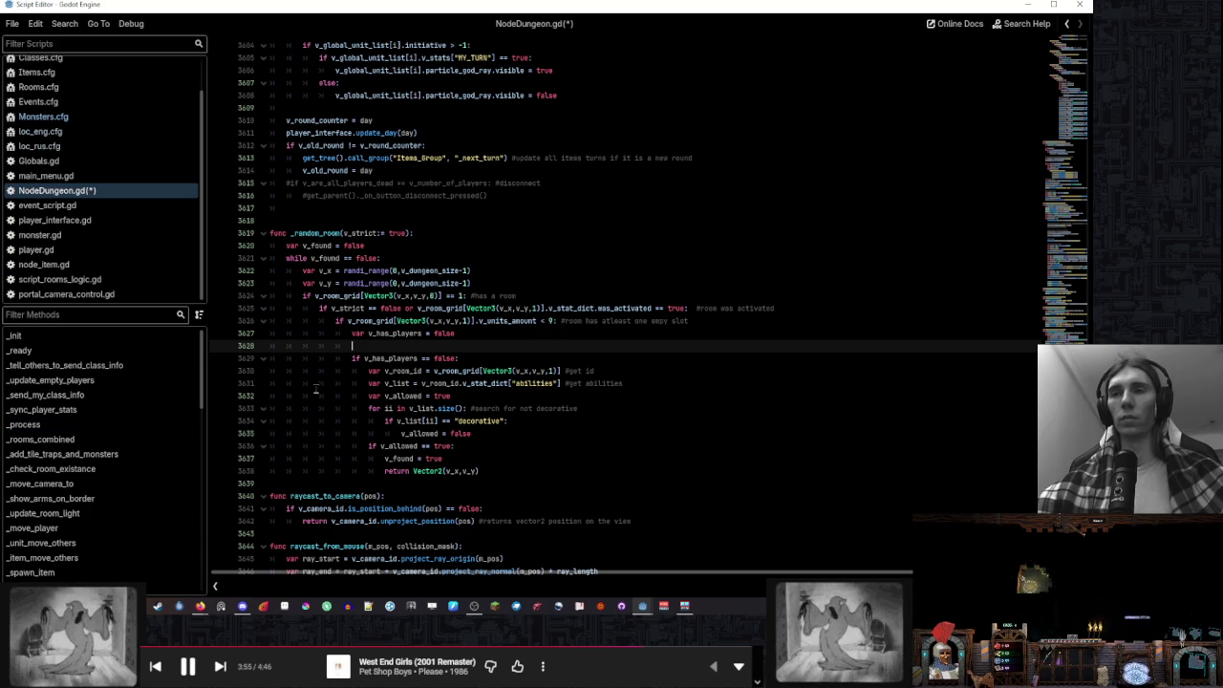
{"action": "double_click", "coordinate": [371, 321]}
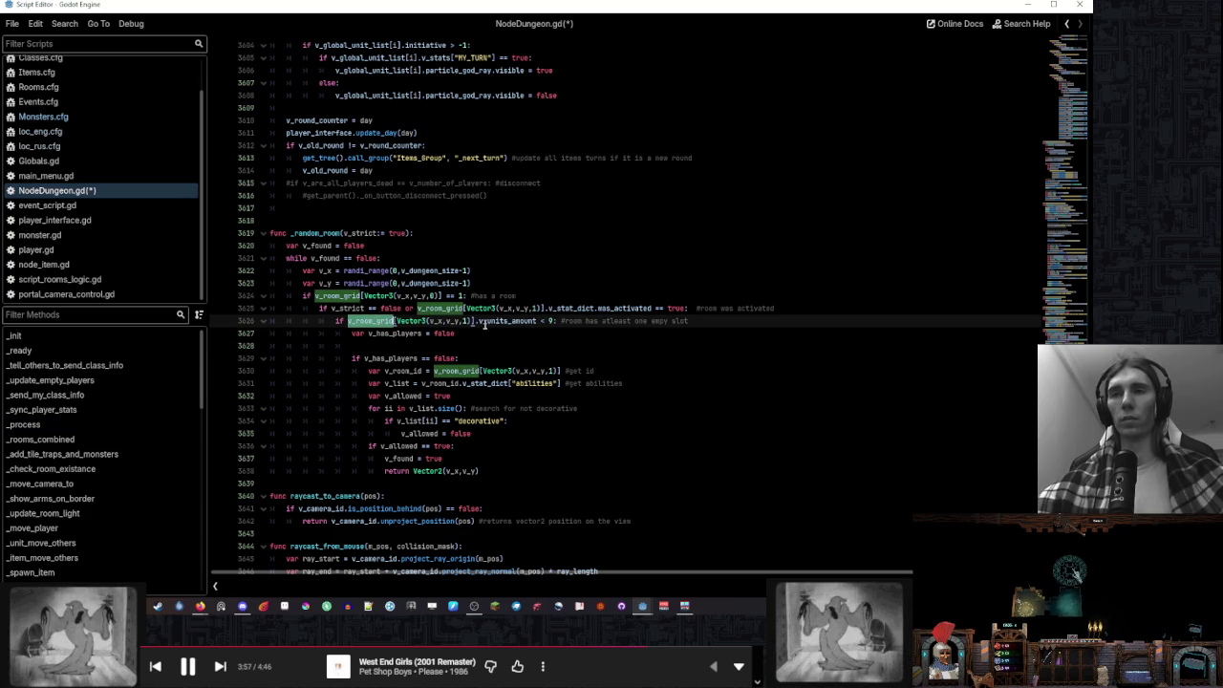
Add a 'for i in' loop over the room's copied v_units_amount expression
{"action": "left_click", "coordinate": [540, 322], "text": "shift"}
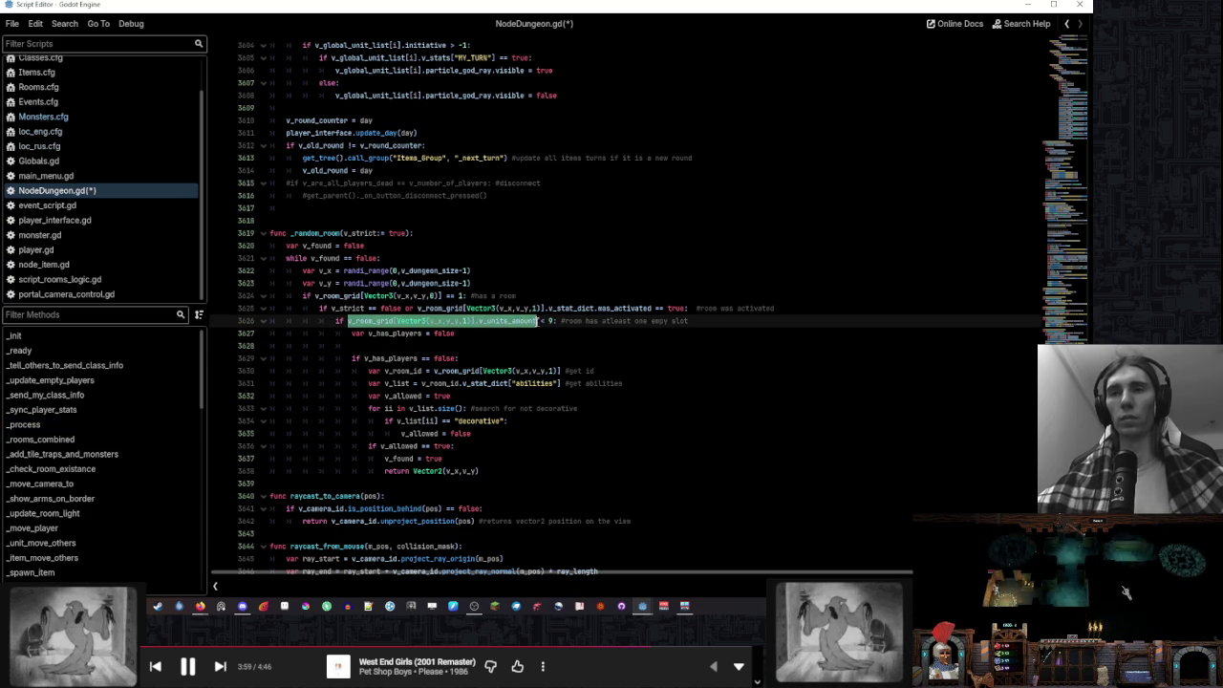
{"action": "left_click", "coordinate": [516, 350]}
{"action": "type", "text": "for i in"}
{"action": "type", "text": "v_room_grid[Vector3(v_x,v_y,1)].v_units_amount"}
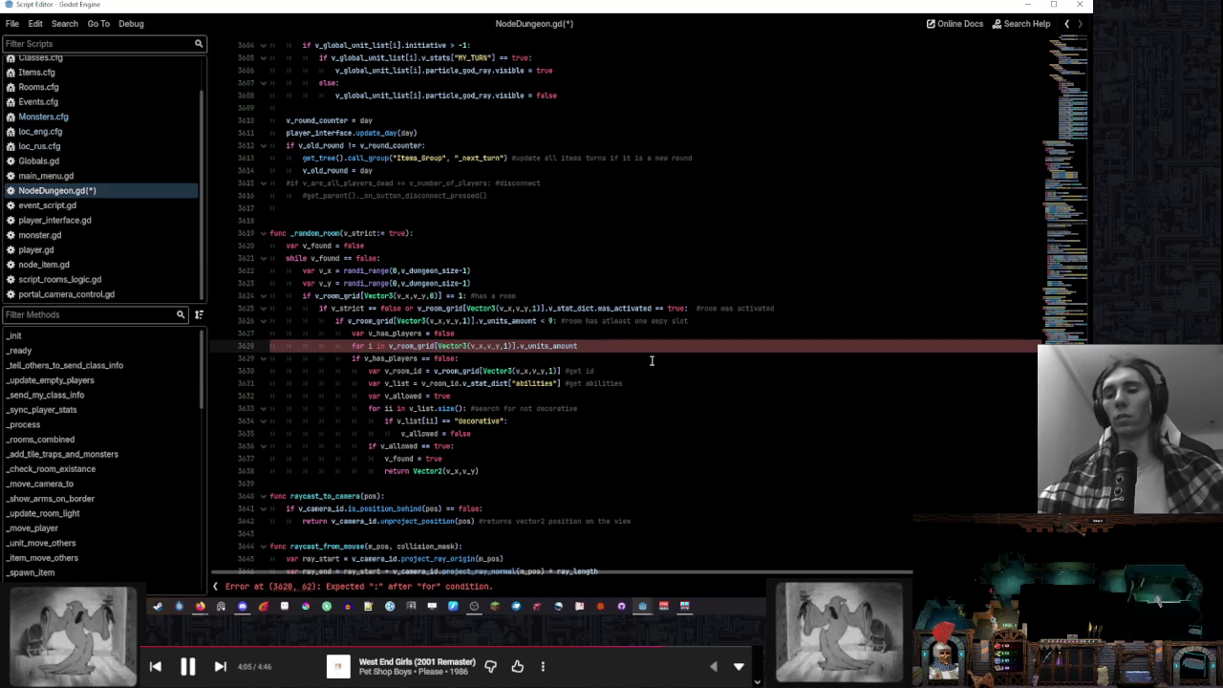
{"action": "type", "text": ":"}
{"action": "key", "text": "Return"}
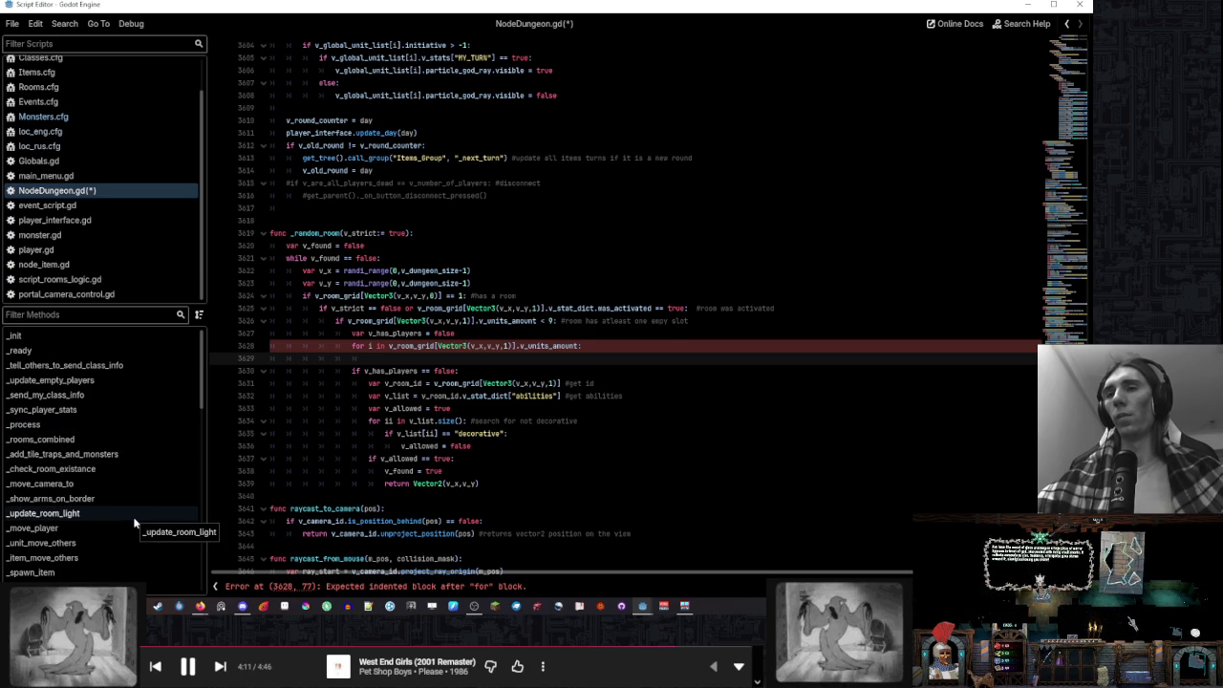
Start an 'if' line and paste v_units_array copied from script_rooms_logic.gd
{"action": "type", "text": "if"}
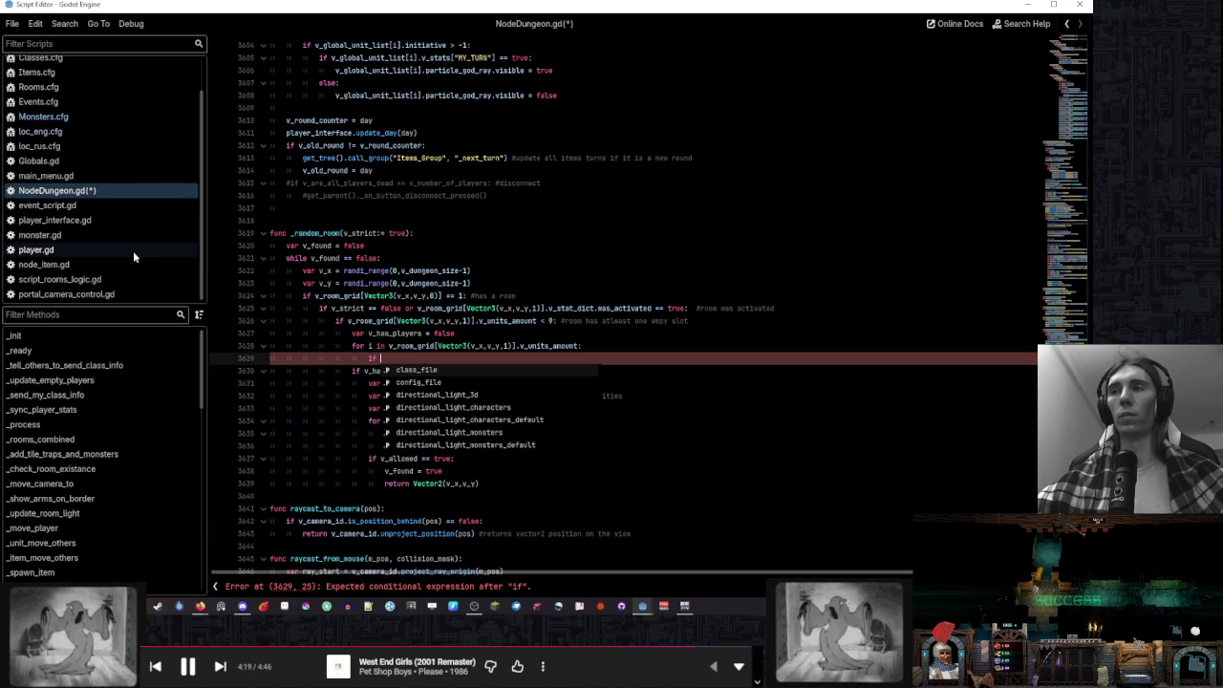
{"action": "left_click", "coordinate": [132, 277]}
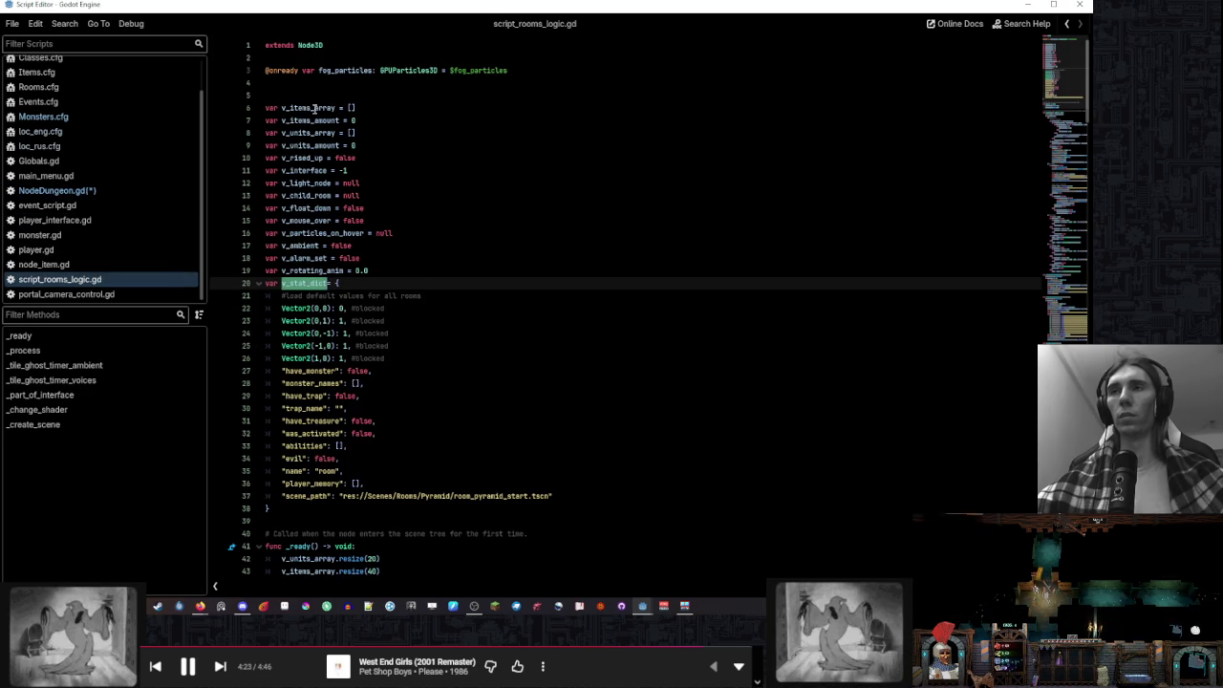
{"action": "left_click", "coordinate": [310, 144]}
{"action": "double_click", "coordinate": [308, 134]}
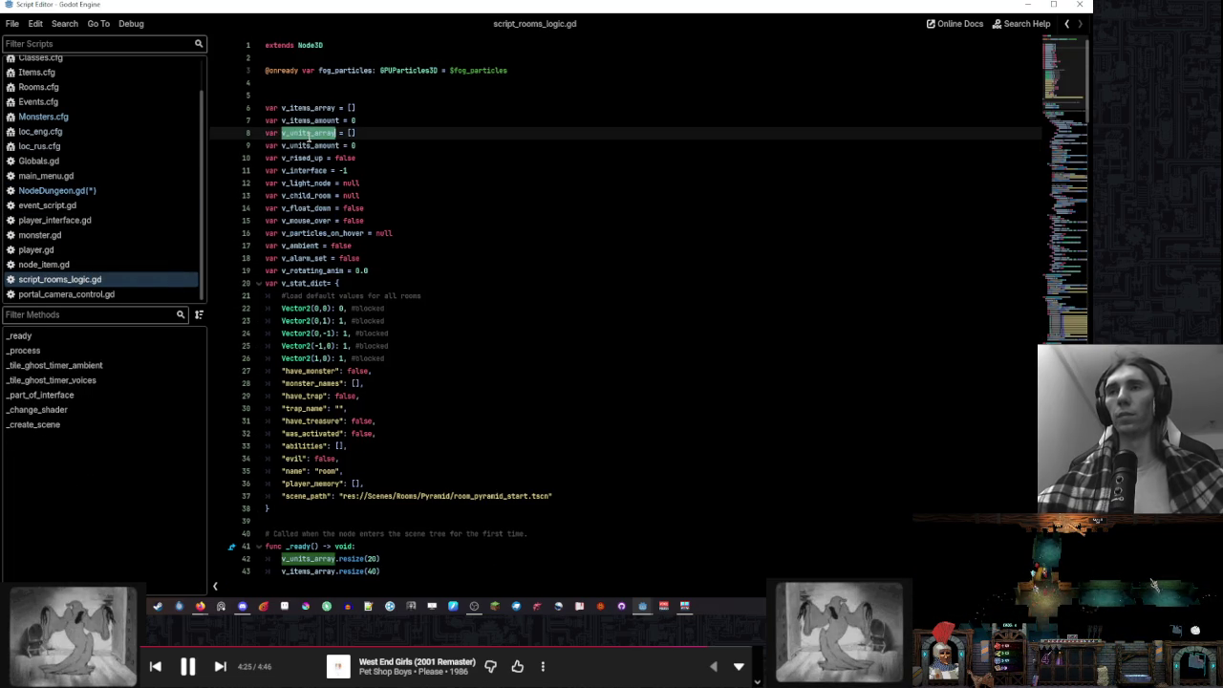
{"action": "left_click", "coordinate": [58, 191]}
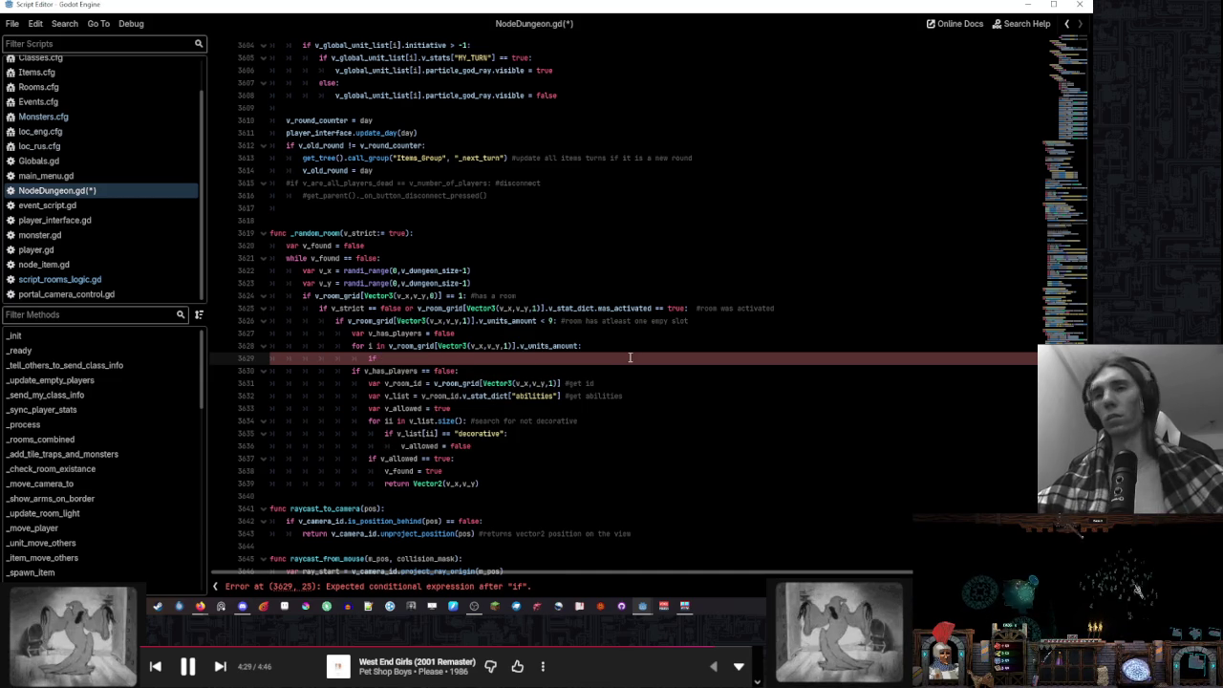
{"action": "key", "text": "ctrl+v"}
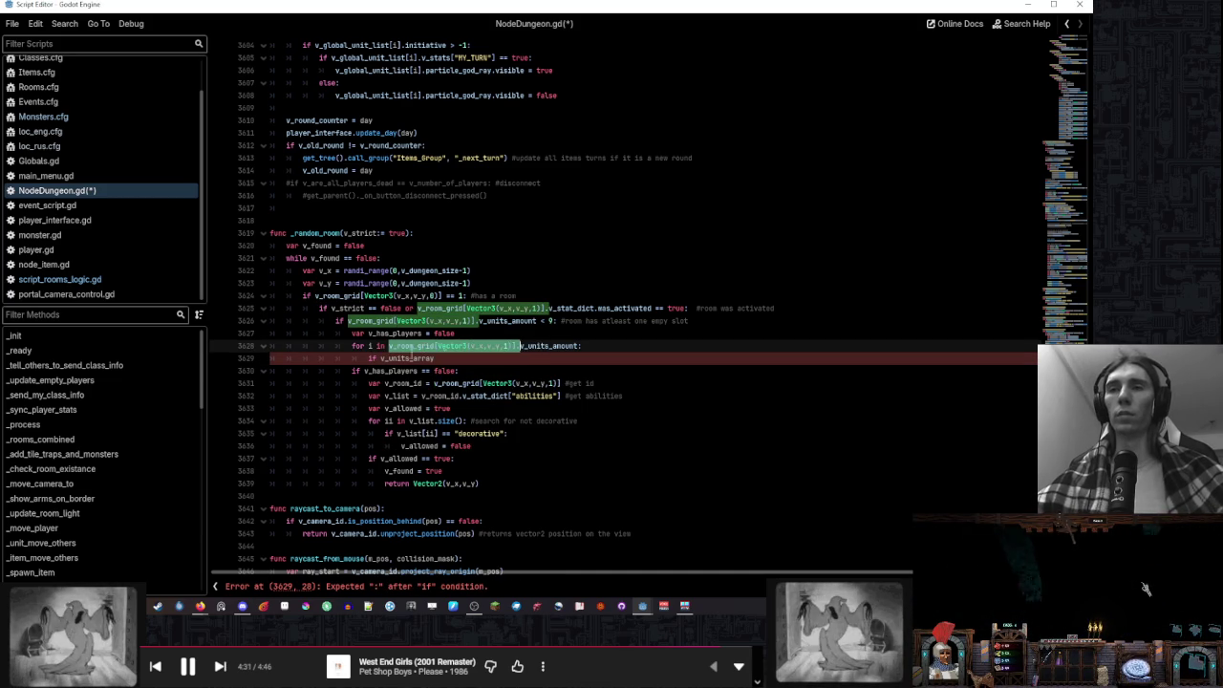
Declare 'var v_room_check_id' holding the room grid lookup below line 3624
{"action": "left_click", "coordinate": [392, 358]}
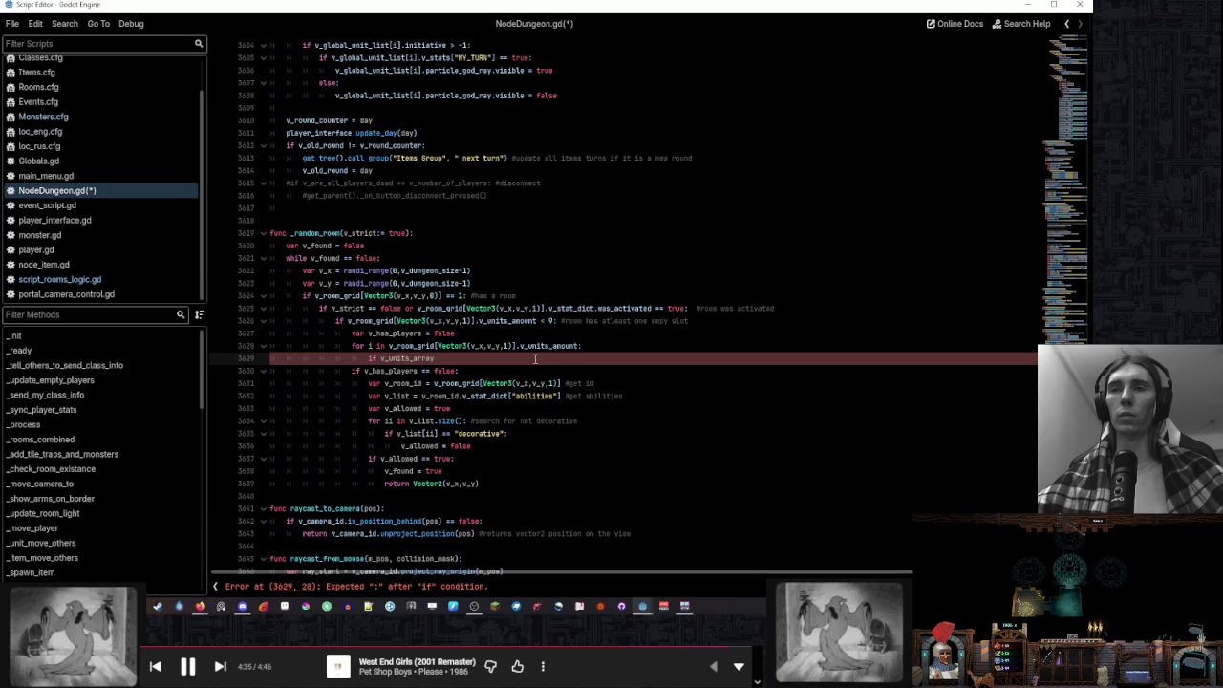
{"action": "type", "text": "v_room_grid[Vector3(v_x,v_y,1)]."}
{"action": "left_click", "coordinate": [553, 297]}
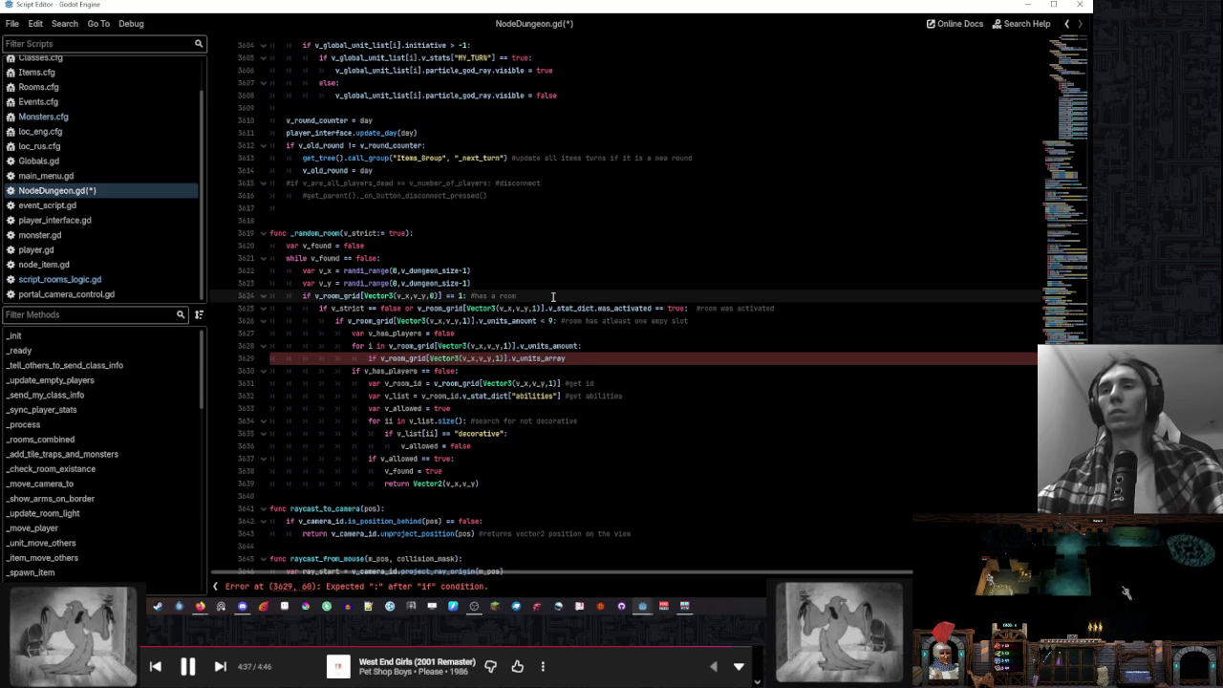
{"action": "key", "text": "Return"}
{"action": "type", "text": "var v"}
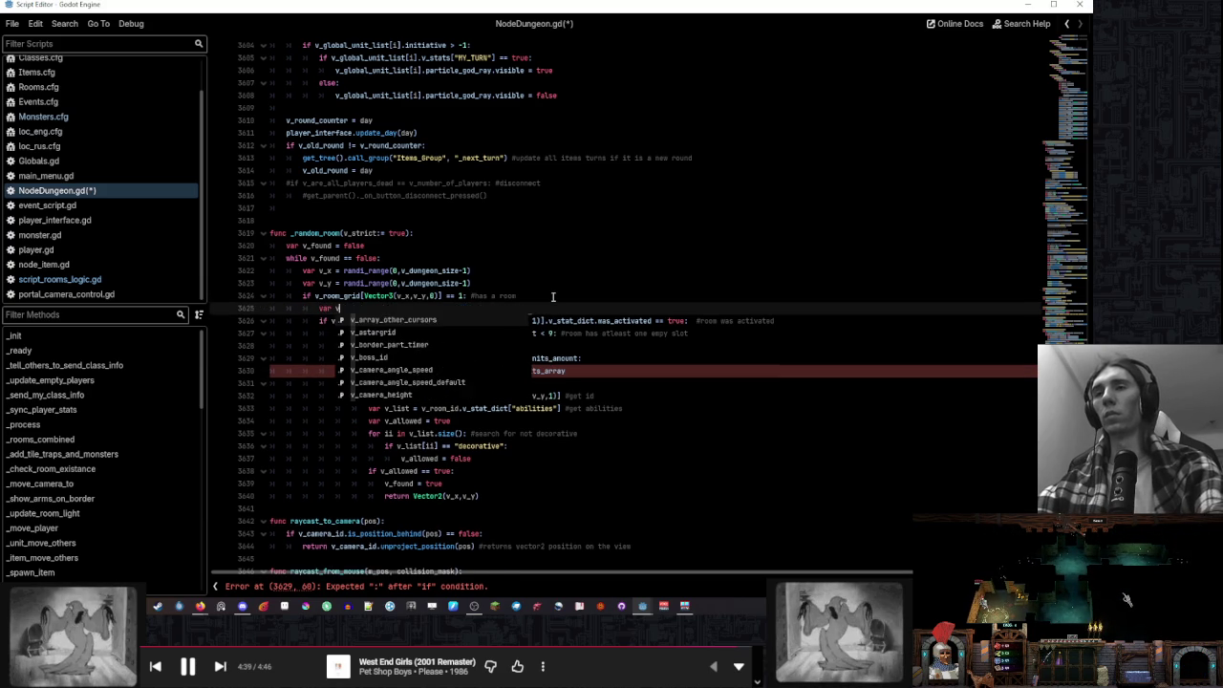
{"action": "type", "text": "_room_check_"}
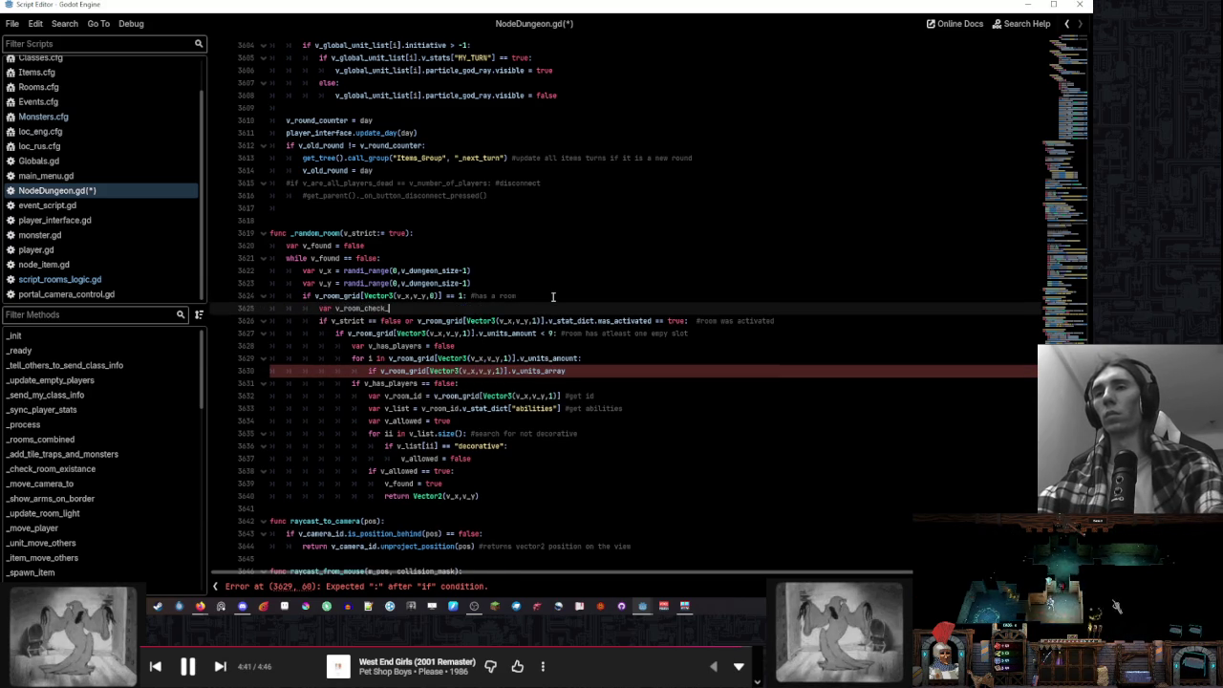
{"action": "type", "text": "id ="}
{"action": "type", "text": "v_room_grid[Vector3(v_x,v_y,1)]"}
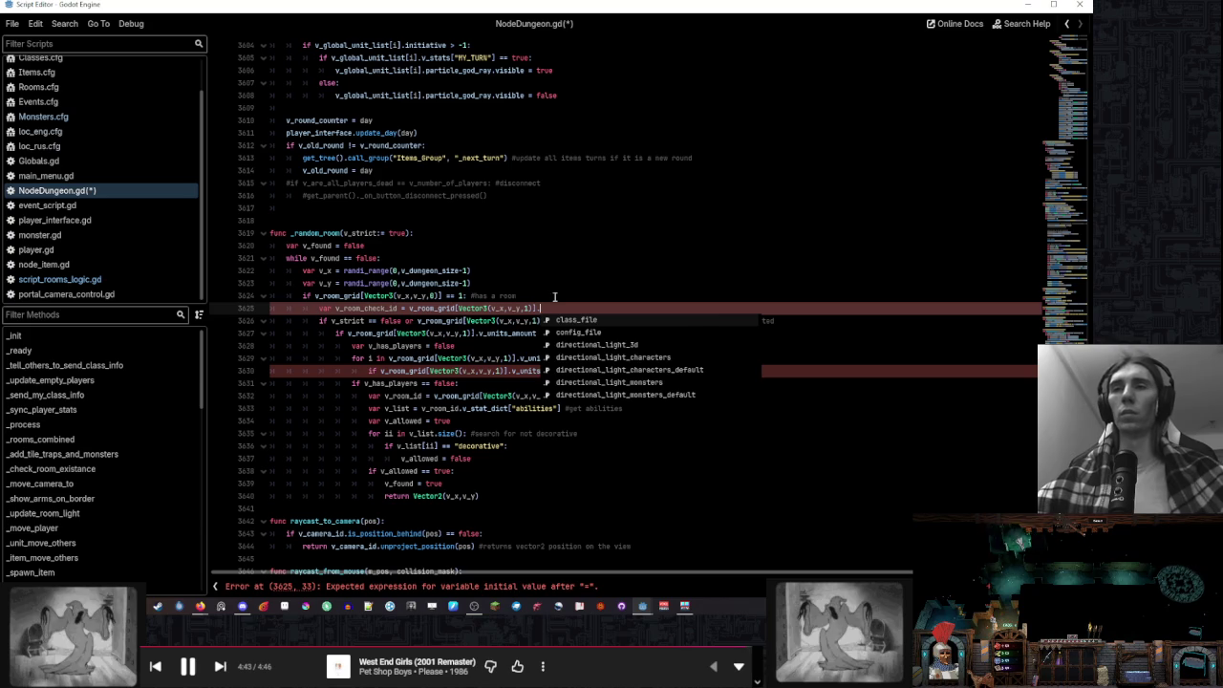
Replace the repeated room grid lookups on lines 3626–3632 with v_room_check_id
{"action": "double_click", "coordinate": [380, 309]}
{"action": "key", "text": "ctrl+c"}
{"action": "left_click_drag", "start_coordinate": [409, 309], "coordinate": [537, 309]}
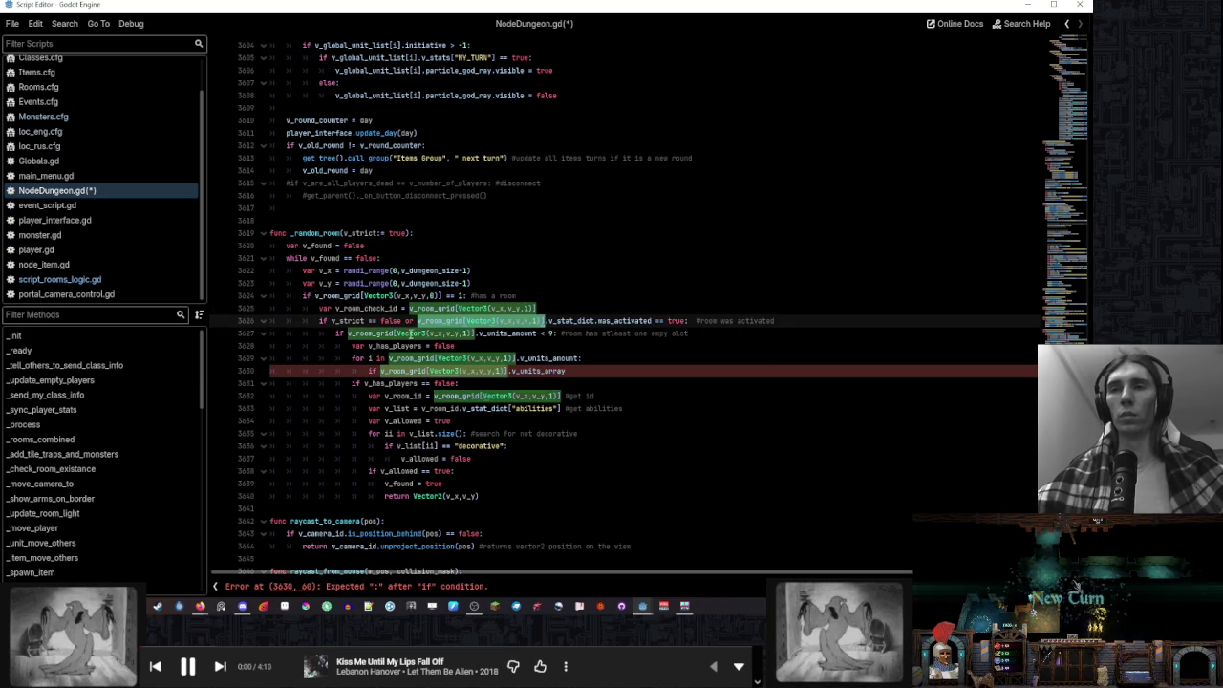
{"action": "key", "text": "ctrl+v"}
{"action": "left_click_drag", "start_coordinate": [348, 334], "coordinate": [474, 333]}
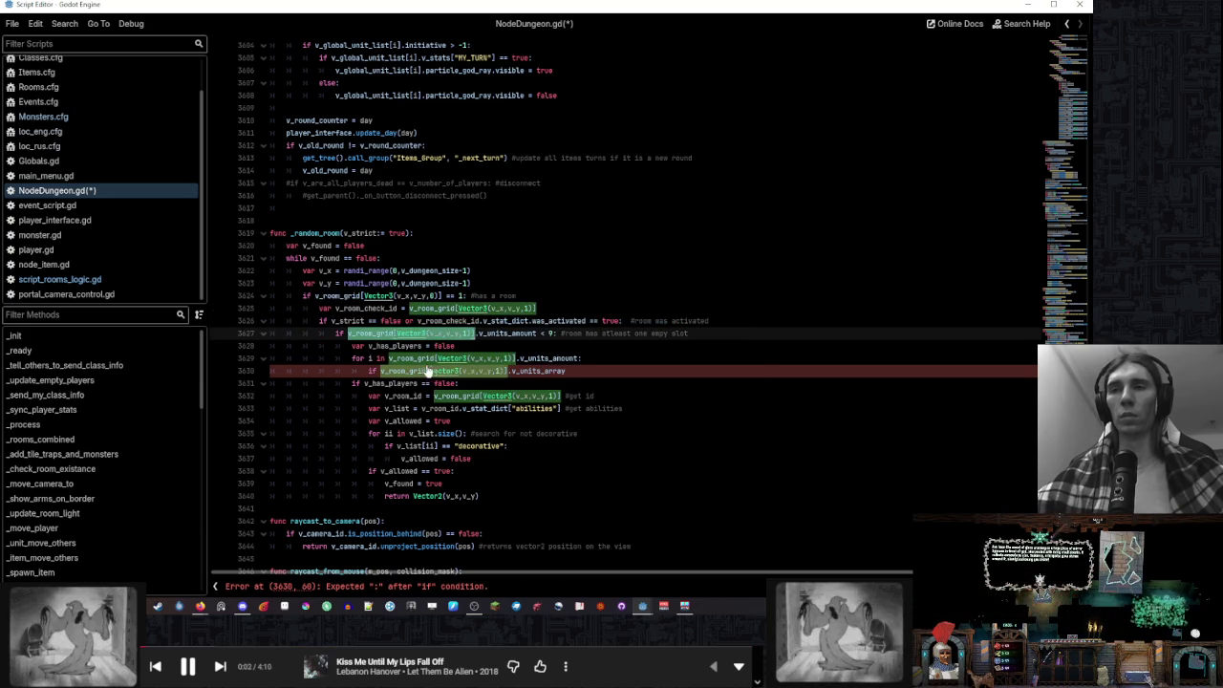
{"action": "key", "text": "ctrl+v"}
{"action": "left_click_drag", "start_coordinate": [388, 358], "coordinate": [516, 358]}
{"action": "key", "text": "ctrl+v"}
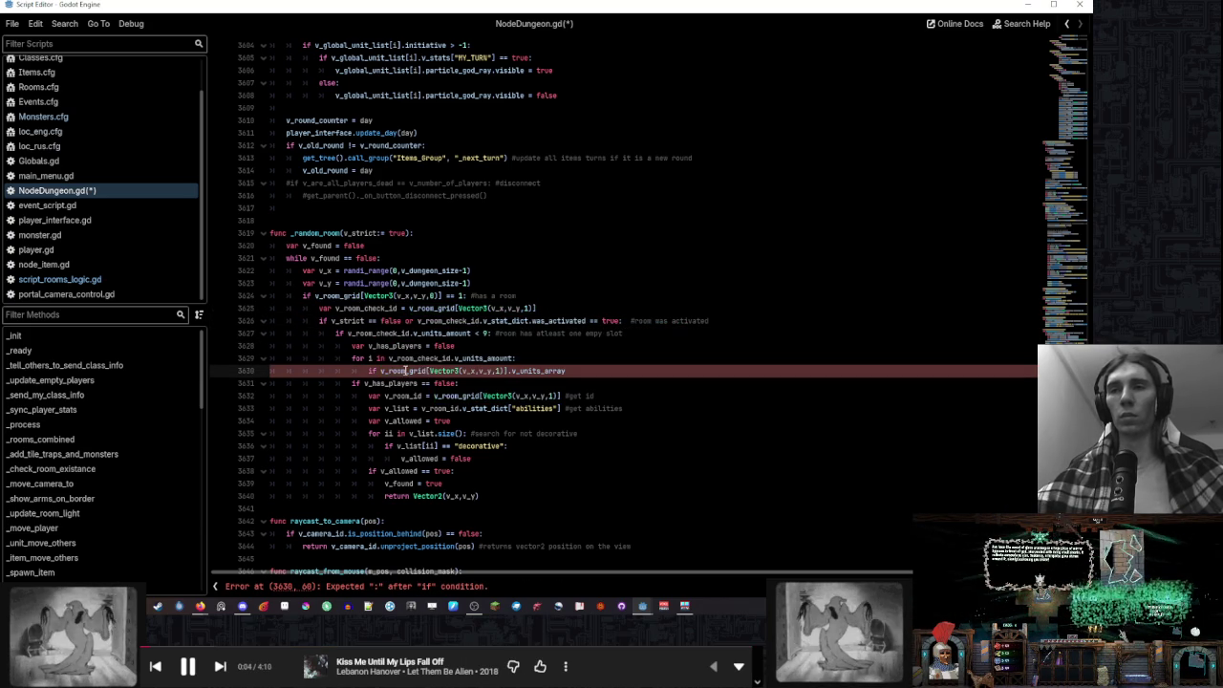
{"action": "left_click_drag", "start_coordinate": [380, 370], "coordinate": [512, 370]}
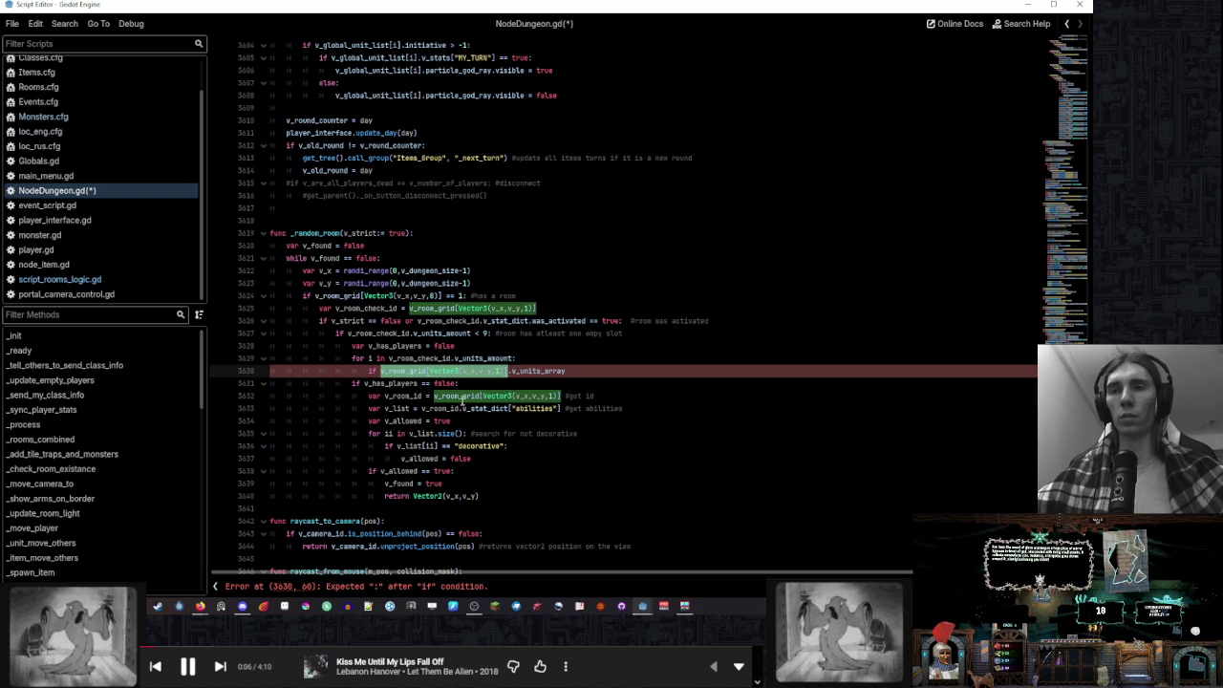
{"action": "key", "text": "ctrl+v"}
{"action": "left_click_drag", "start_coordinate": [434, 396], "coordinate": [561, 396]}
{"action": "key", "text": "ctrl+v"}
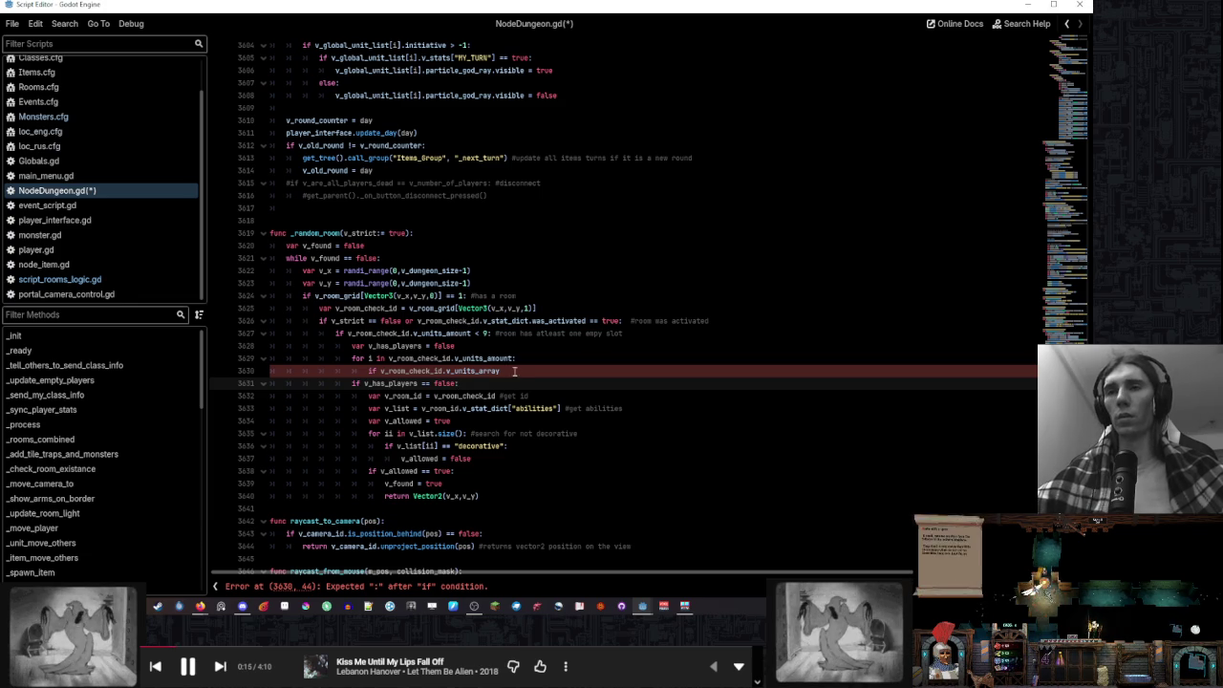
Append '[i].initiative > -1:' on line 3630, set 'v_has_players = true', and add '#and the room doesn't have players'
{"action": "left_click", "coordinate": [598, 372]}
{"action": "type", "text": "[i]"}
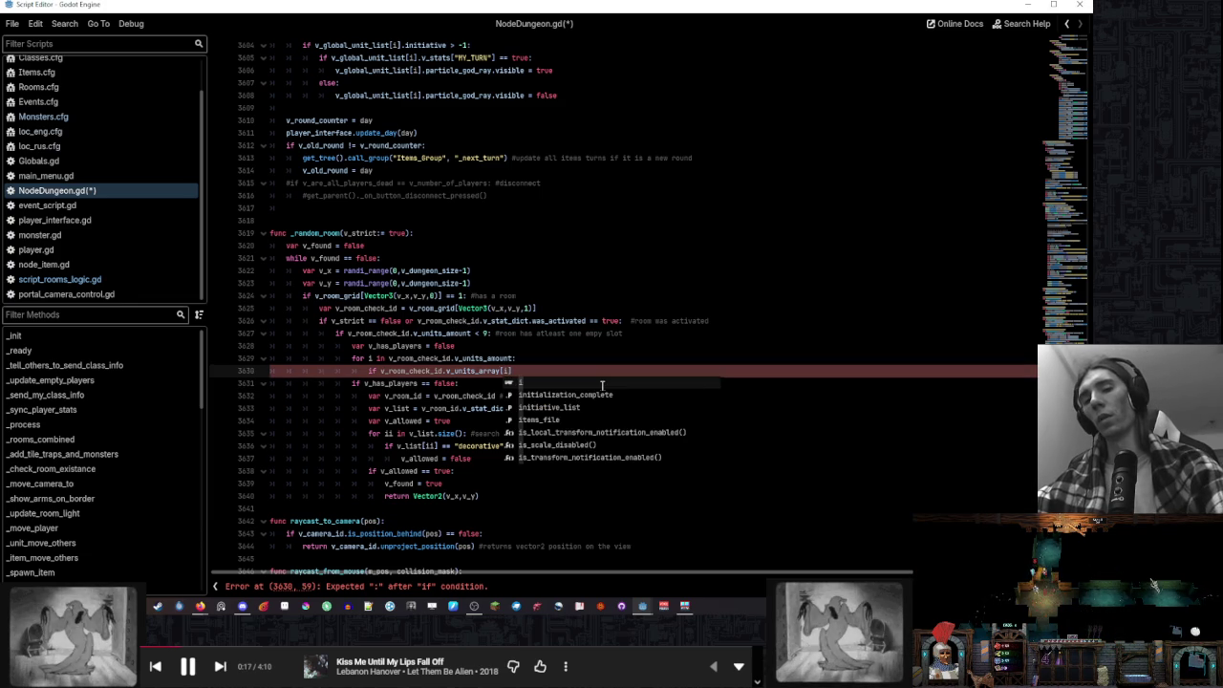
{"action": "type", "text": ".initia"}
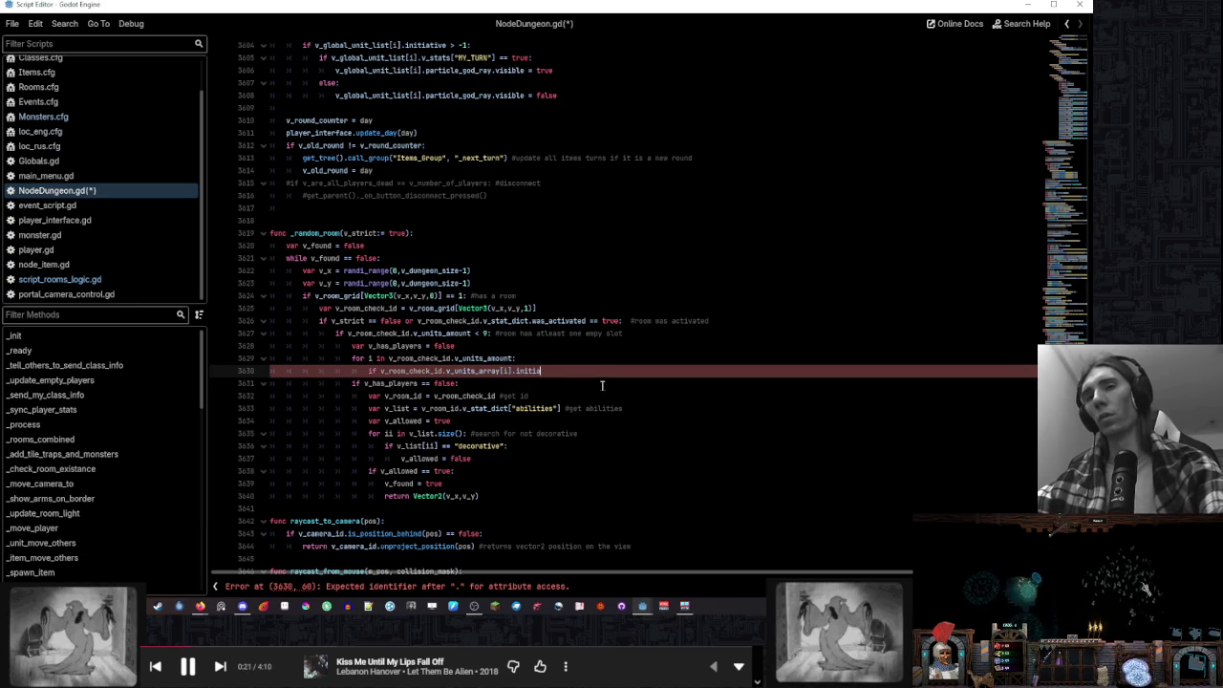
{"action": "type", "text": "tiv"}
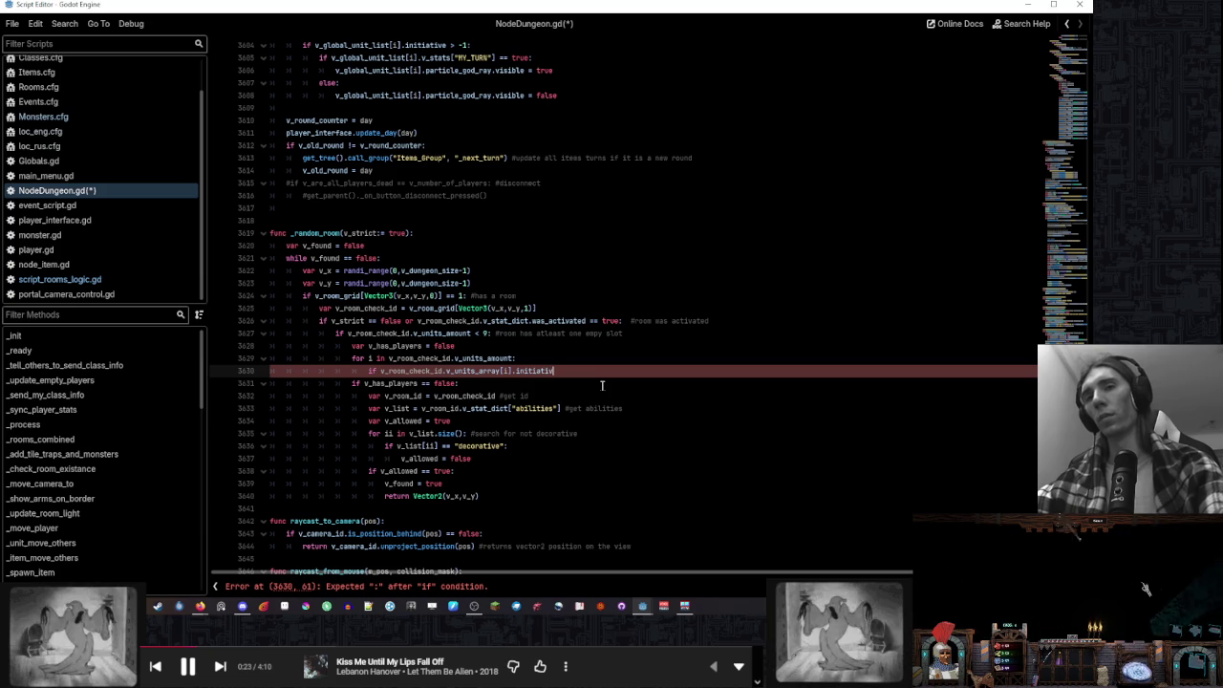
{"action": "type", "text": "e > -1:"}
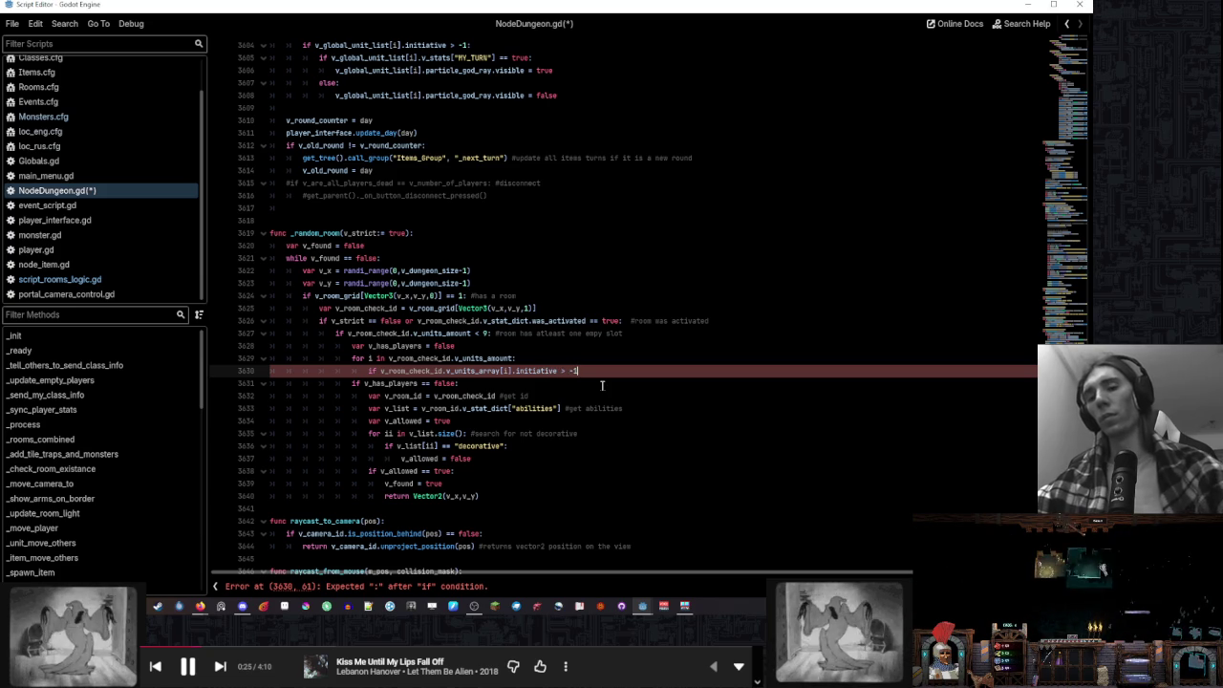
{"action": "key", "text": "Return"}
{"action": "type", "text": "v_has_players"}
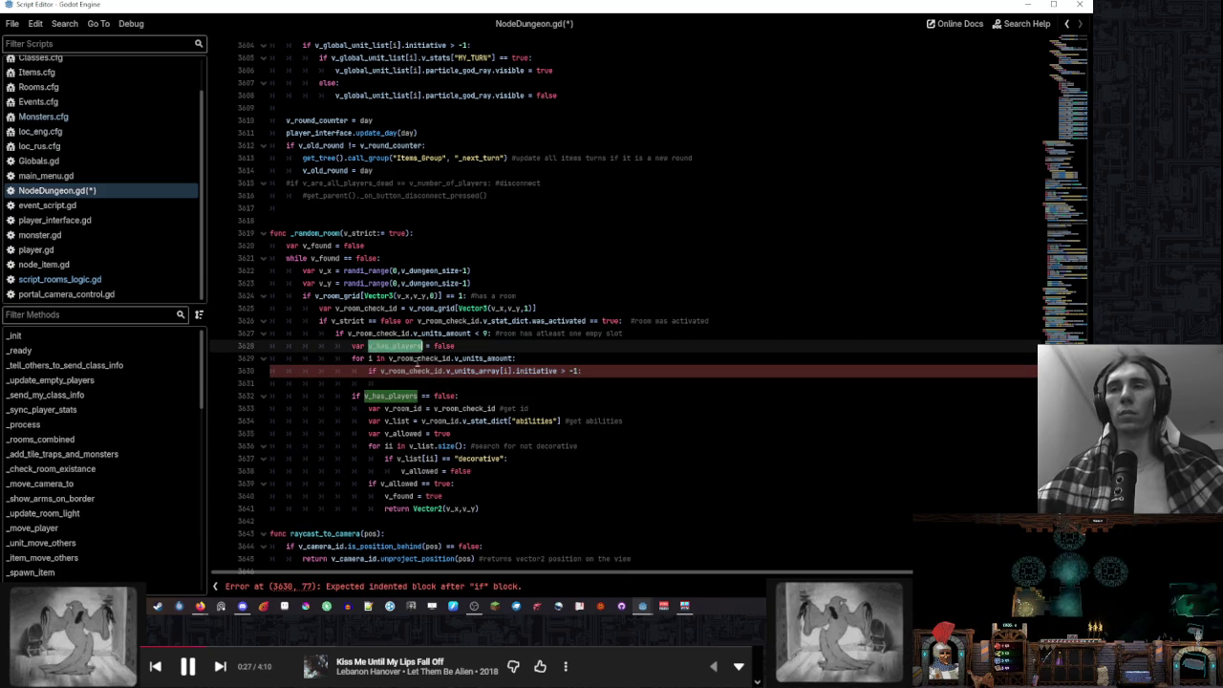
{"action": "type", "text": " = true"}
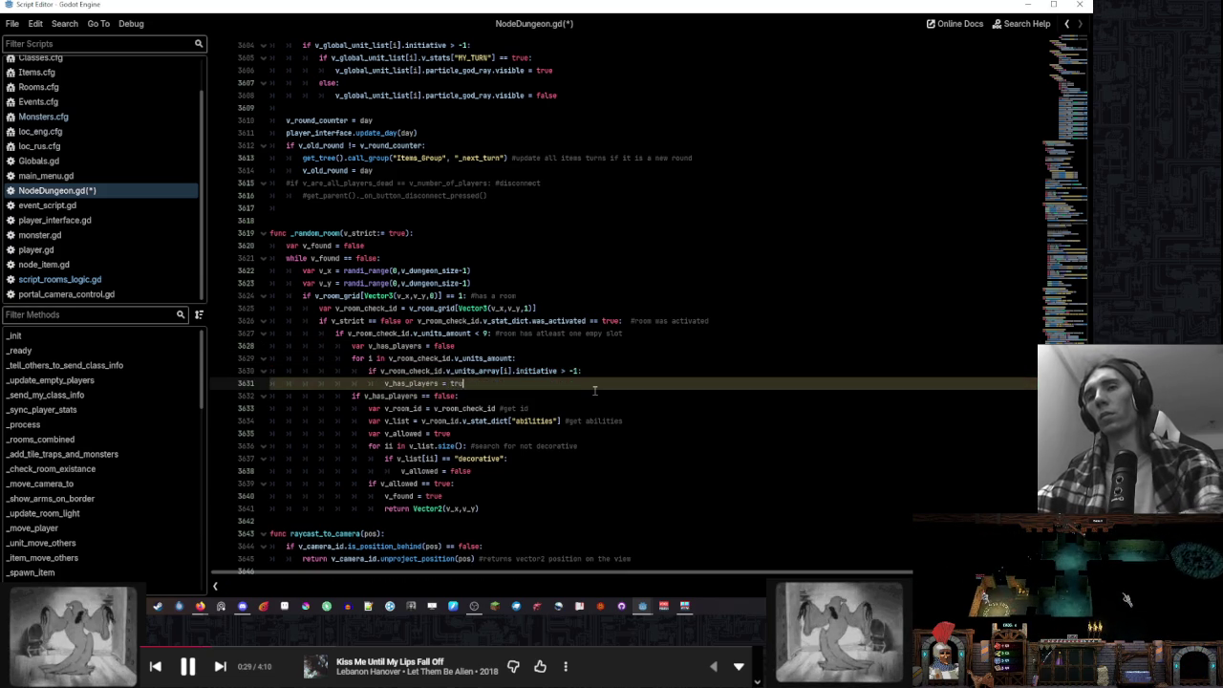
{"action": "left_click", "coordinate": [623, 373]}
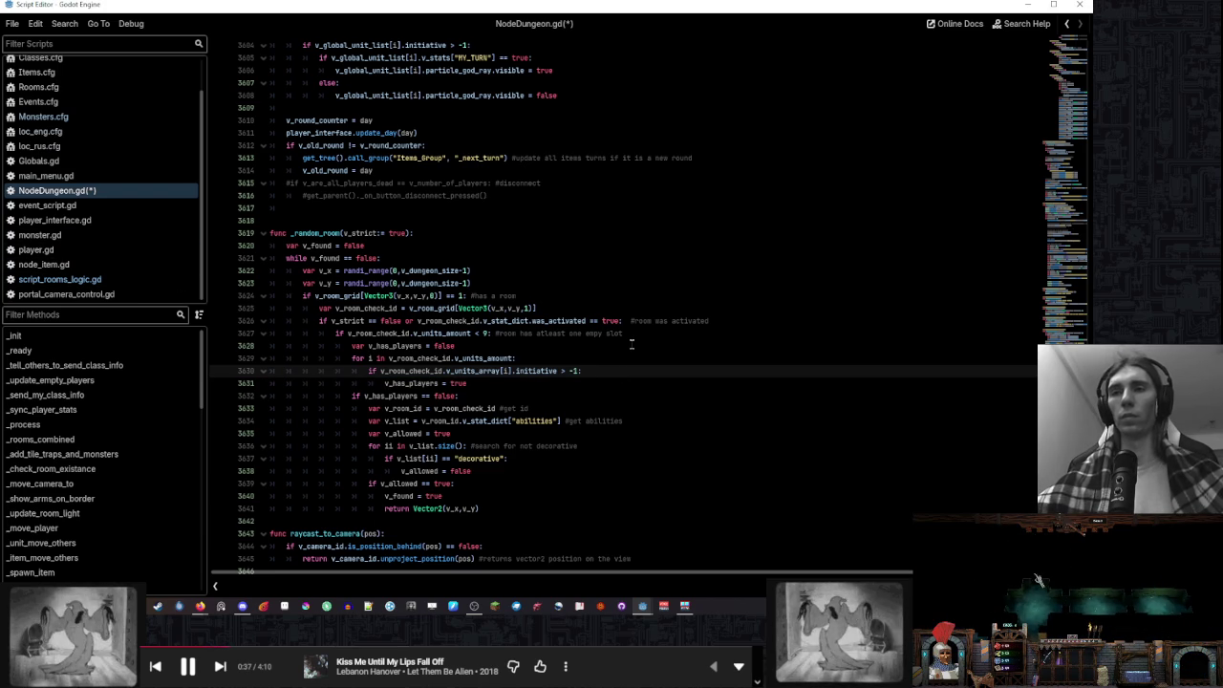
{"action": "type", "text": "#"}
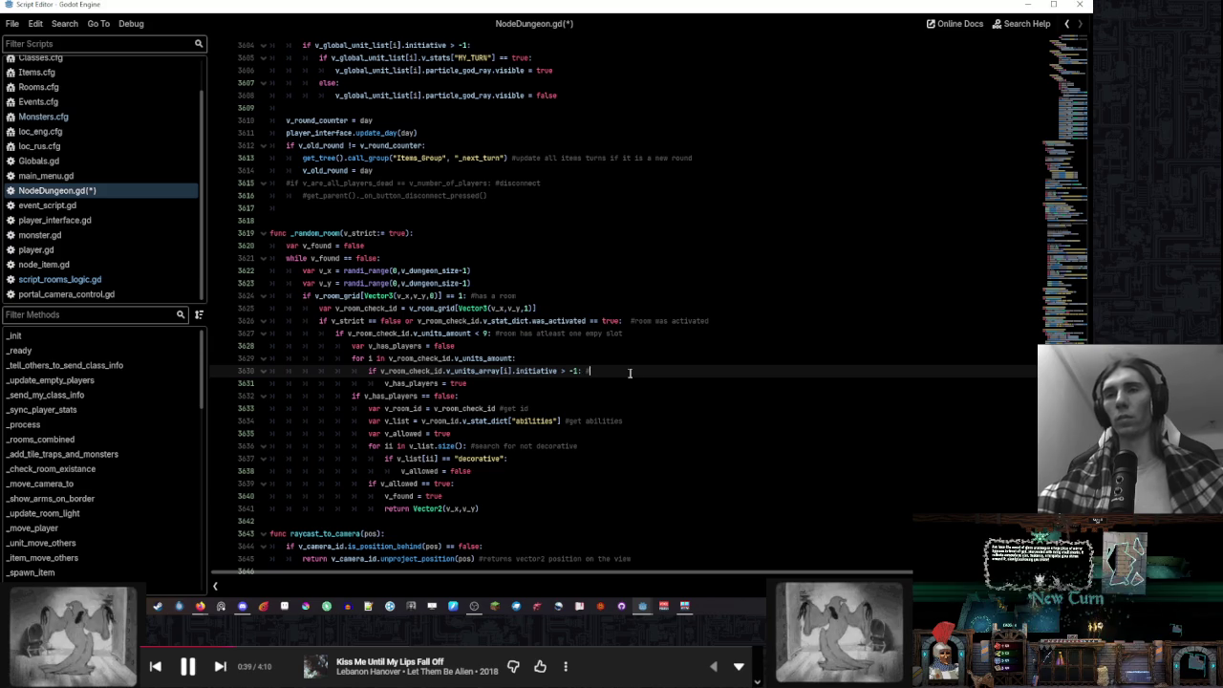
{"action": "type", "text": "and th"}
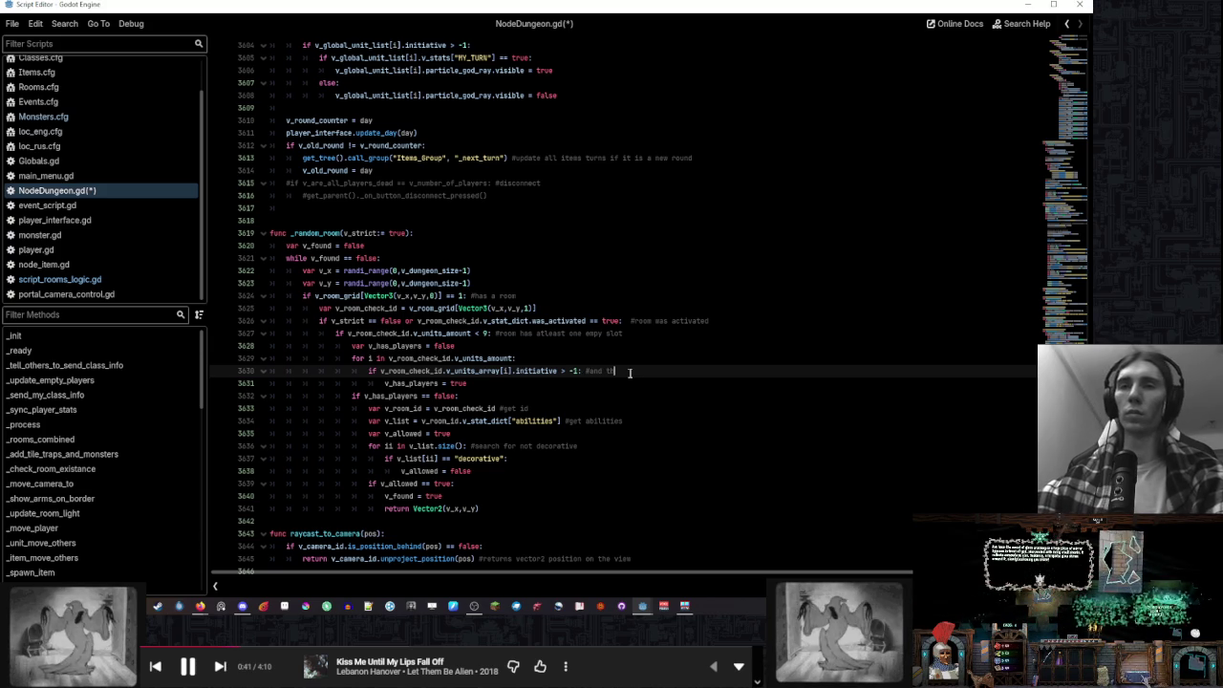
{"action": "type", "text": "e room doe"}
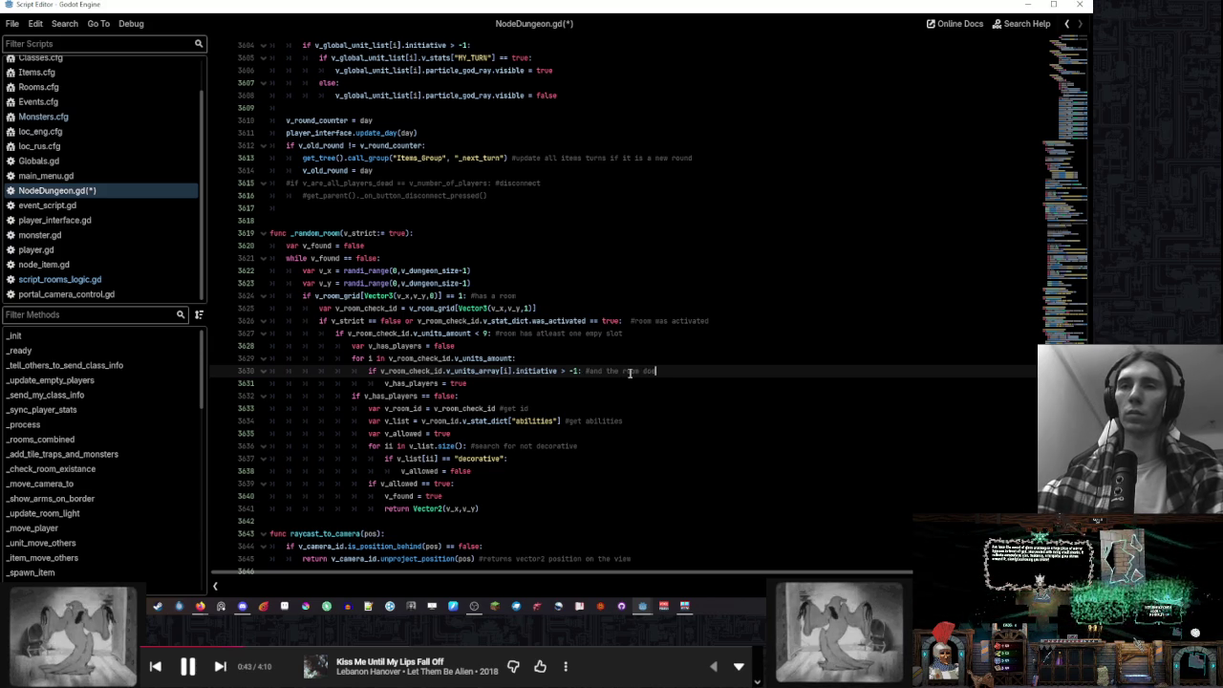
{"action": "type", "text": "sn't have players"}
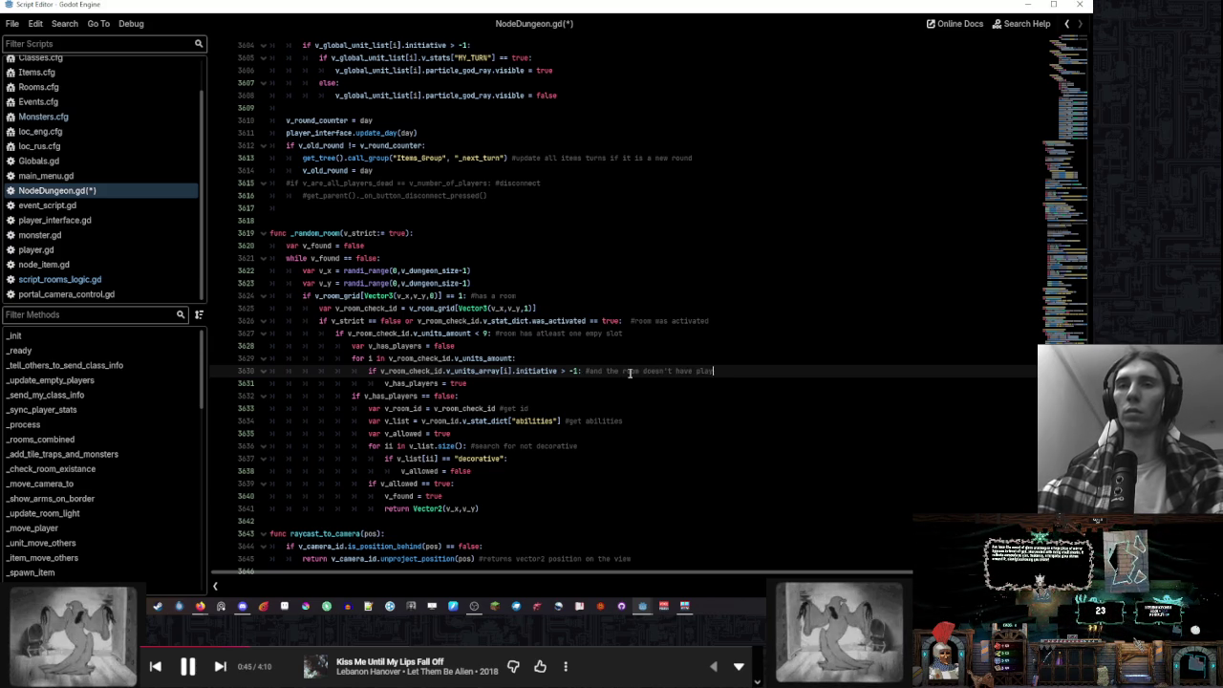
{"action": "left_click", "coordinate": [723, 357]}
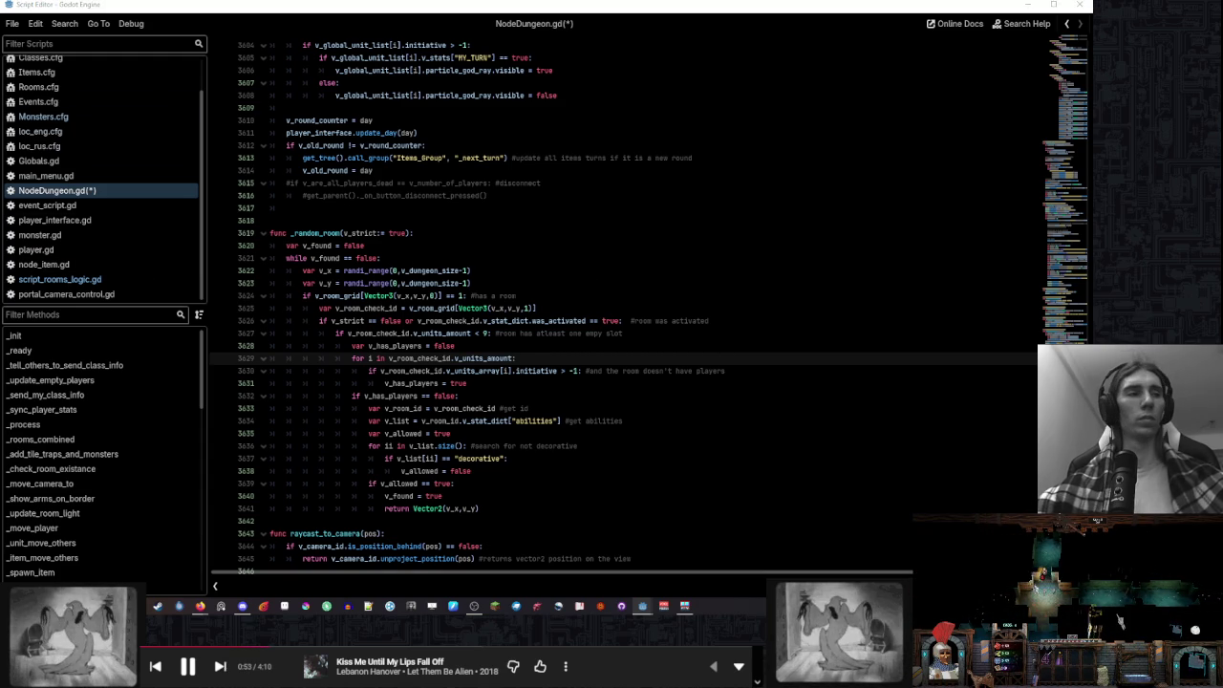
{"action": "left_click", "coordinate": [220, 666]}
{"action": "left_click", "coordinate": [220, 666]}
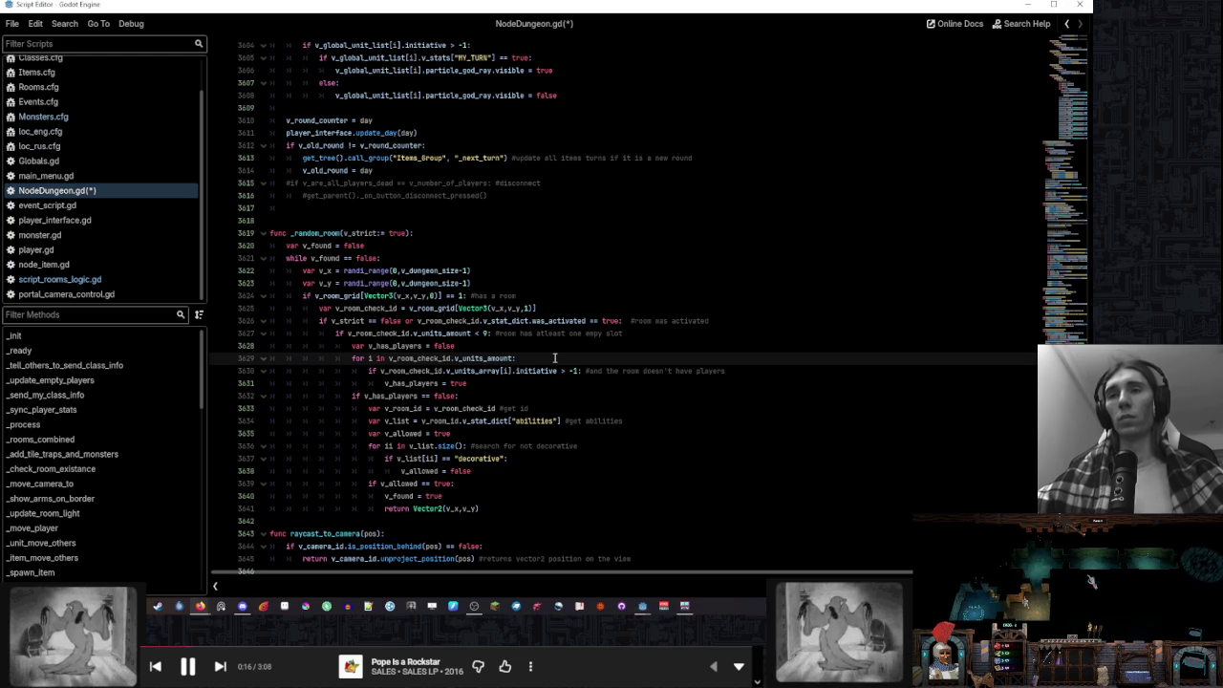
{"action": "mouse_move", "coordinate": [643, 604]}
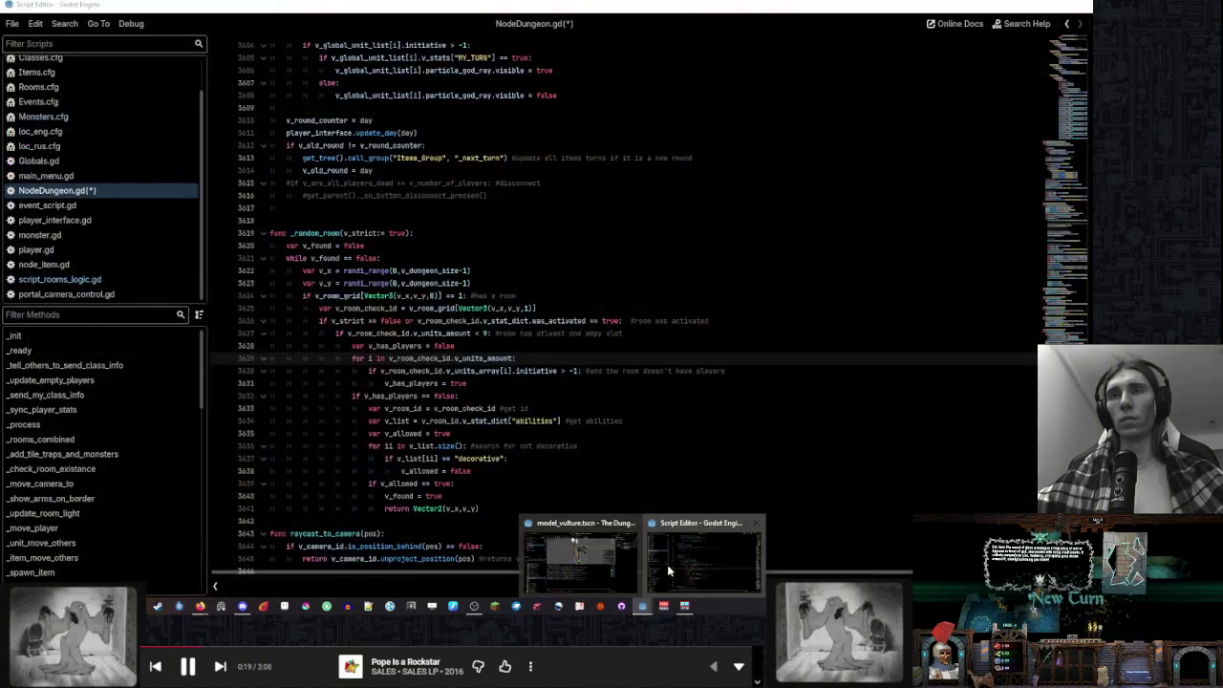
{"action": "left_click", "coordinate": [580, 562]}
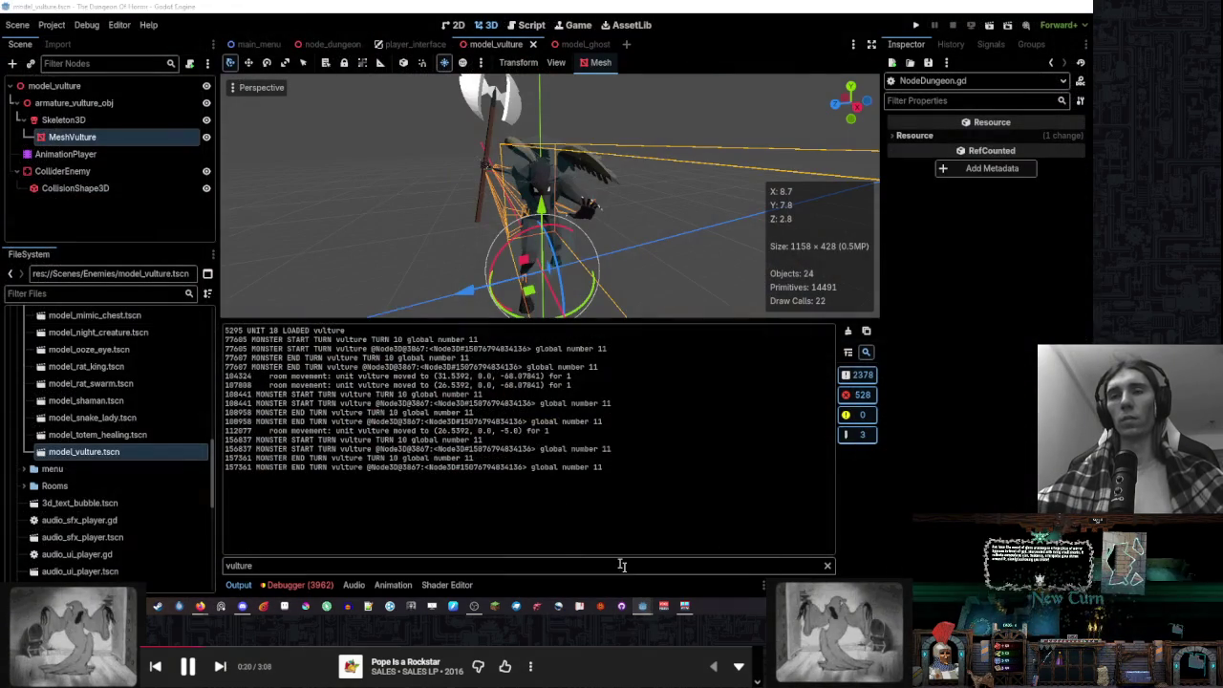
{"action": "left_click", "coordinate": [527, 29]}
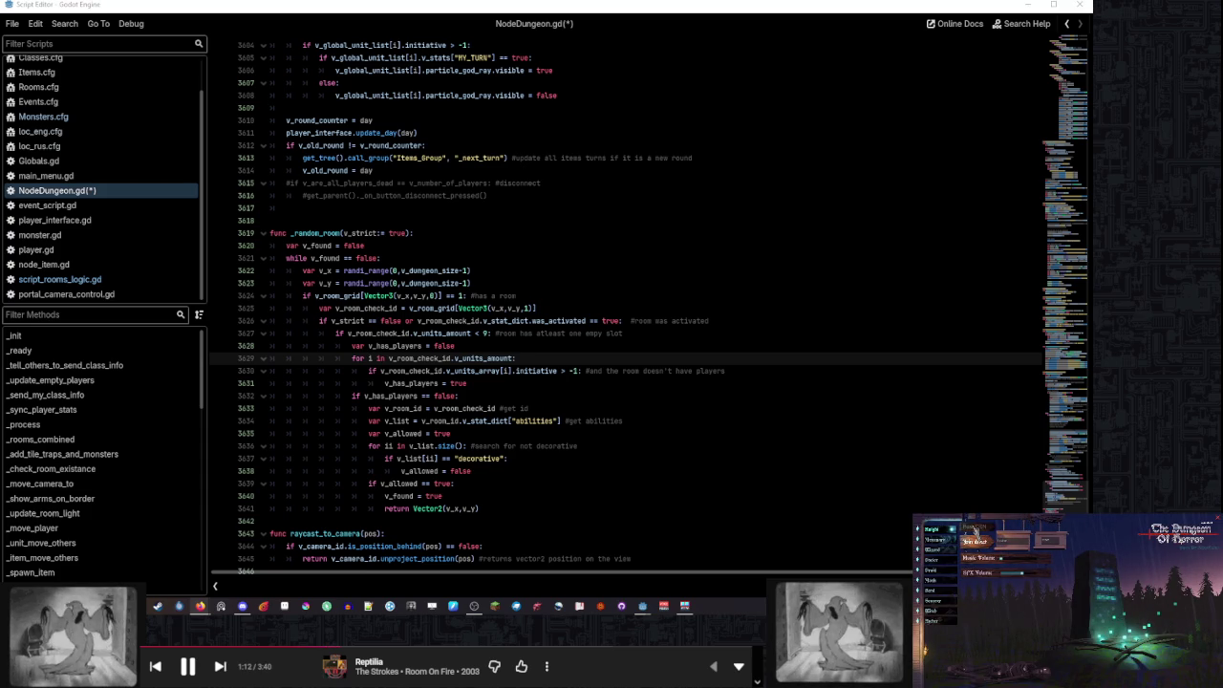
{"action": "left_click", "coordinate": [975, 533]}
Start a game from the running game's title menu
{"action": "left_click", "coordinate": [974, 531]}
{"action": "left_click", "coordinate": [975, 533]}
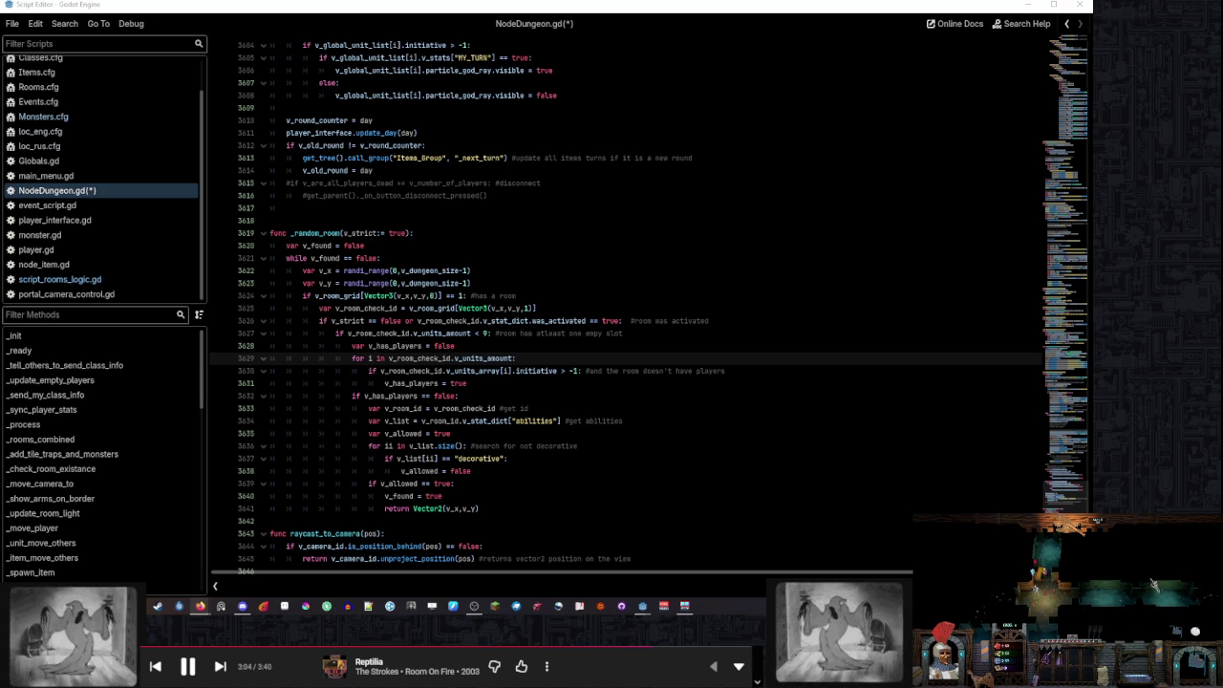
{"action": "left_click", "coordinate": [974, 532]}
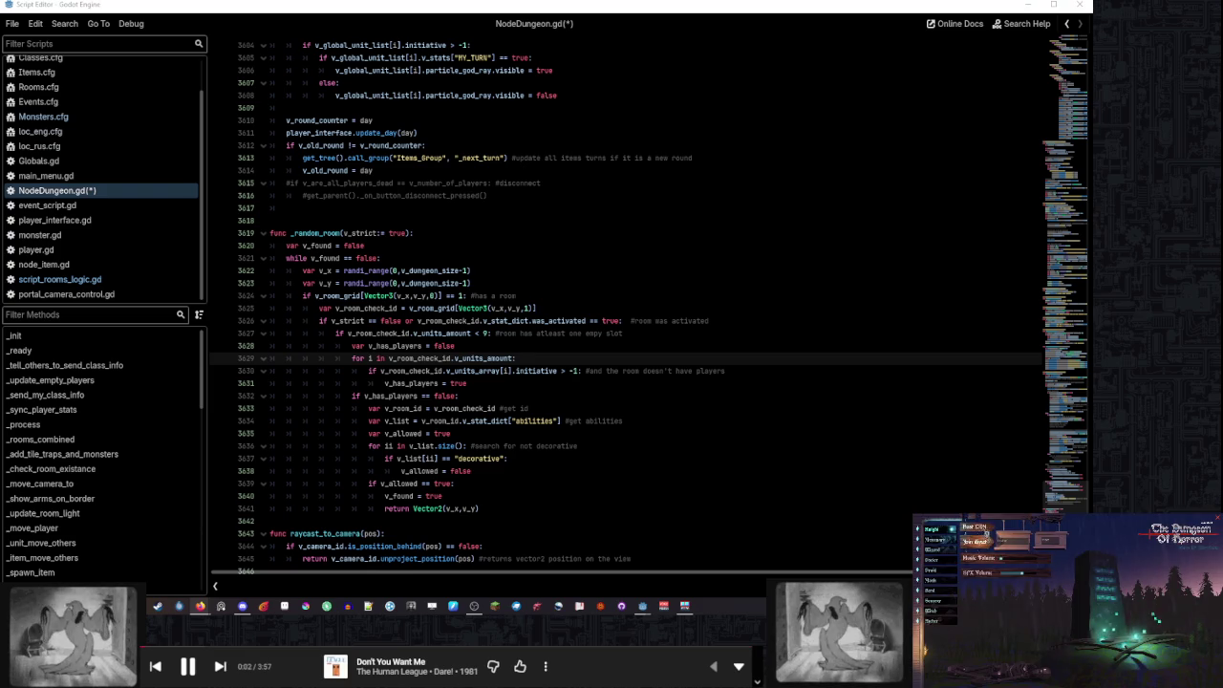
{"action": "left_click", "coordinate": [975, 535]}
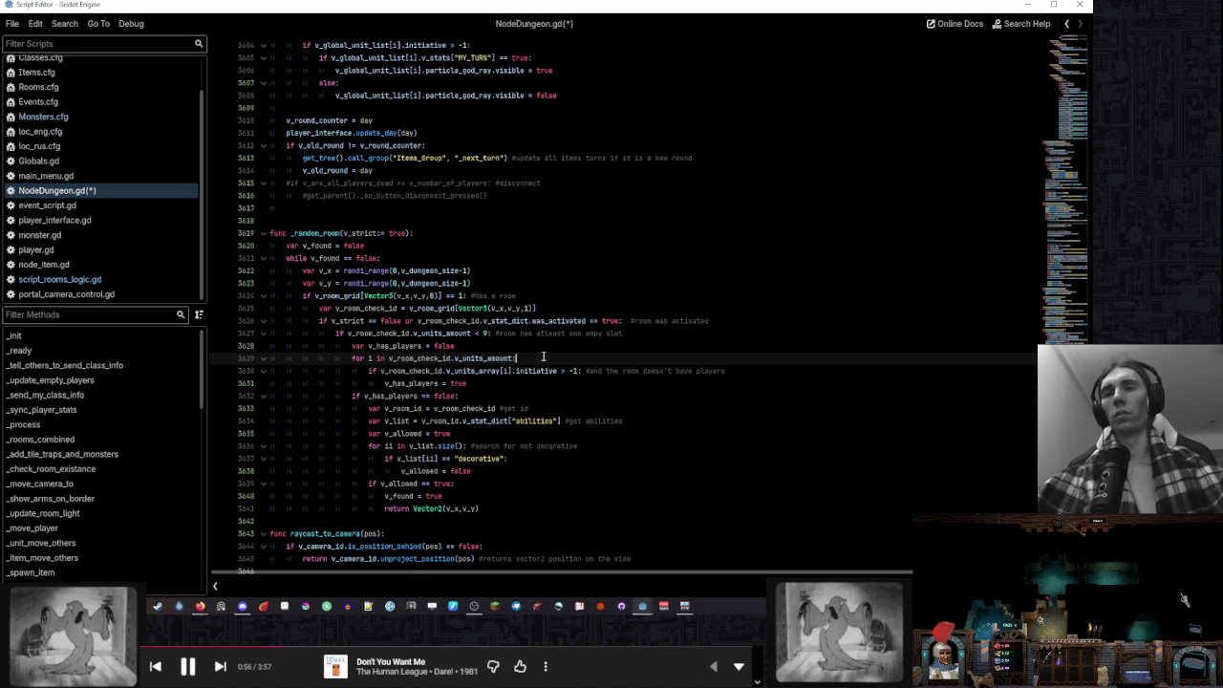
Scroll NodeDungeon.gd to _random_room and place the caret on its v_has_players loop lines
{"action": "scroll", "coordinate": [540, 368], "scroll_direction": "down", "scroll_amount": 2}
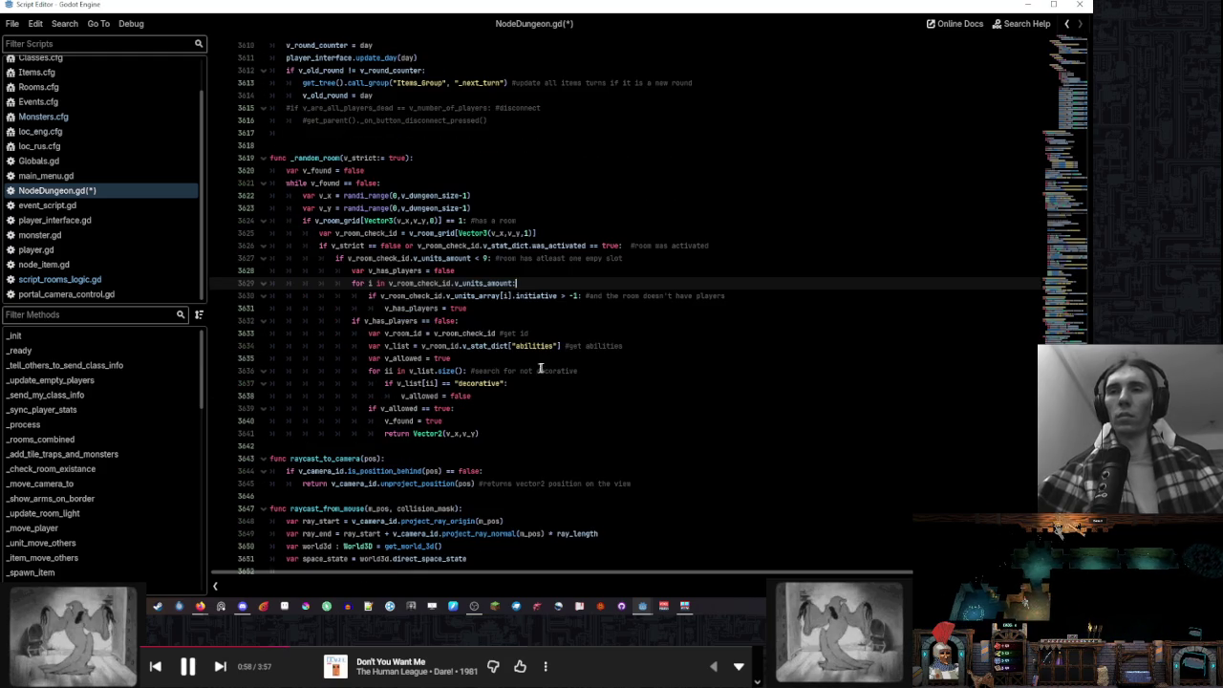
{"action": "left_click", "coordinate": [634, 344]}
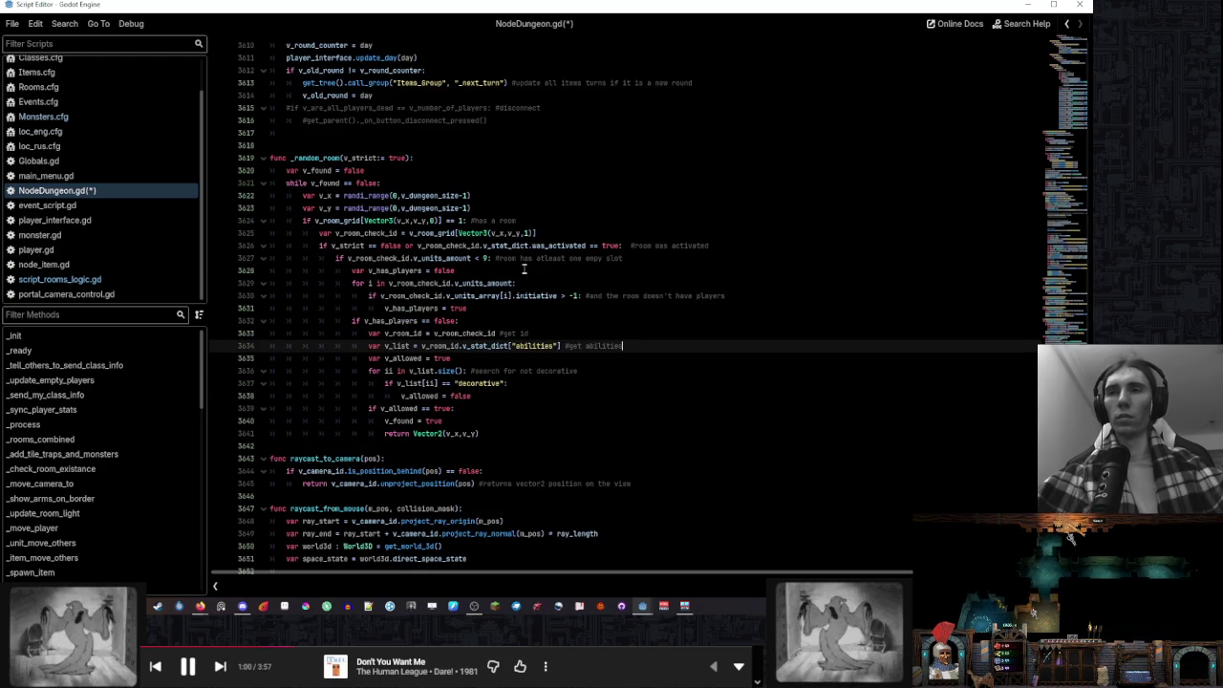
{"action": "left_click", "coordinate": [524, 270]}
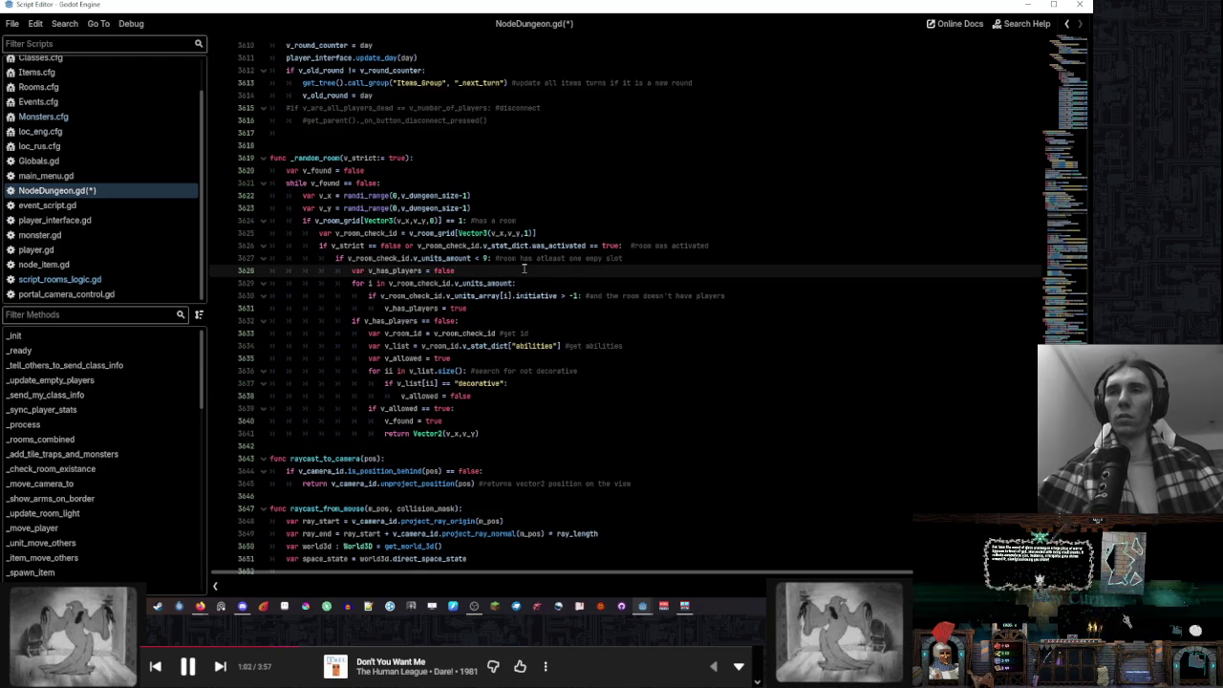
{"action": "scroll", "coordinate": [137, 409], "scroll_direction": "down", "scroll_amount": 3}
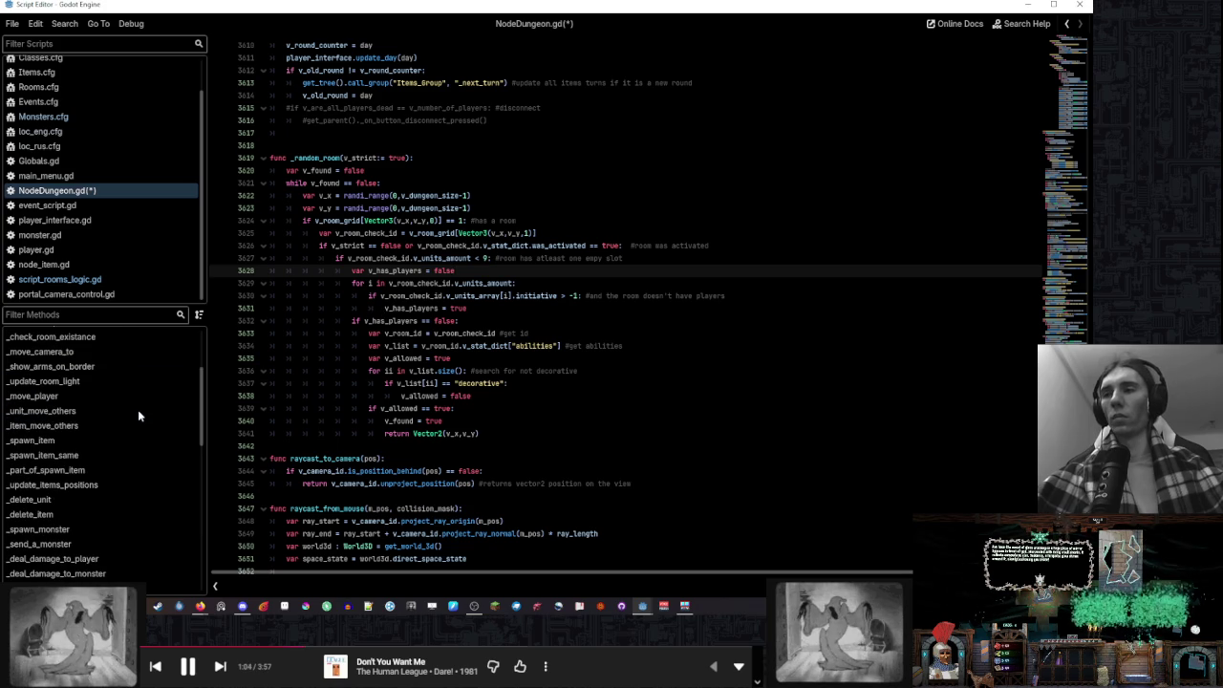
{"action": "scroll", "coordinate": [125, 394], "scroll_direction": "down", "scroll_amount": 3}
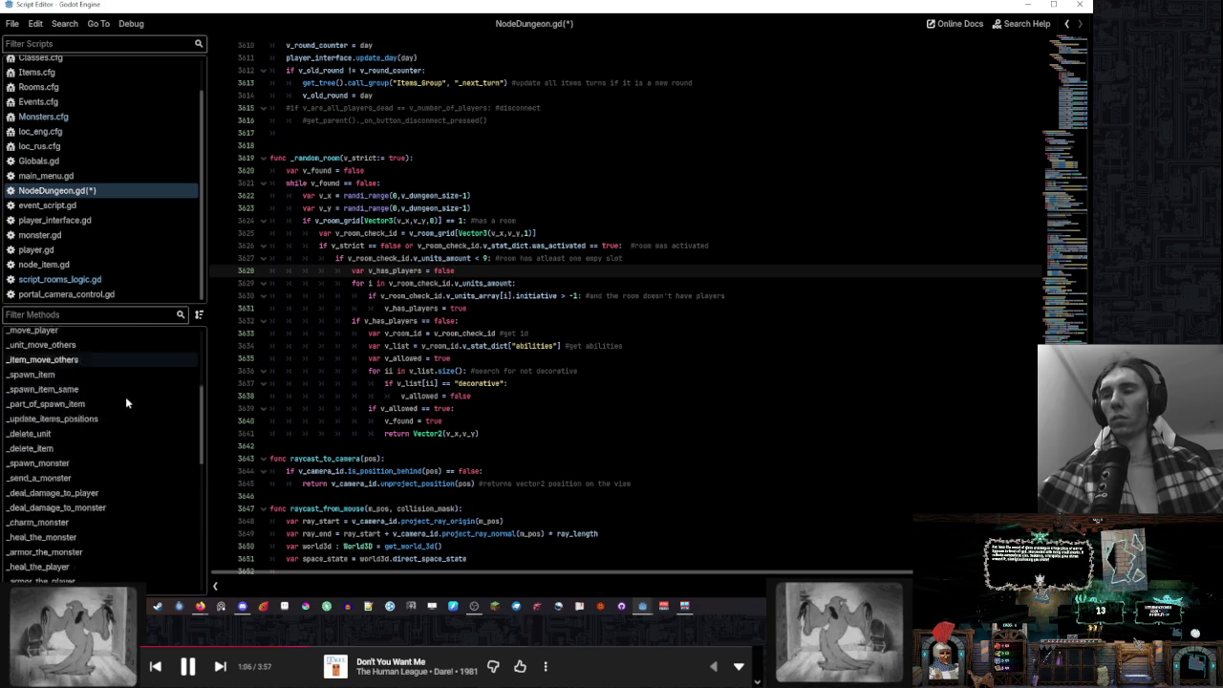
{"action": "scroll", "coordinate": [95, 128], "scroll_direction": "up", "scroll_amount": 2}
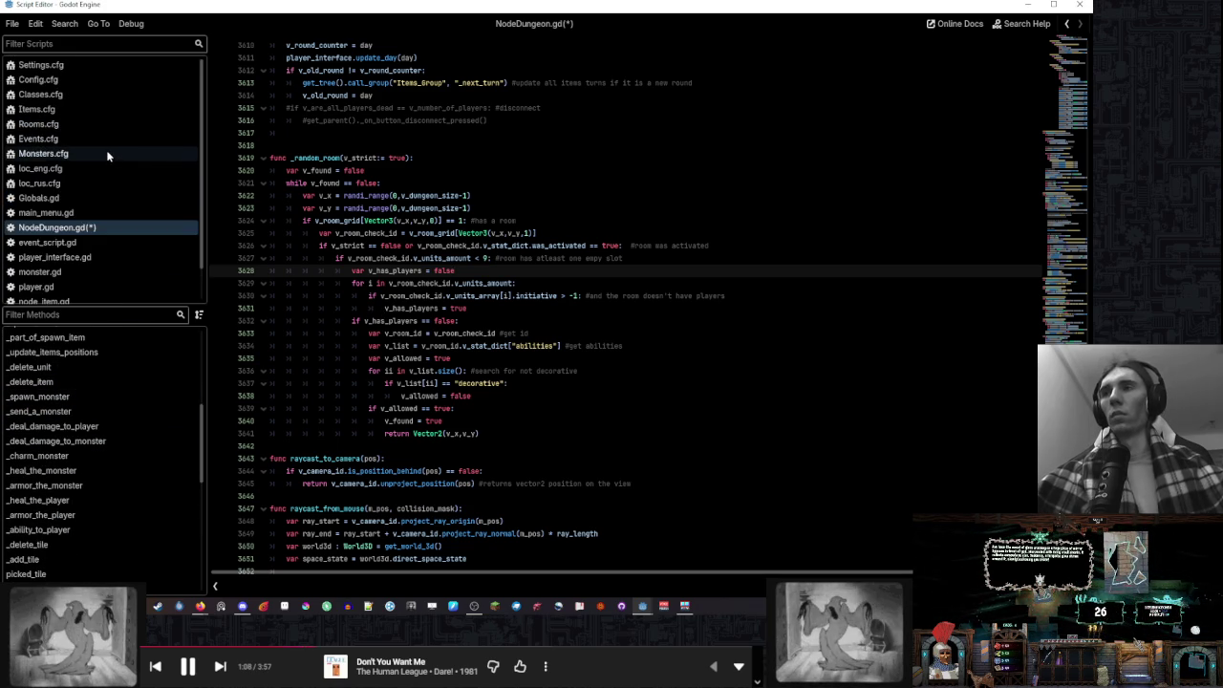
Replace the vulture's teleport_on_no_target ability with minotaur_logic in Monsters.cfg and save it
{"action": "left_click", "coordinate": [58, 152]}
{"action": "double_click", "coordinate": [354, 483]}
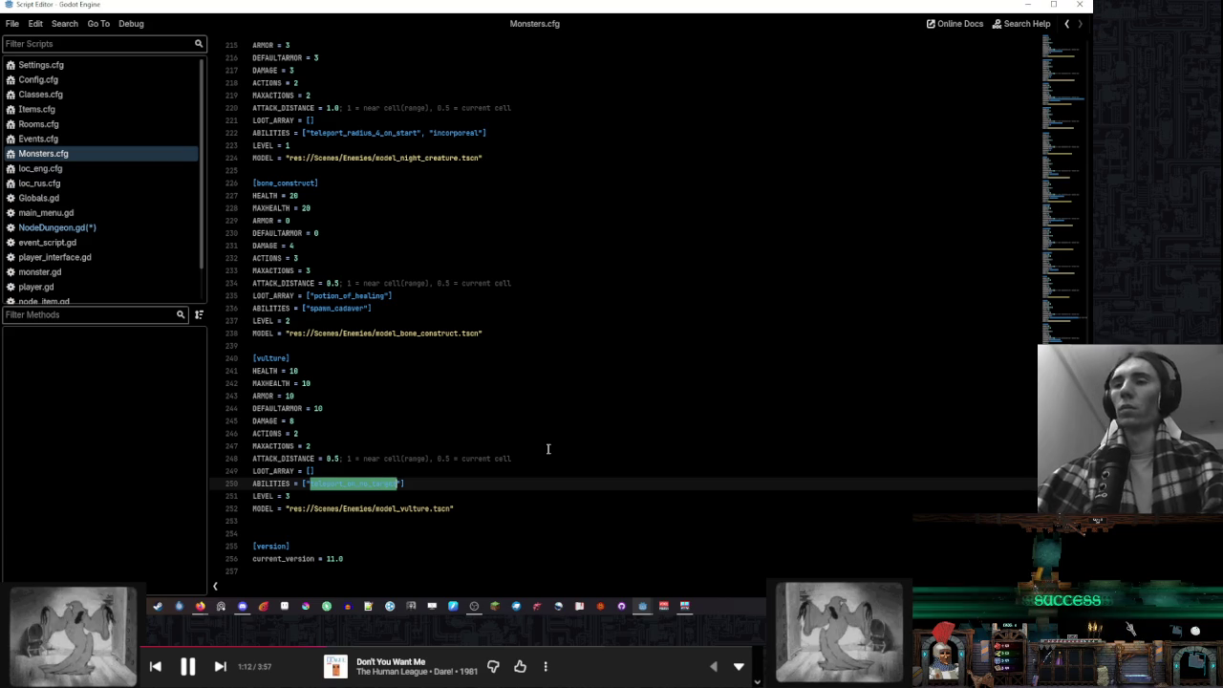
{"action": "type", "text": "ьштшщт"}
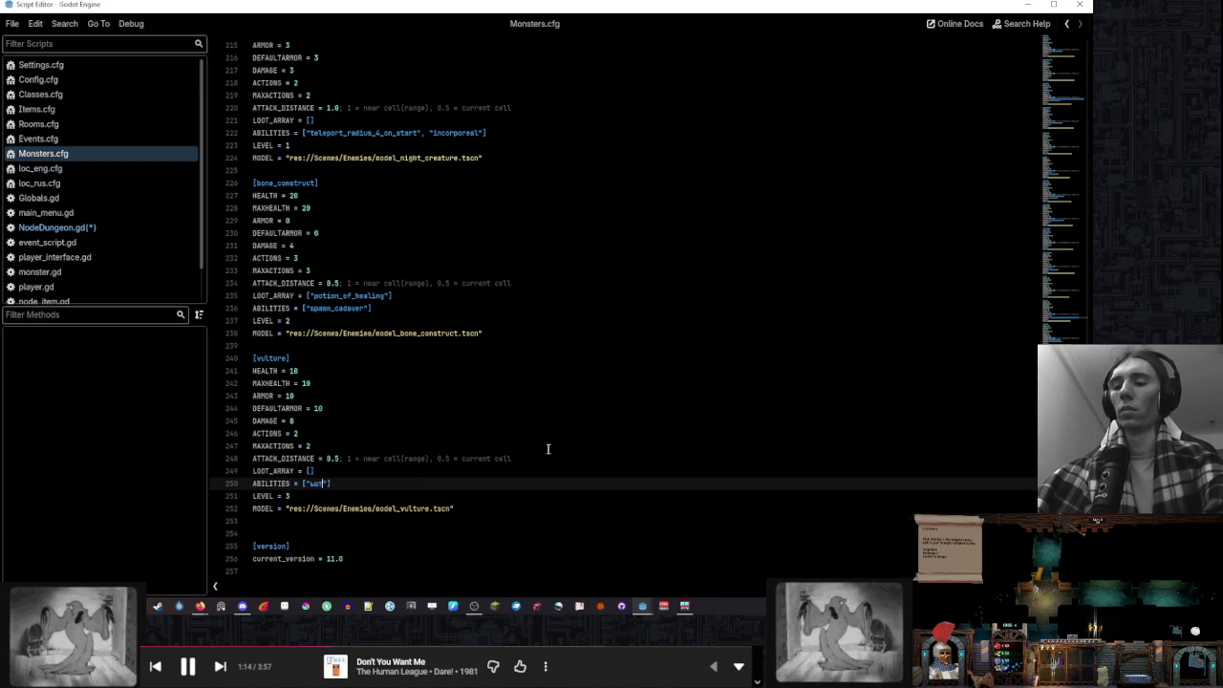
{"action": "key", "text": "BackSpace"}
{"action": "key", "text": "BackSpace"}
{"action": "key", "text": "BackSpace"}
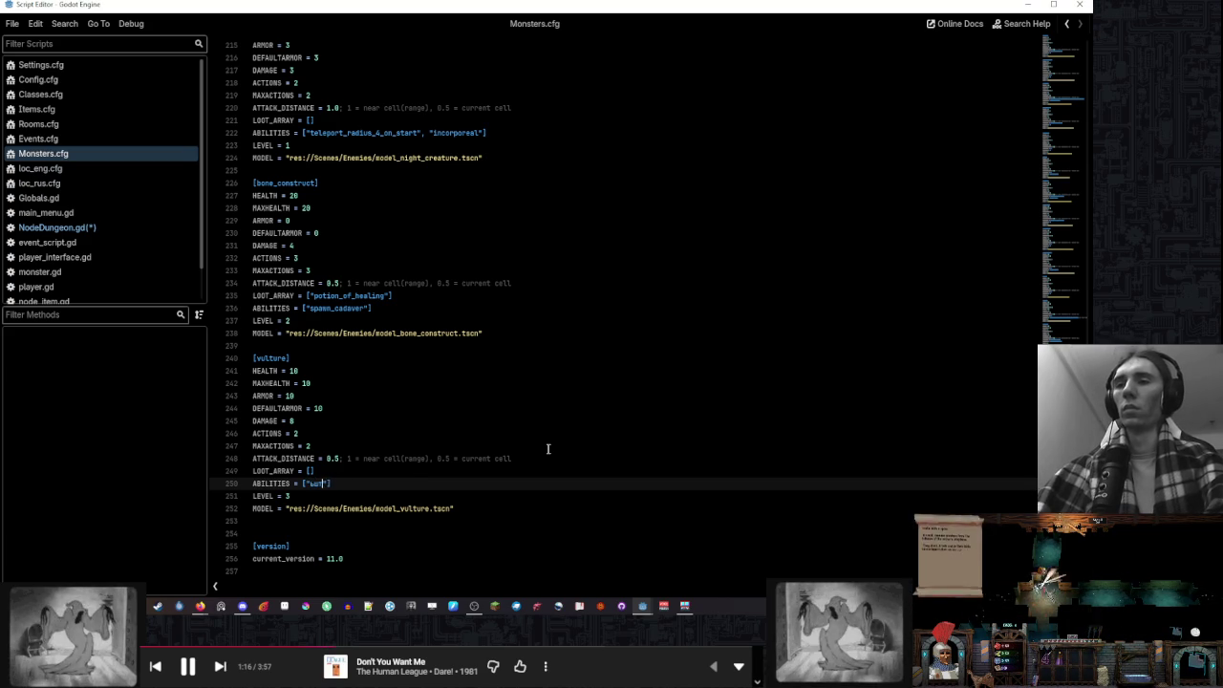
{"action": "type", "text": "minotaur"}
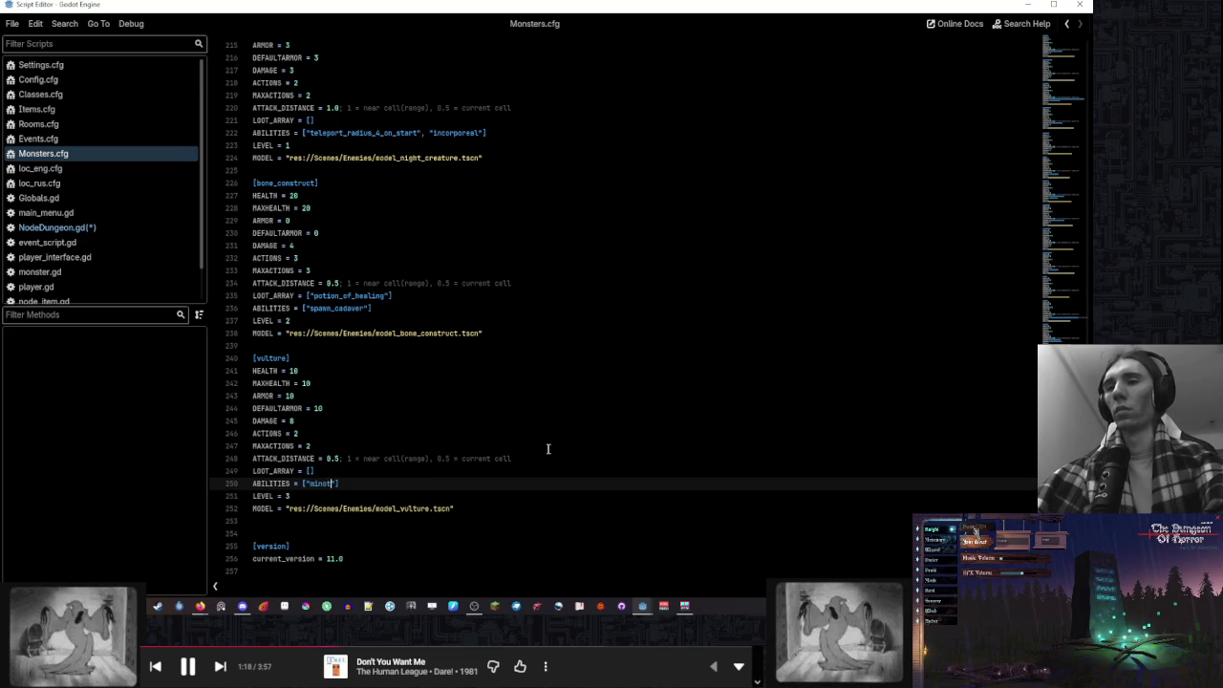
{"action": "type", "text": "_logic"}
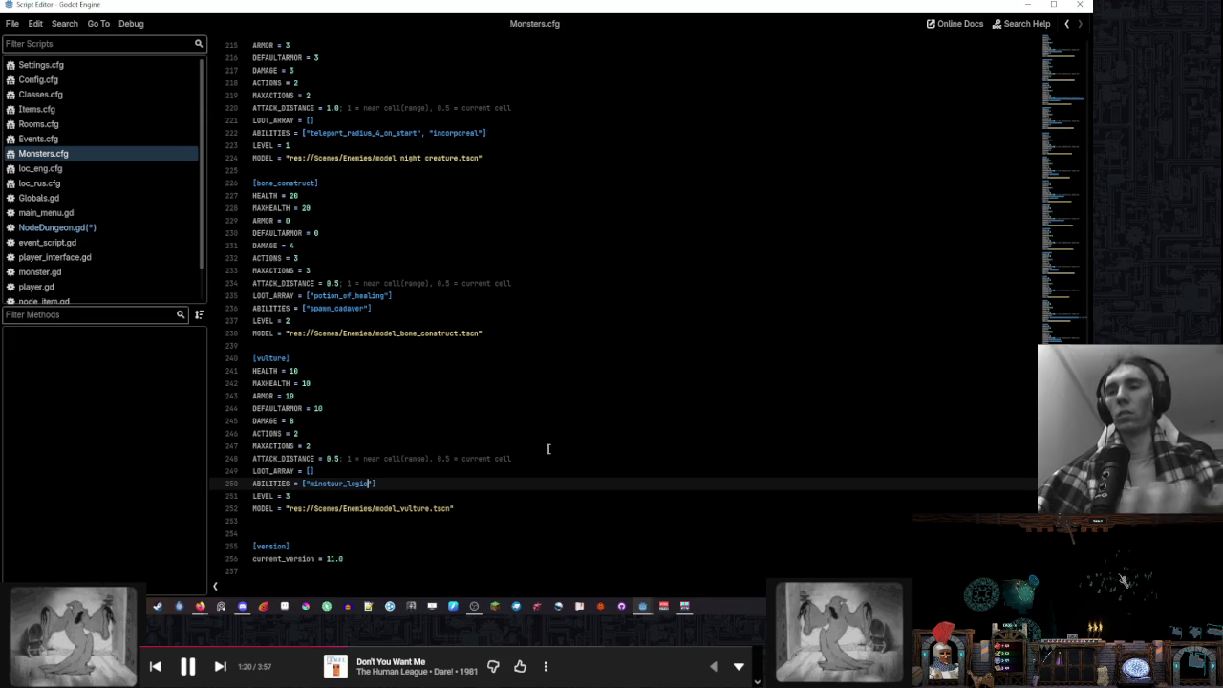
{"action": "double_click", "coordinate": [330, 482]}
{"action": "key", "text": "ctrl+c"}
{"action": "left_click", "coordinate": [356, 473]}
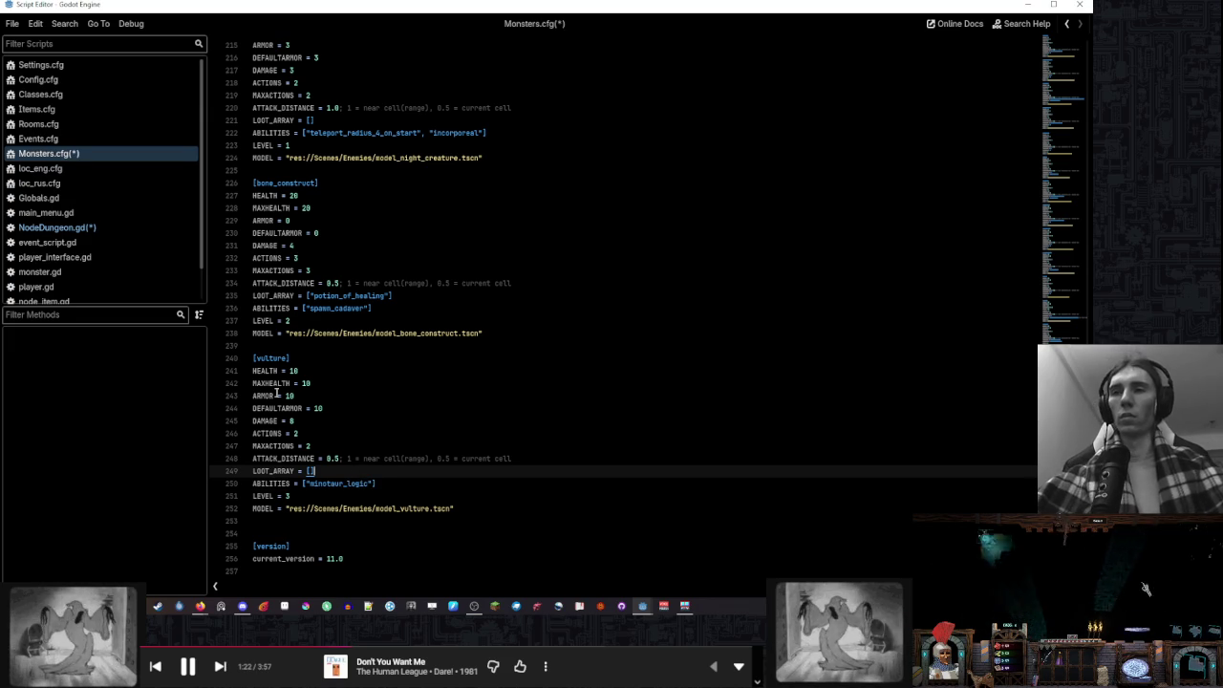
{"action": "key", "text": "ctrl+s"}
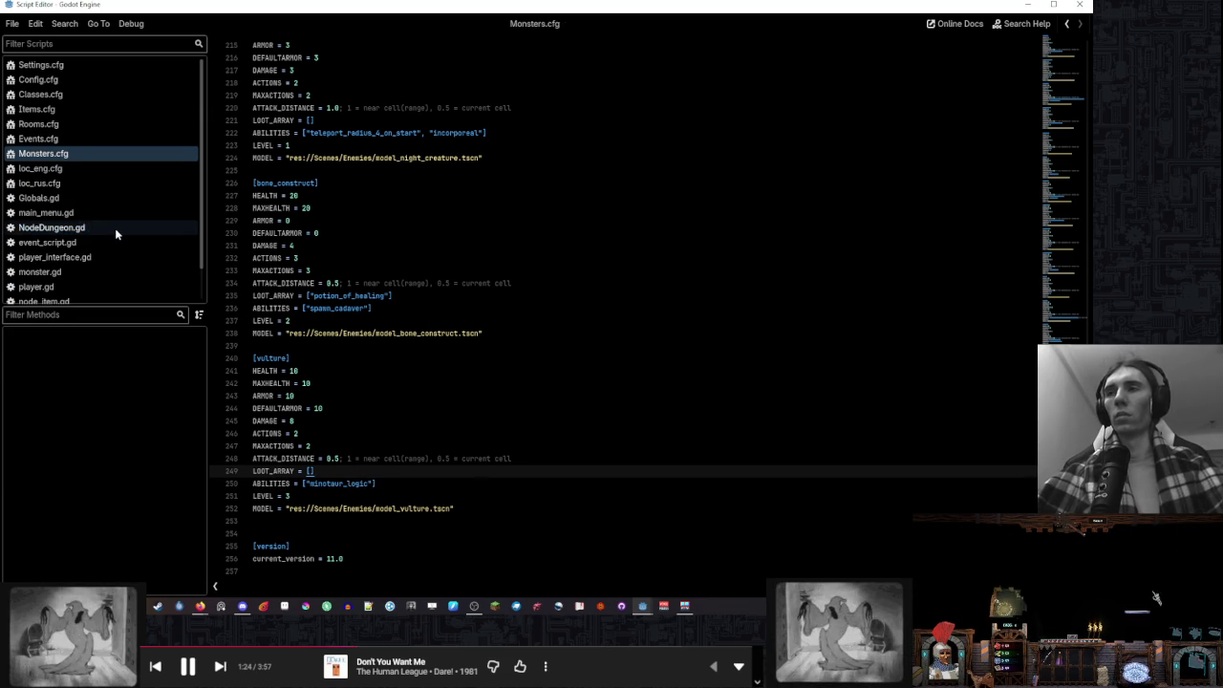
{"action": "left_click", "coordinate": [115, 227]}
On lines 1237–1241, change the teleport_on_no_target check and variable to minotaur_logic and v_minotaur_logic
{"action": "left_click", "coordinate": [599, 374]}
{"action": "left_click", "coordinate": [103, 435]}
{"action": "scroll", "coordinate": [468, 371], "scroll_direction": "up", "scroll_amount": 15}
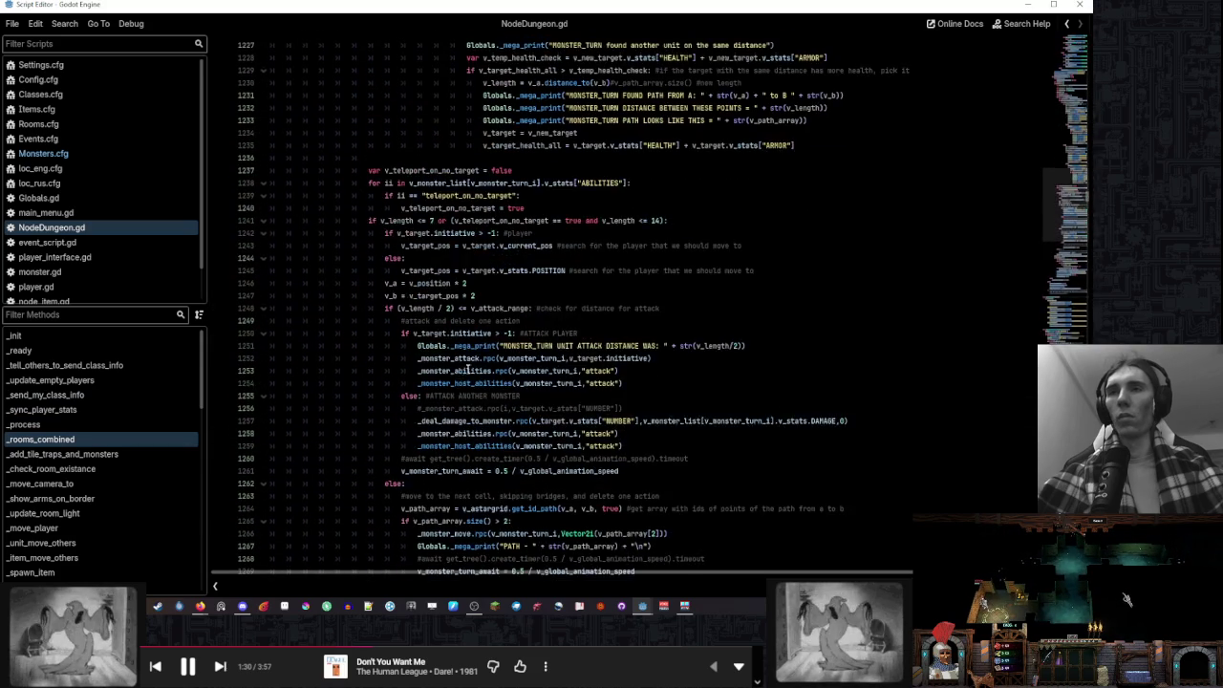
{"action": "scroll", "coordinate": [468, 370], "scroll_direction": "up", "scroll_amount": 3}
{"action": "double_click", "coordinate": [495, 308]}
{"action": "type", "text": "minotaur_logic"}
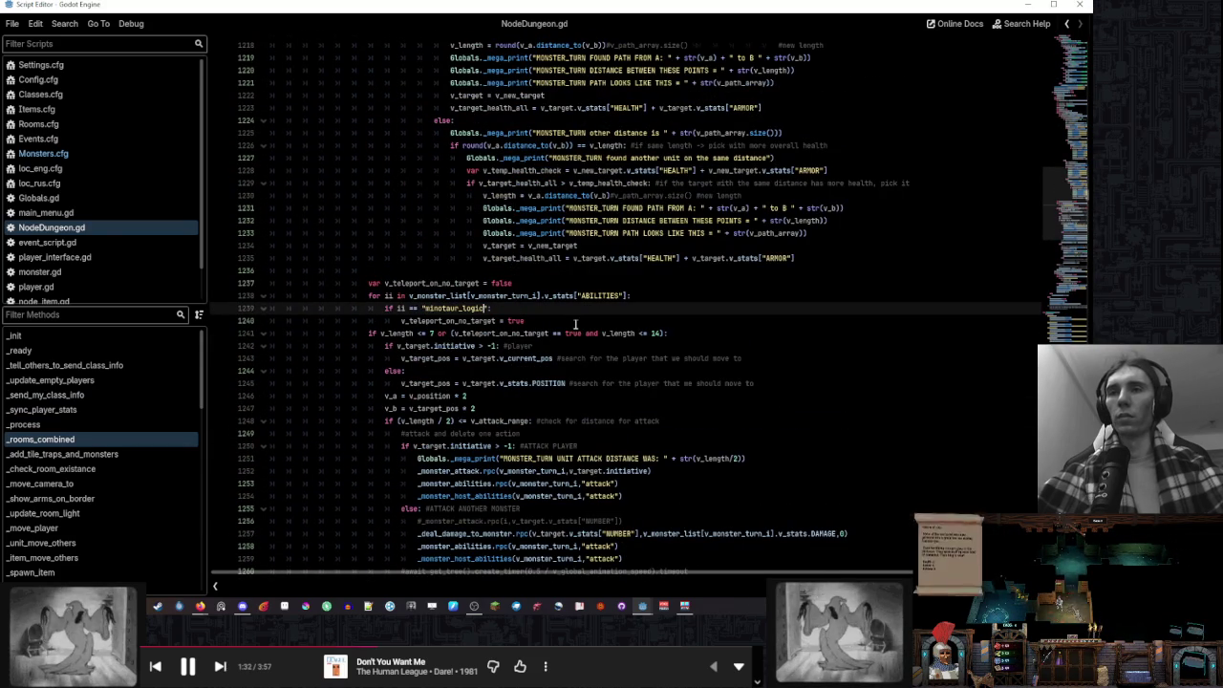
{"action": "double_click", "coordinate": [482, 321]}
{"action": "type", "text": "v_minotaur_logic"}
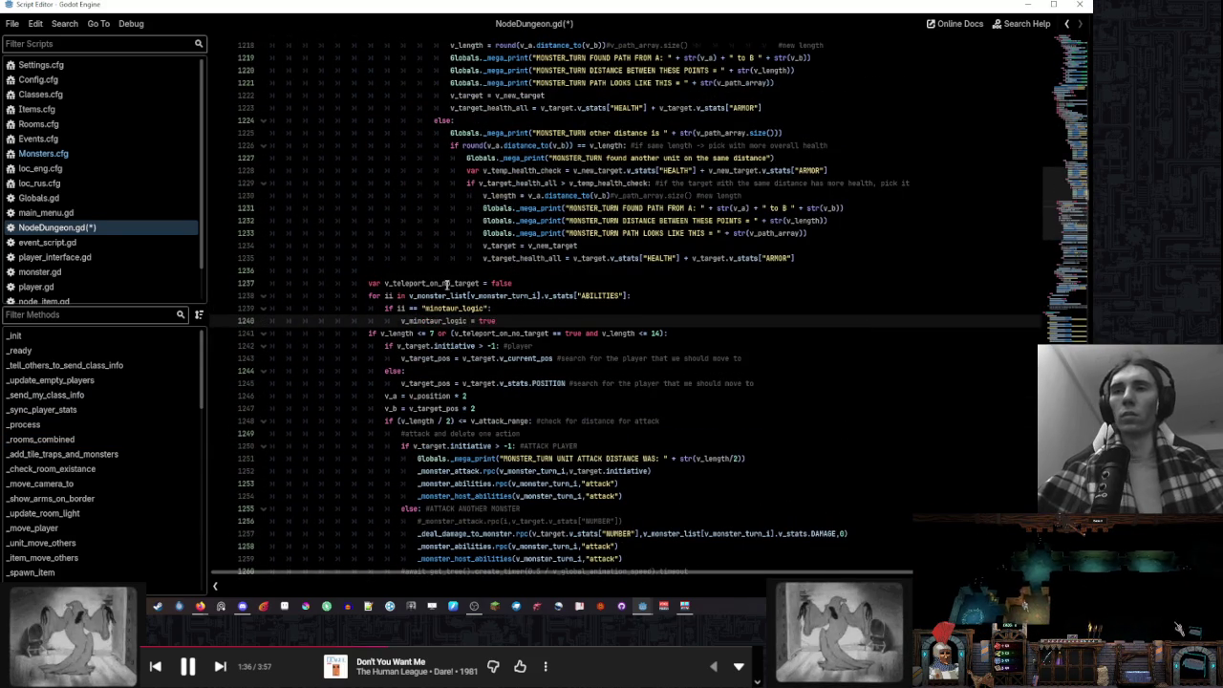
{"action": "double_click", "coordinate": [446, 284]}
{"action": "type", "text": "v_minotaur_logic"}
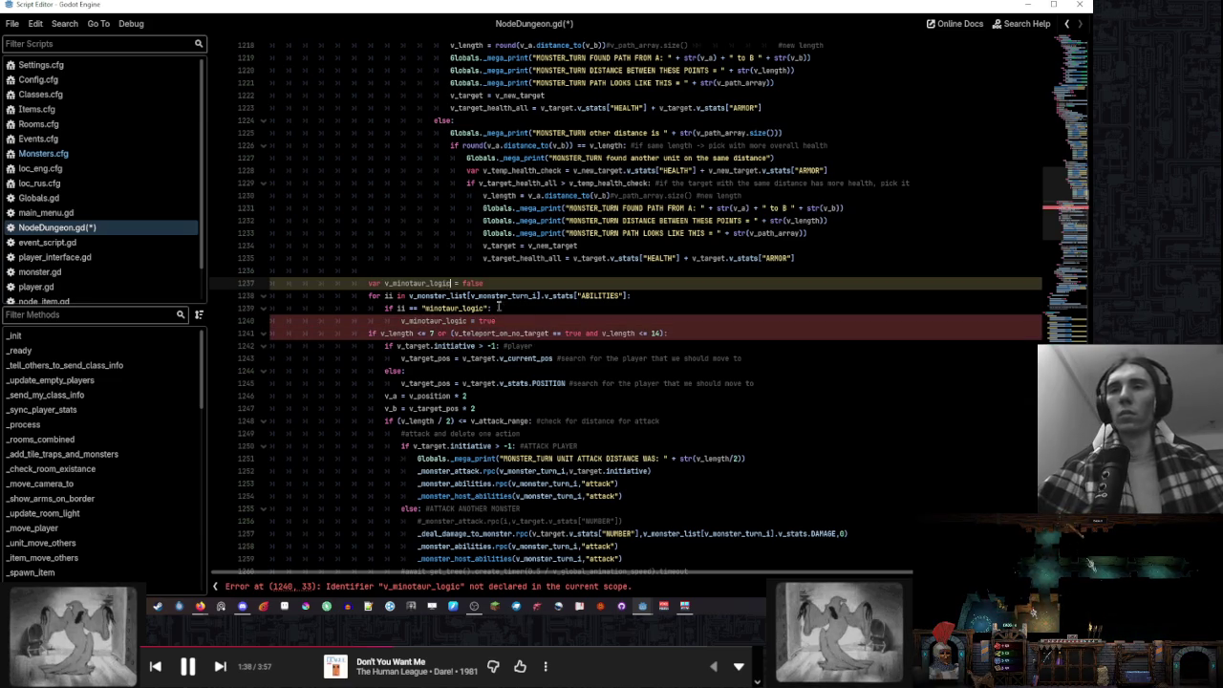
{"action": "double_click", "coordinate": [502, 333]}
{"action": "key", "text": "BackSpace"}
{"action": "type", "text": "v_minotaur_logic"}
{"action": "key", "text": "End"}
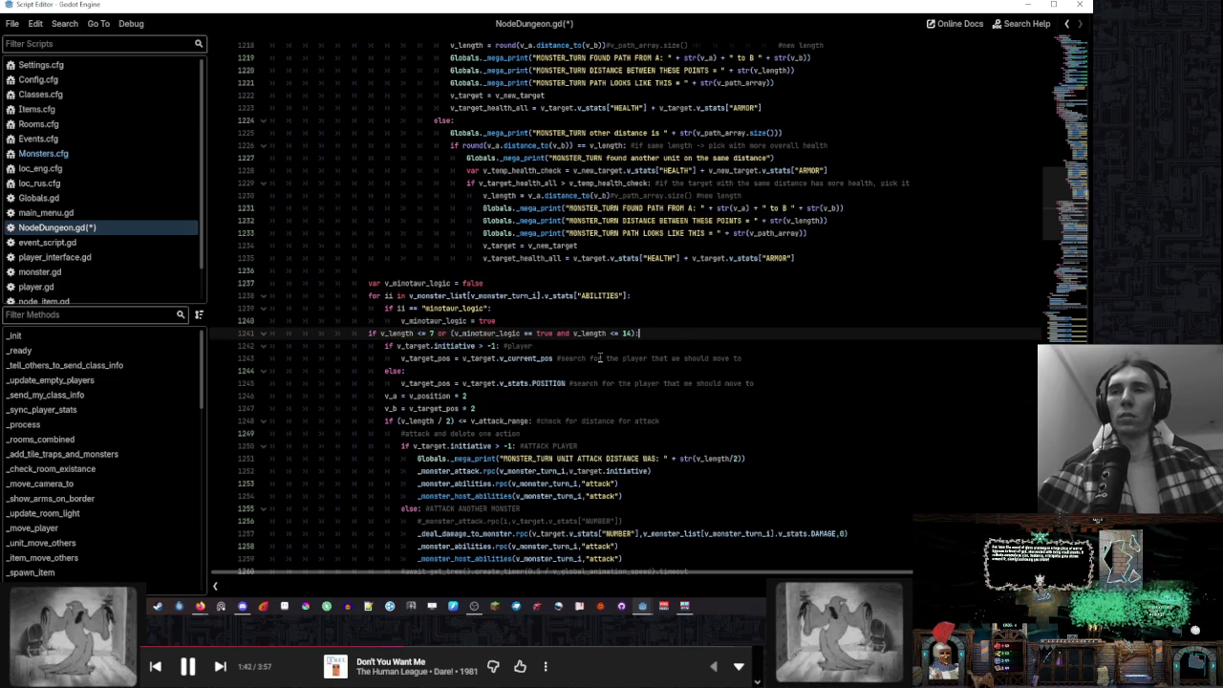
{"action": "scroll", "coordinate": [600, 358], "scroll_direction": "up", "scroll_amount": 10}
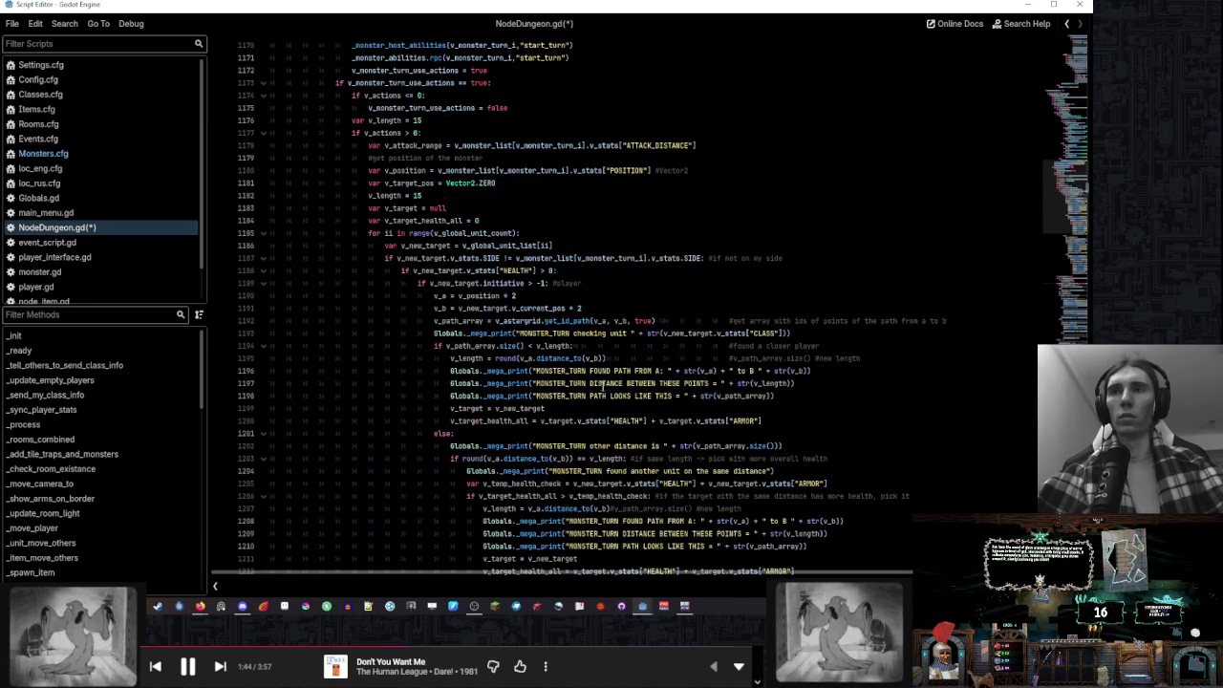
{"action": "scroll", "coordinate": [600, 417], "scroll_direction": "down", "scroll_amount": 20}
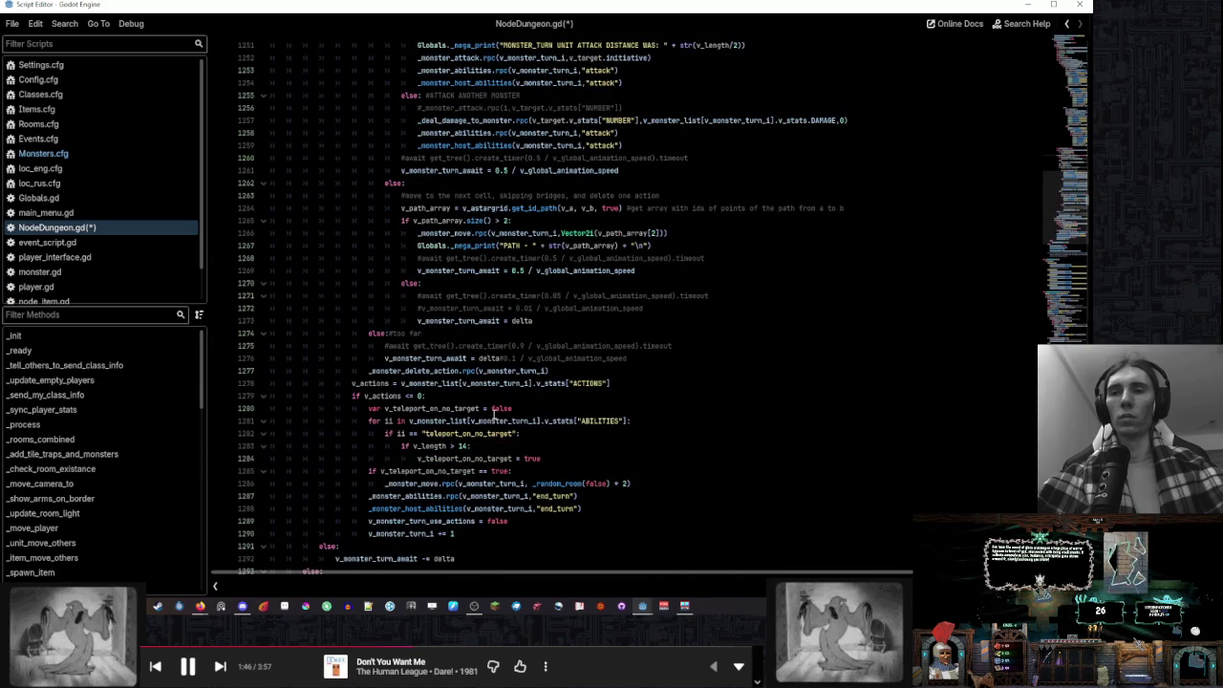
Make the same minotaur_logic and v_minotaur_logic replacements on lines 1280–1285
{"action": "double_click", "coordinate": [474, 433]}
{"action": "key", "text": "ctrl+v"}
{"action": "double_click", "coordinate": [479, 459]}
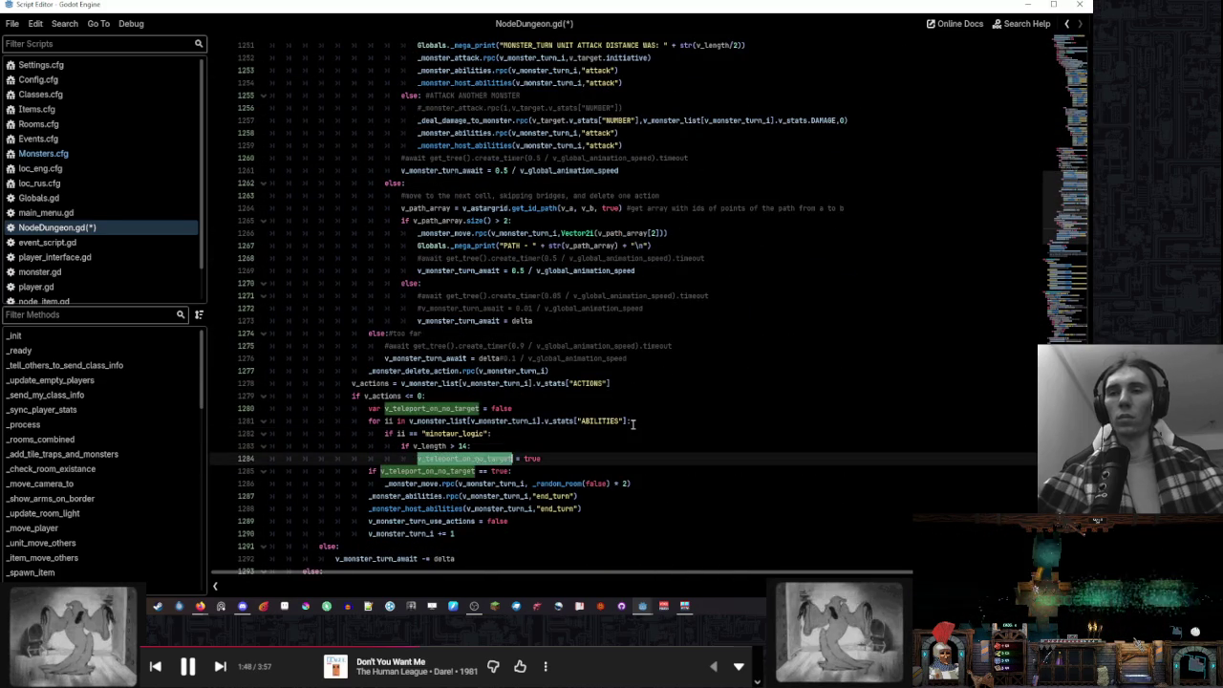
{"action": "type", "text": "v"}
{"action": "key", "text": "Return"}
{"action": "double_click", "coordinate": [445, 409]}
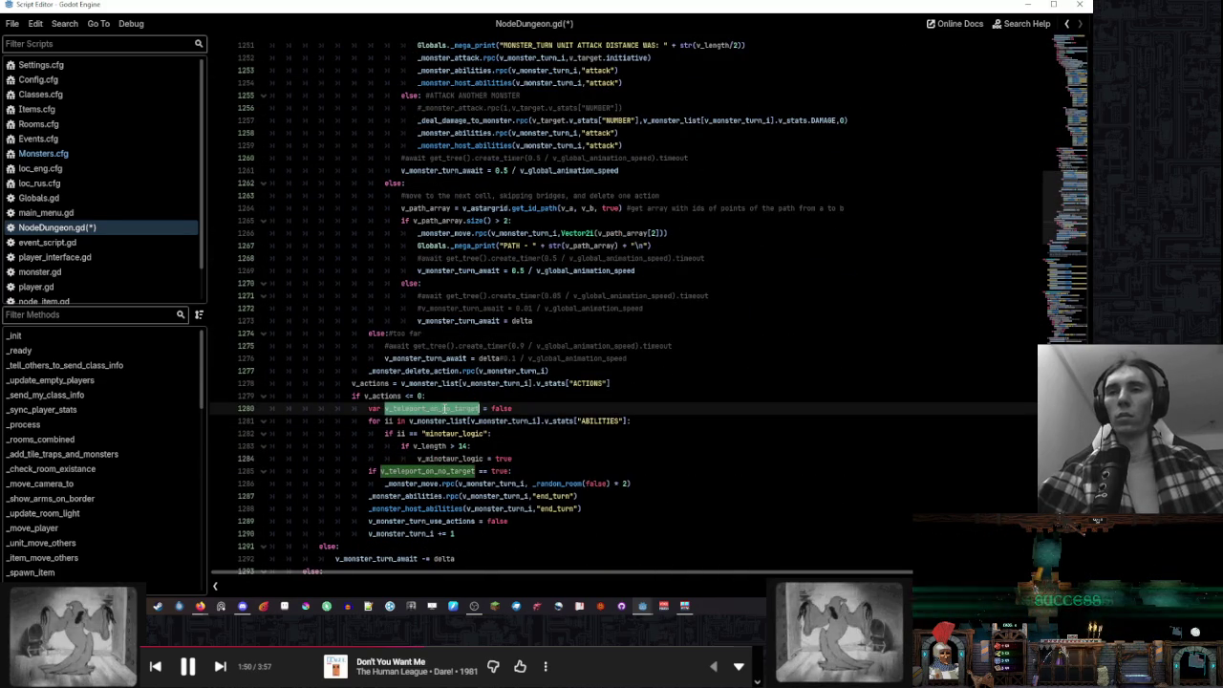
{"action": "type", "text": "v_minotaur_logic"}
{"action": "double_click", "coordinate": [428, 471]}
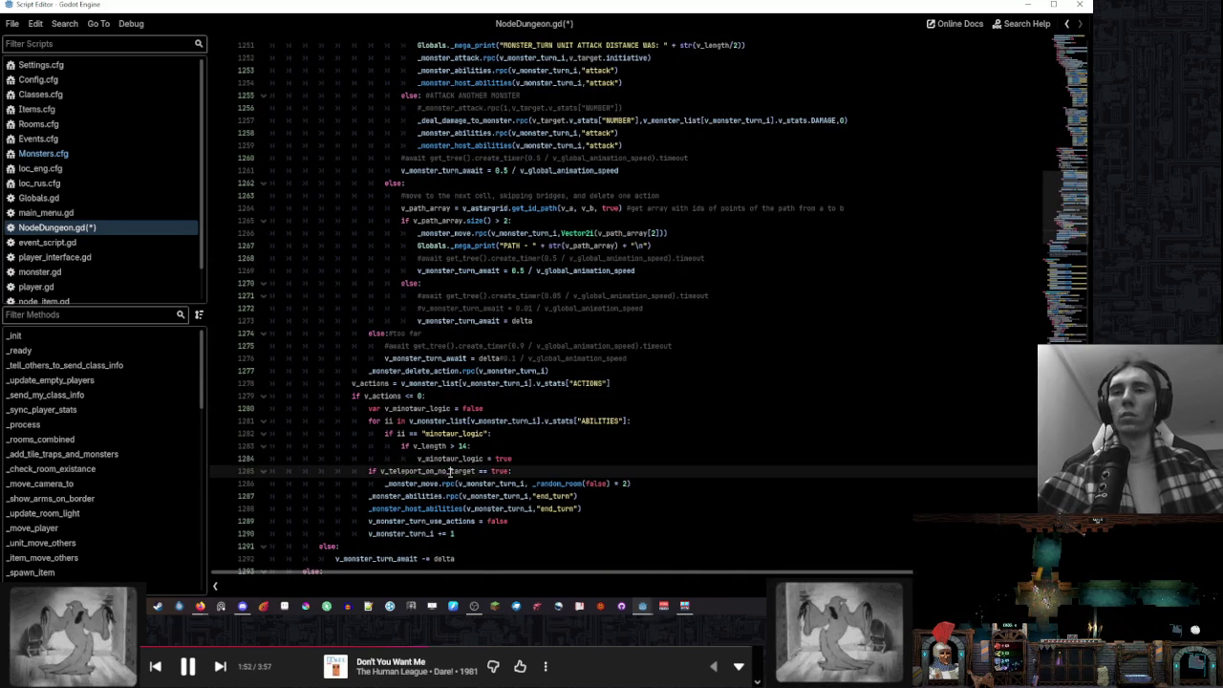
{"action": "type", "text": "v"}
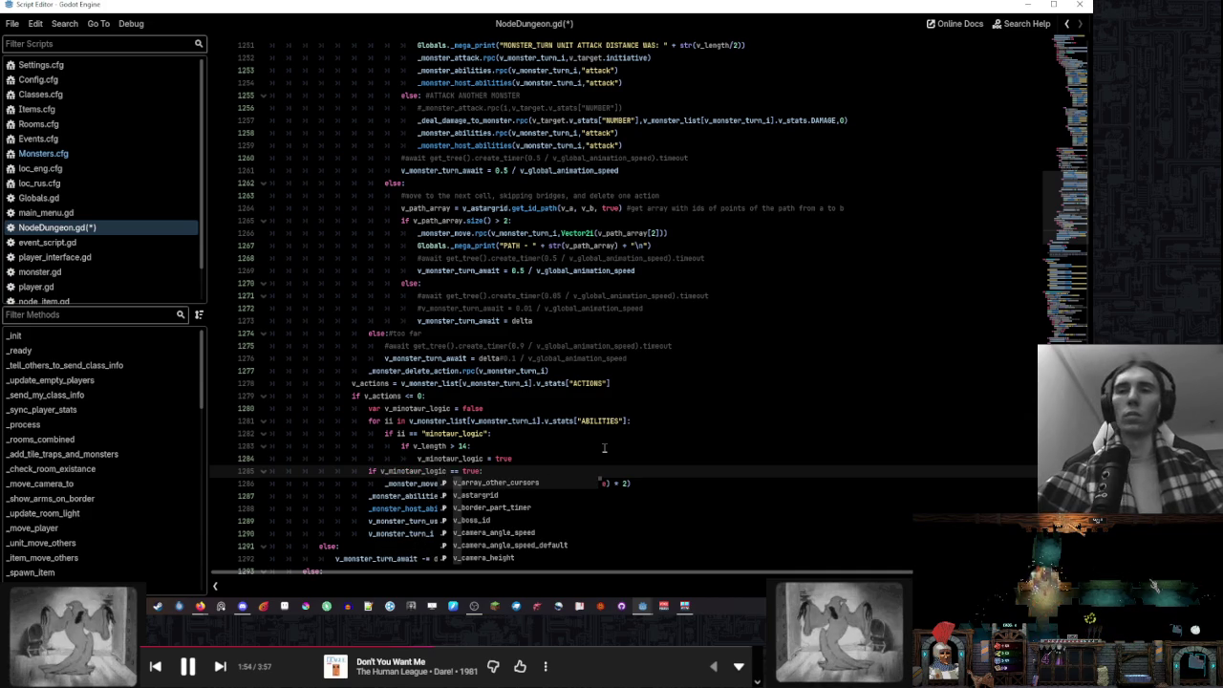
{"action": "key", "text": "Return"}
{"action": "key", "text": "Up"}
{"action": "key", "text": "Up"}
{"action": "scroll", "coordinate": [641, 426], "scroll_direction": "down", "scroll_amount": 4}
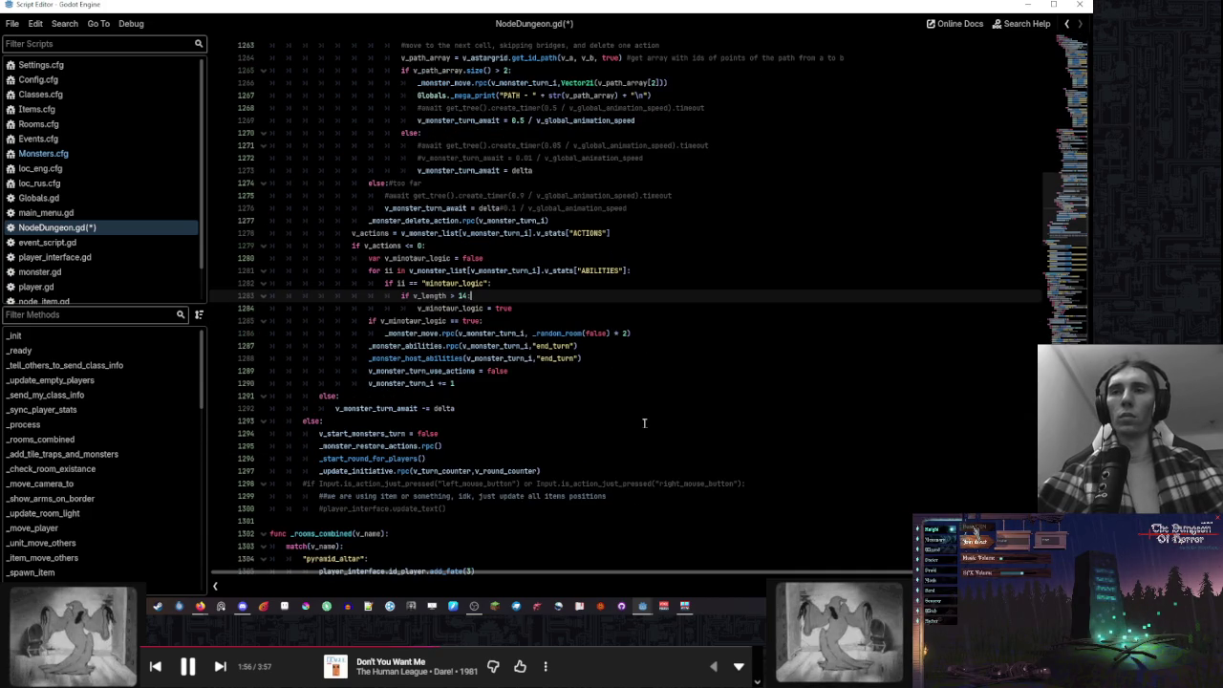
{"action": "key", "text": "ctrl+s"}
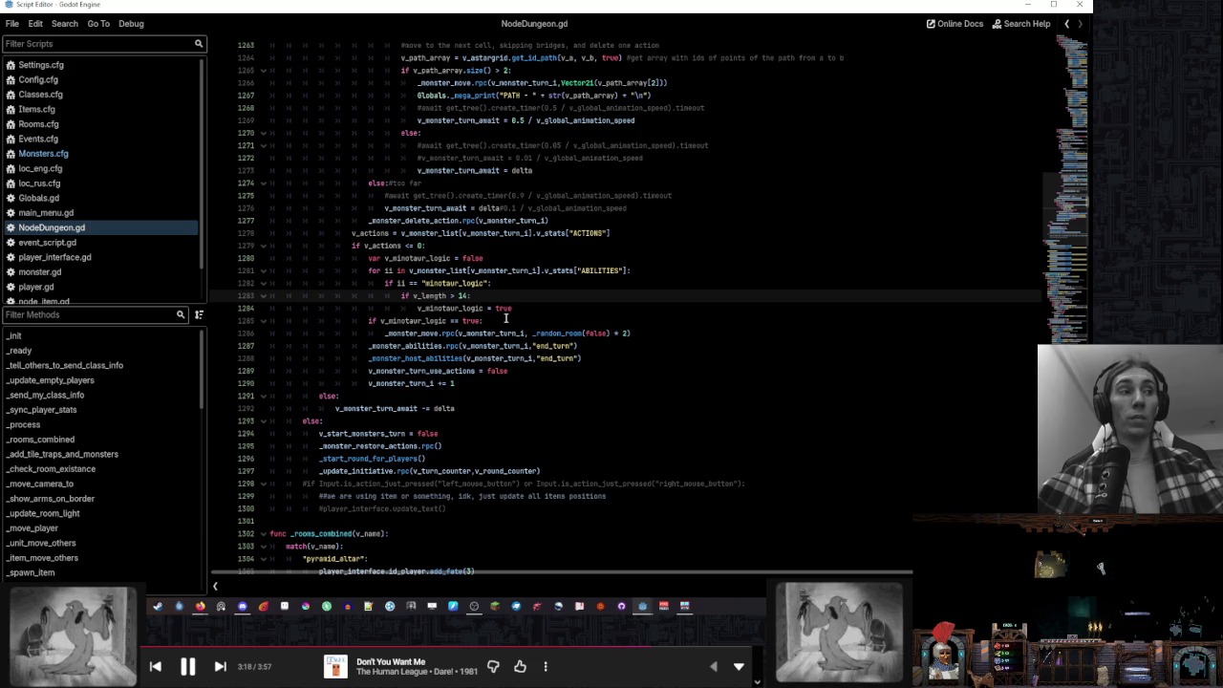
{"action": "left_click", "coordinate": [498, 284]}
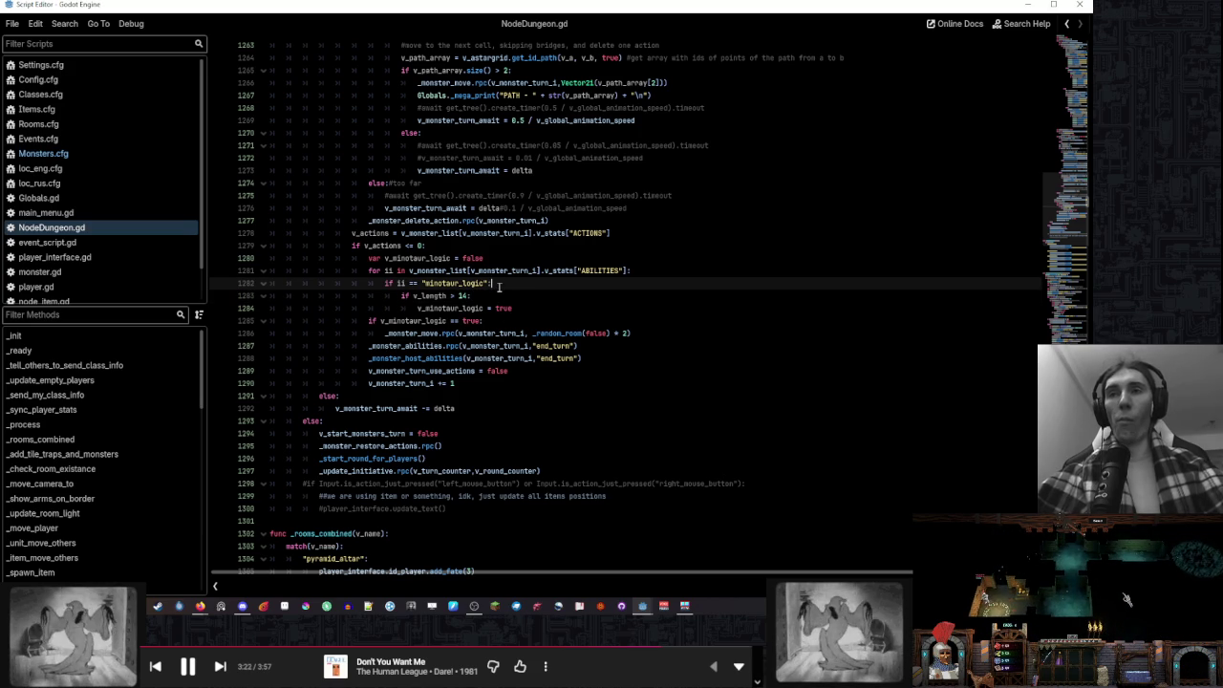
{"action": "left_click", "coordinate": [524, 294]}
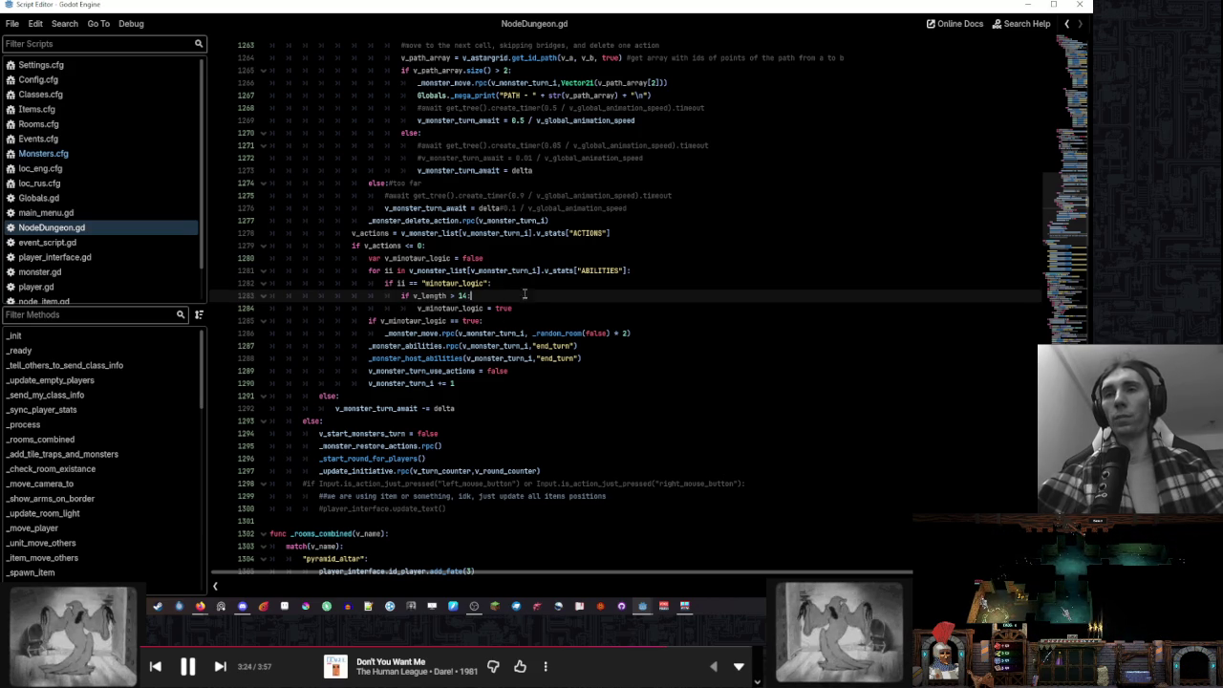
{"action": "left_click", "coordinate": [530, 285]}
{"action": "scroll", "coordinate": [382, 277], "scroll_direction": "up", "scroll_amount": 2}
{"action": "scroll", "coordinate": [249, 267], "scroll_direction": "down", "scroll_amount": 2}
{"action": "scroll", "coordinate": [110, 495], "scroll_direction": "down", "scroll_amount": 6}
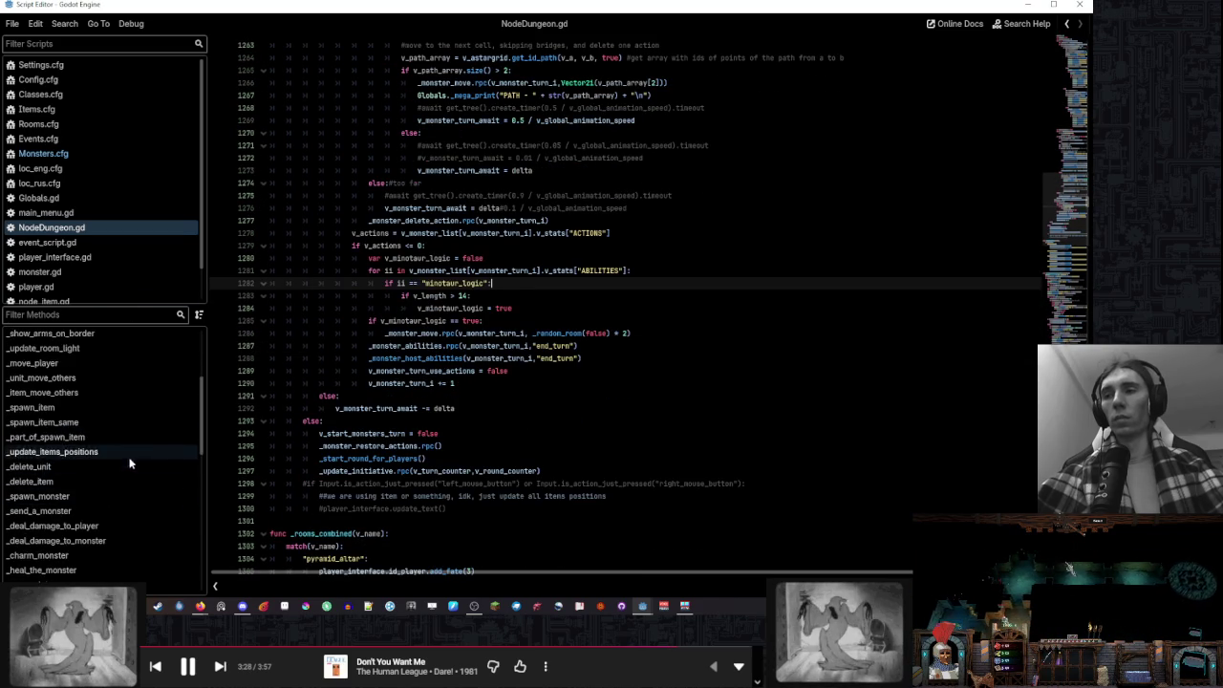
{"action": "scroll", "coordinate": [132, 440], "scroll_direction": "up", "scroll_amount": 6}
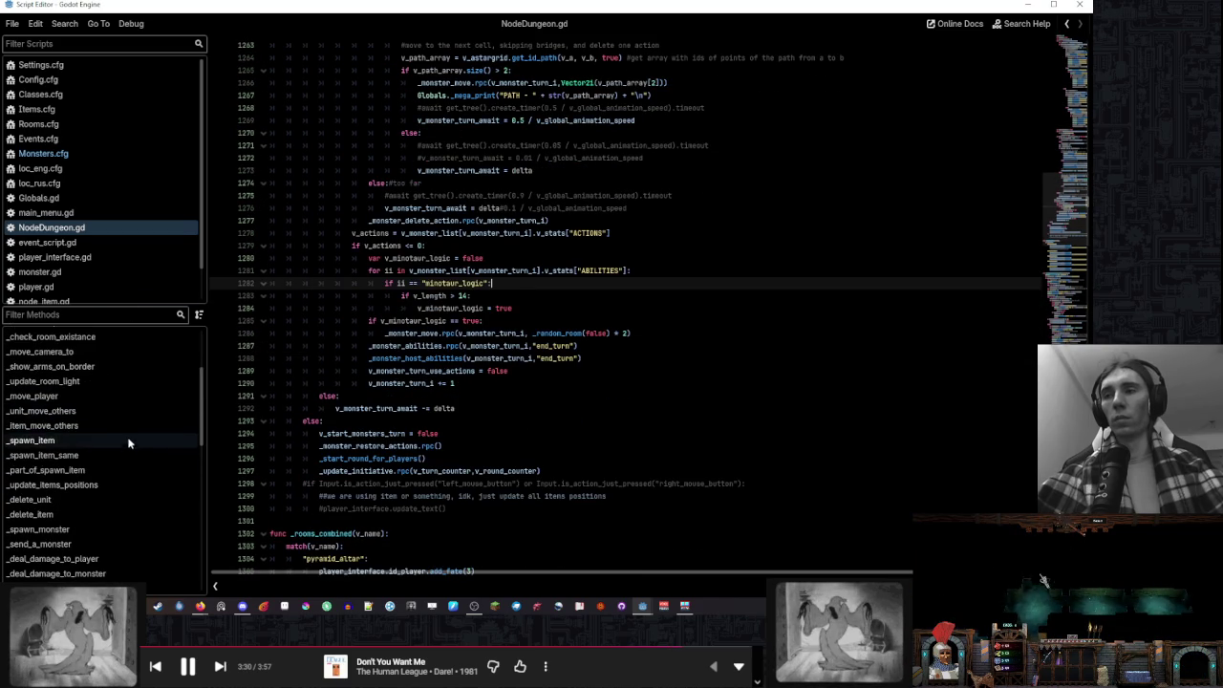
{"action": "scroll", "coordinate": [131, 435], "scroll_direction": "down", "scroll_amount": 8}
{"action": "left_click", "coordinate": [123, 389]}
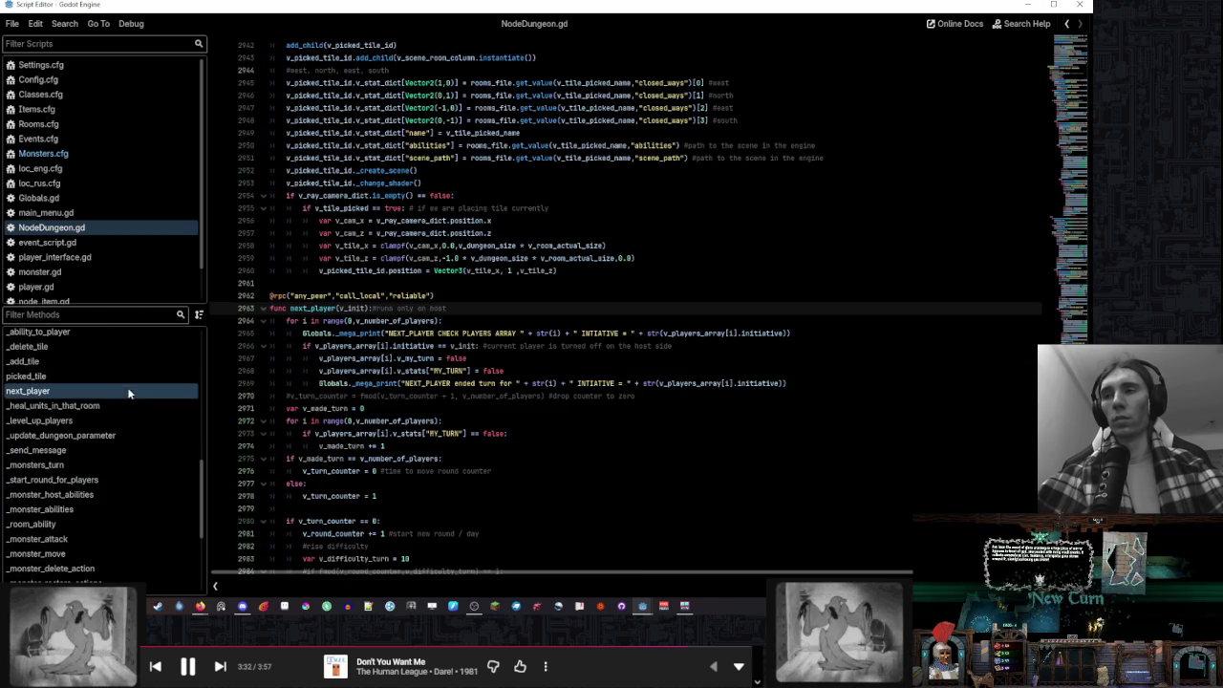
Start a new minotaur_logic line below the vulture name check on line 2990
{"action": "scroll", "coordinate": [455, 395], "scroll_direction": "down", "scroll_amount": 2}
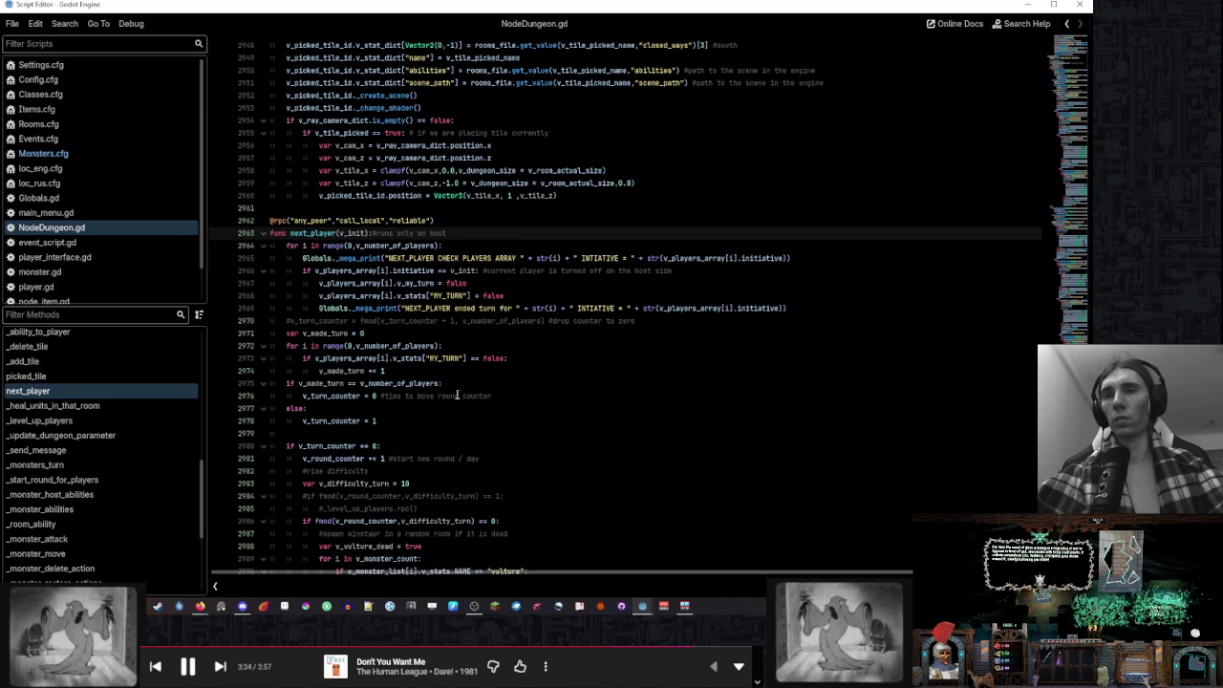
{"action": "scroll", "coordinate": [457, 395], "scroll_direction": "down", "scroll_amount": 3}
{"action": "scroll", "coordinate": [456, 394], "scroll_direction": "down", "scroll_amount": 2}
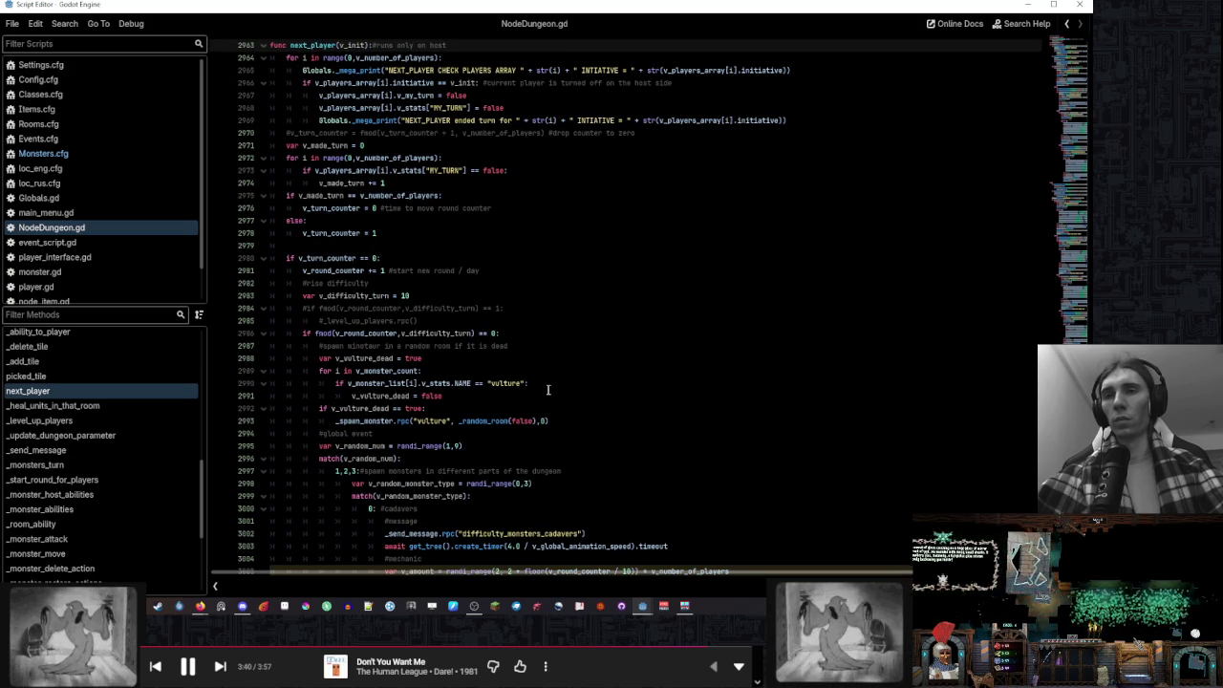
{"action": "left_click", "coordinate": [547, 389]}
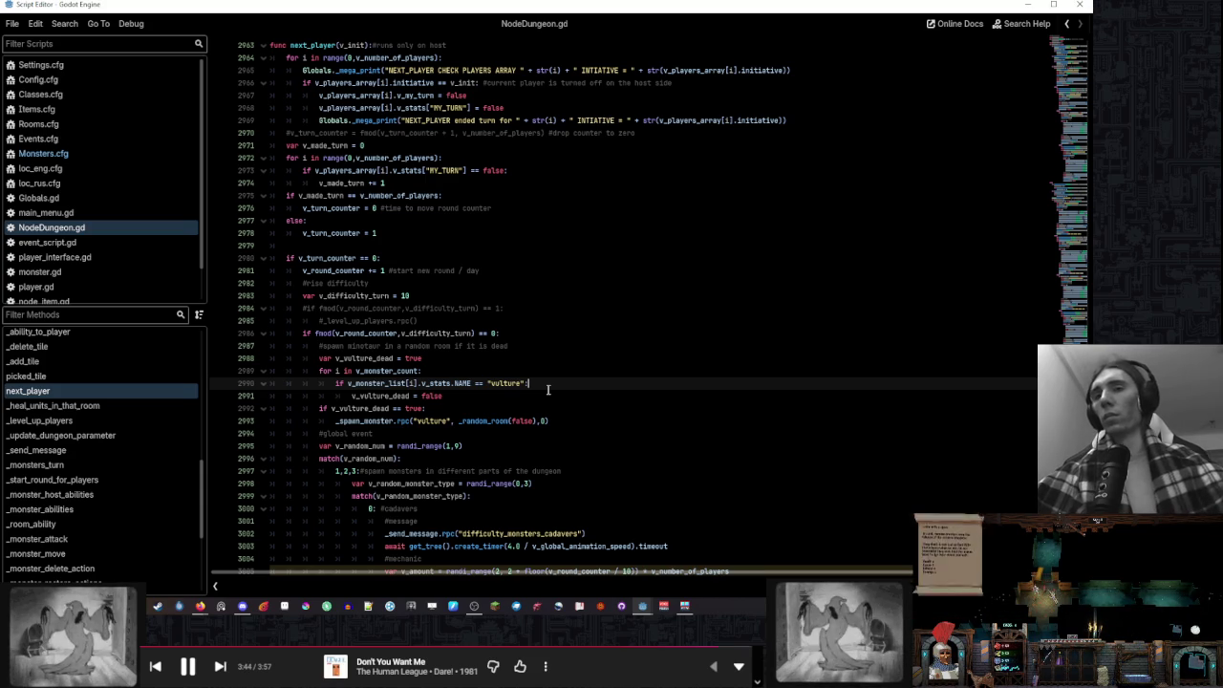
{"action": "key", "text": "Return"}
{"action": "type", "text": "minotaur_logic"}
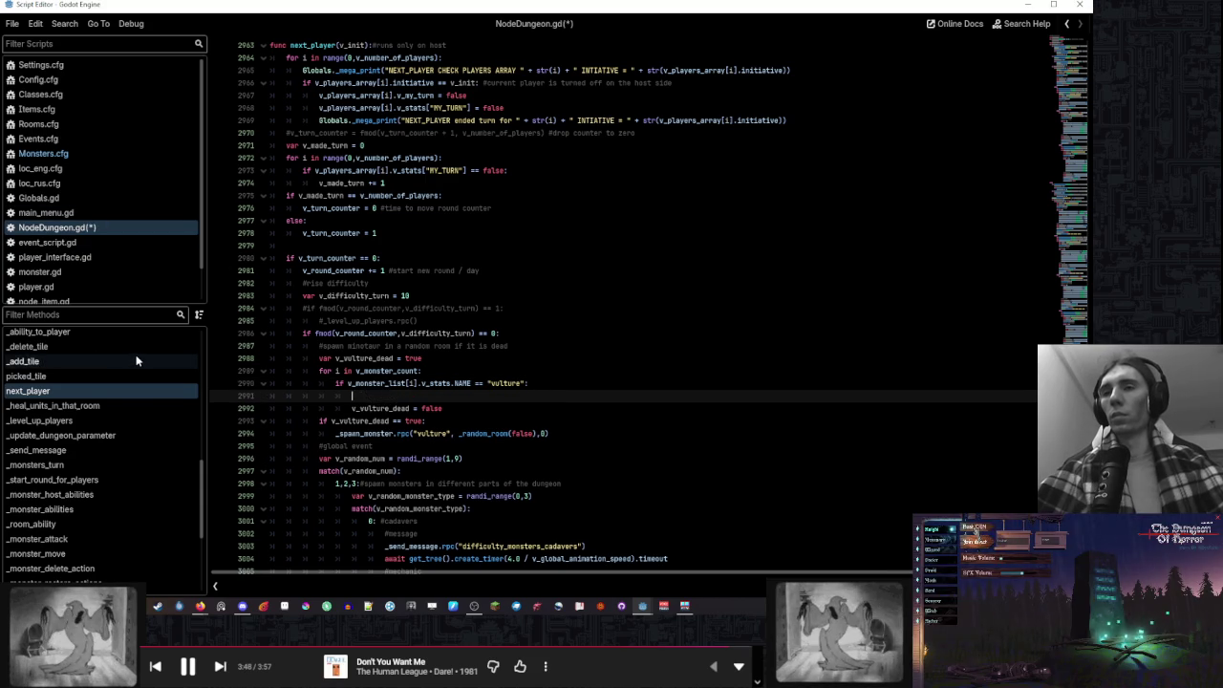
{"action": "type", "text": "d"}
{"action": "scroll", "coordinate": [143, 405], "scroll_direction": "up", "scroll_amount": 10}
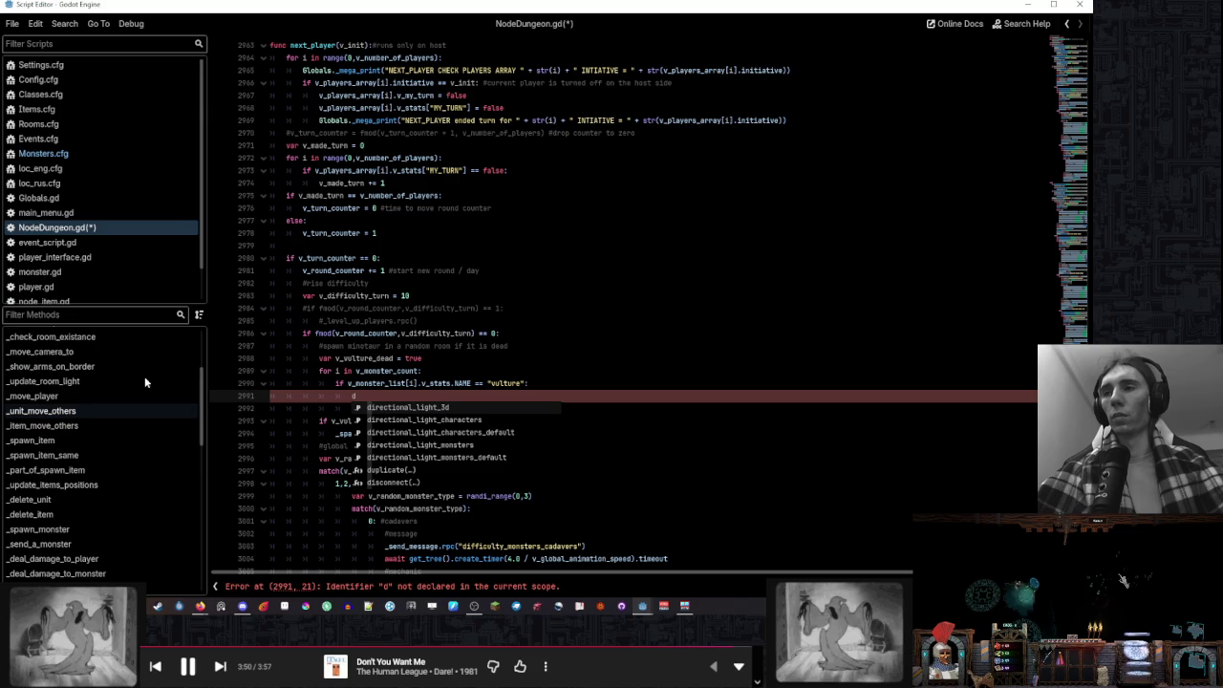
{"action": "scroll", "coordinate": [131, 402], "scroll_direction": "up", "scroll_amount": 5}
Bring the ABILITIES loop from _rooms_combined into next_player and fix its indentation
{"action": "left_click", "coordinate": [120, 439]}
{"action": "scroll", "coordinate": [455, 334], "scroll_direction": "up", "scroll_amount": 5}
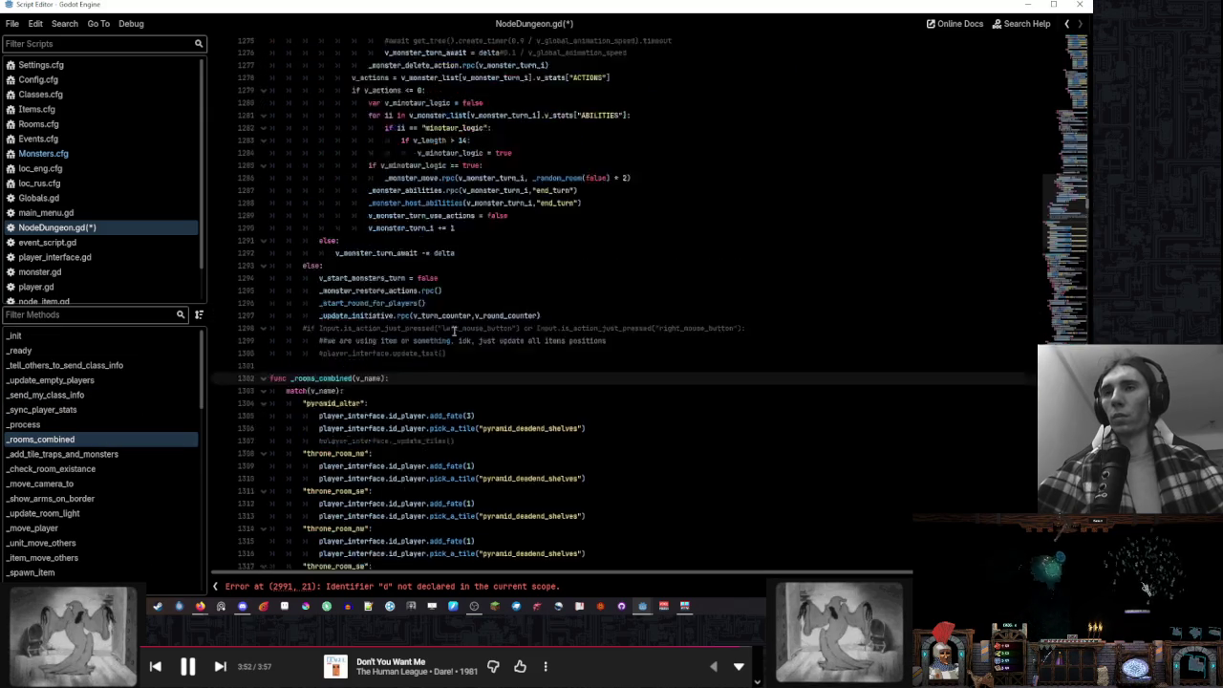
{"action": "scroll", "coordinate": [456, 335], "scroll_direction": "up", "scroll_amount": 1}
{"action": "left_click_drag", "start_coordinate": [509, 395], "coordinate": [515, 376]}
{"action": "left_click", "coordinate": [327, 586]}
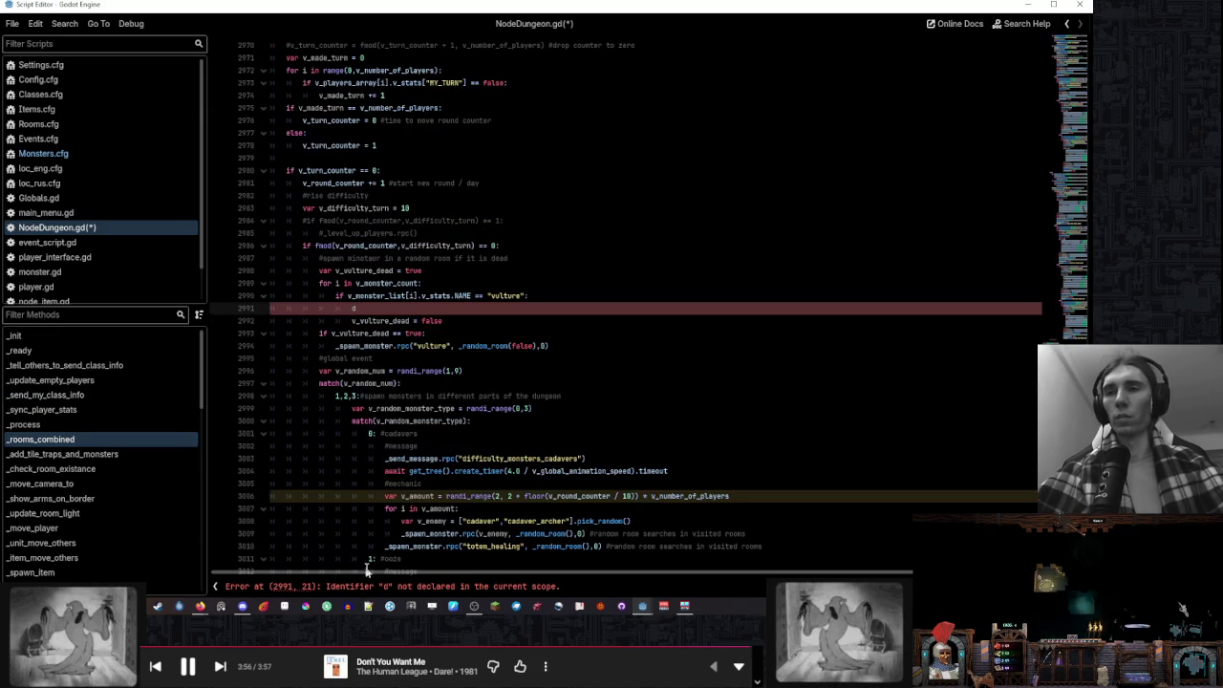
{"action": "key", "text": "ctrl+z"}
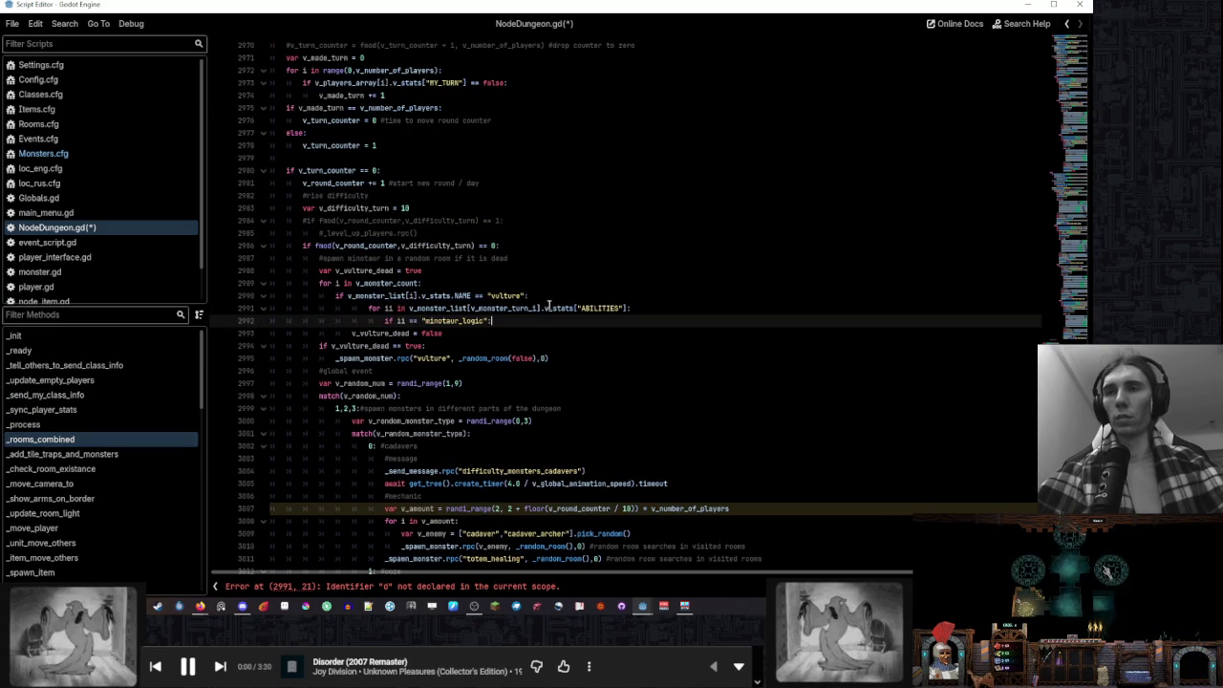
{"action": "key", "text": "shift+Tab"}
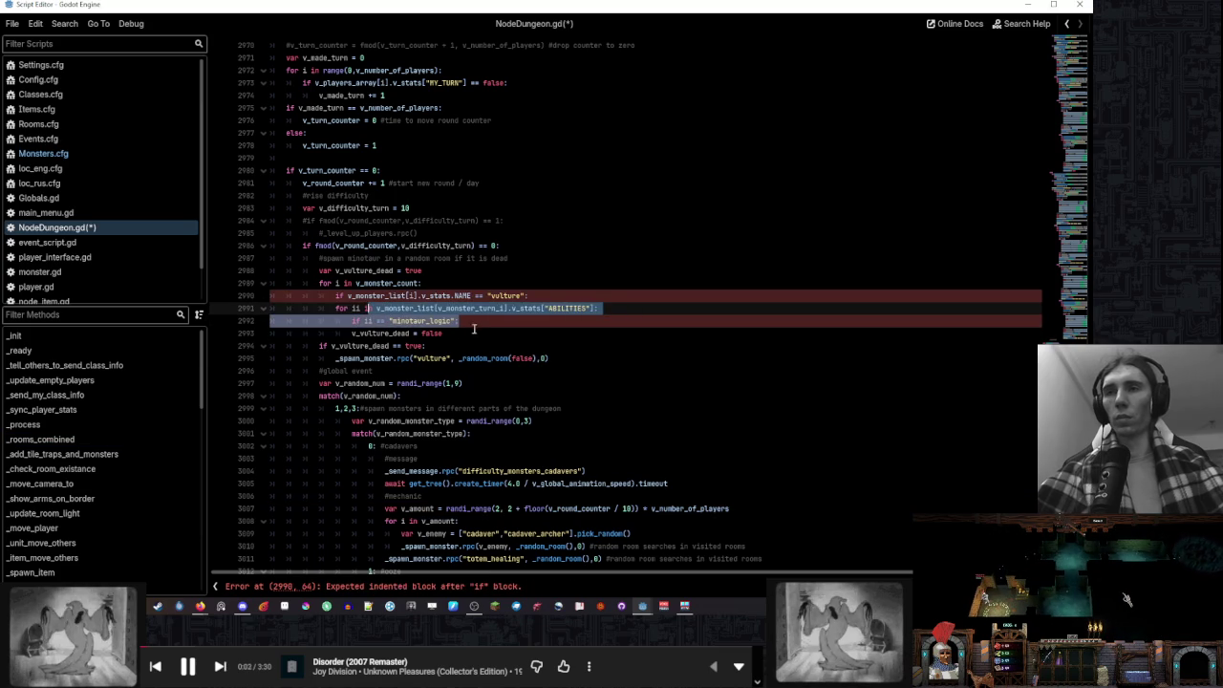
{"action": "key", "text": "Down"}
{"action": "key", "text": "Tab"}
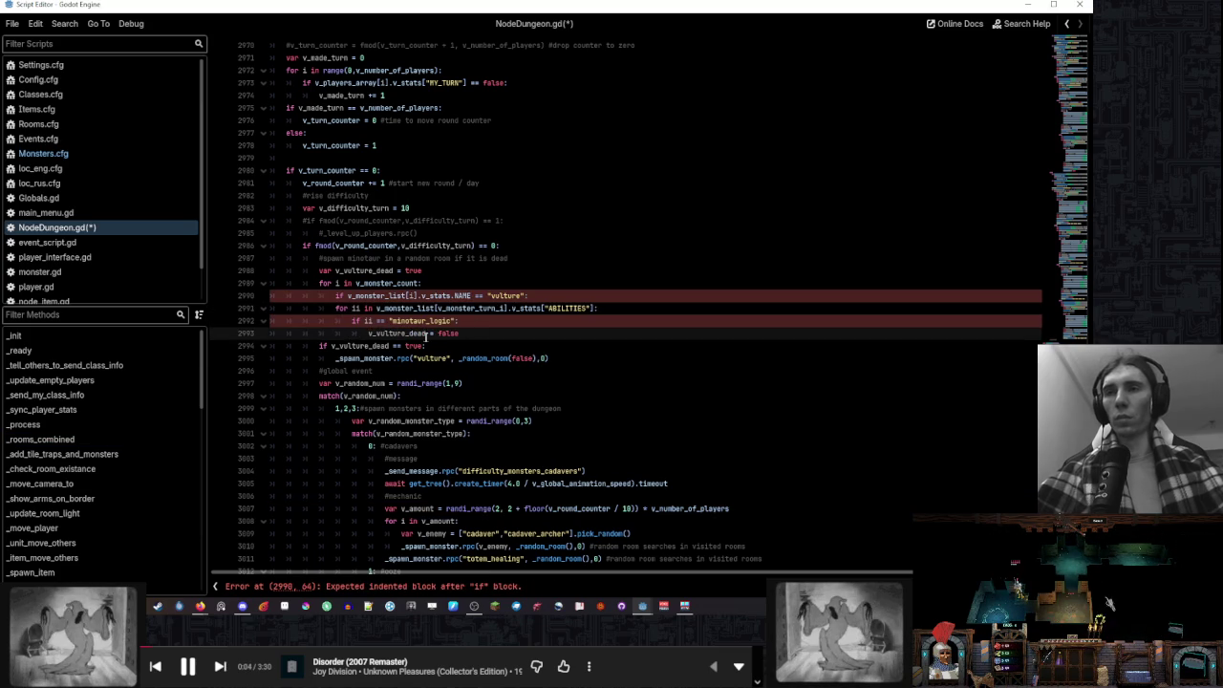
Change the loop index to i and delete the old vulture name check line
{"action": "double_click", "coordinate": [396, 296]}
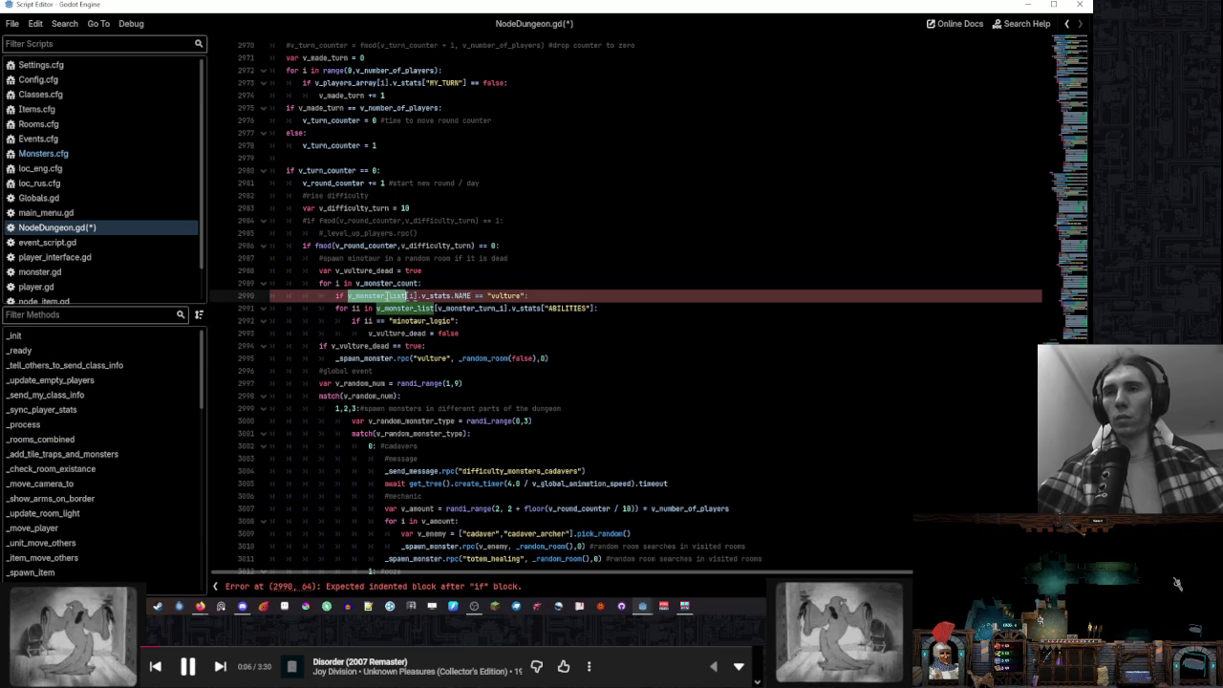
{"action": "left_click_drag", "start_coordinate": [378, 308], "coordinate": [507, 308]}
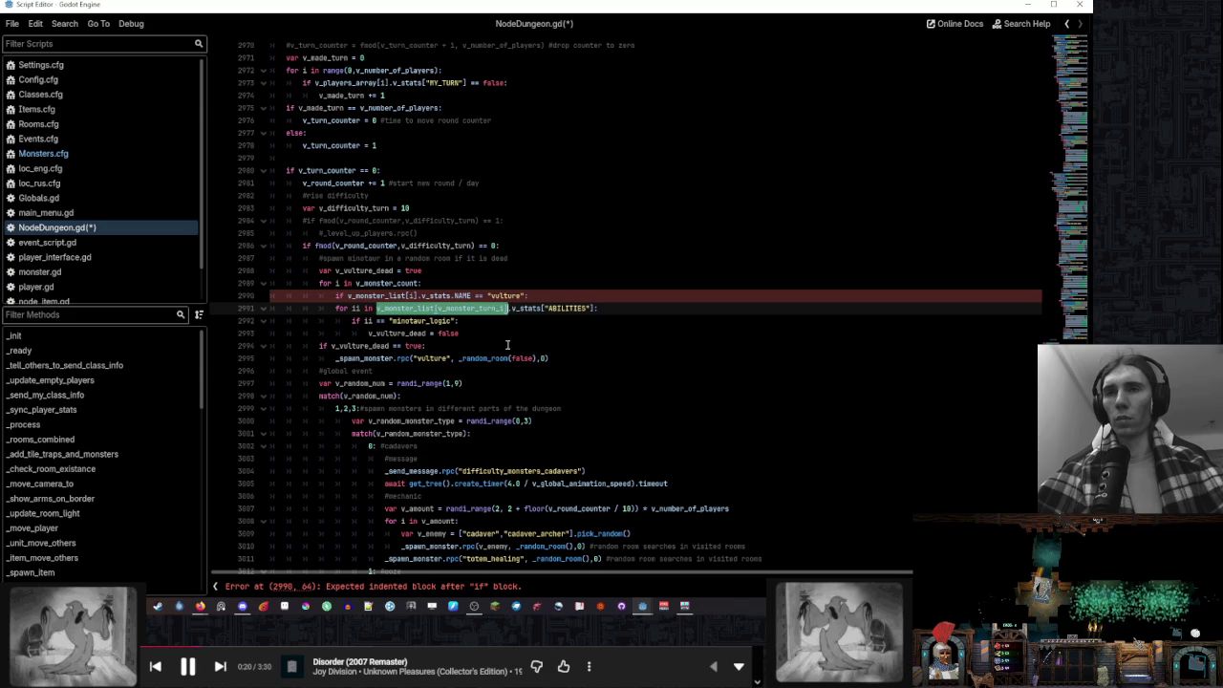
{"action": "type", "text": "i"}
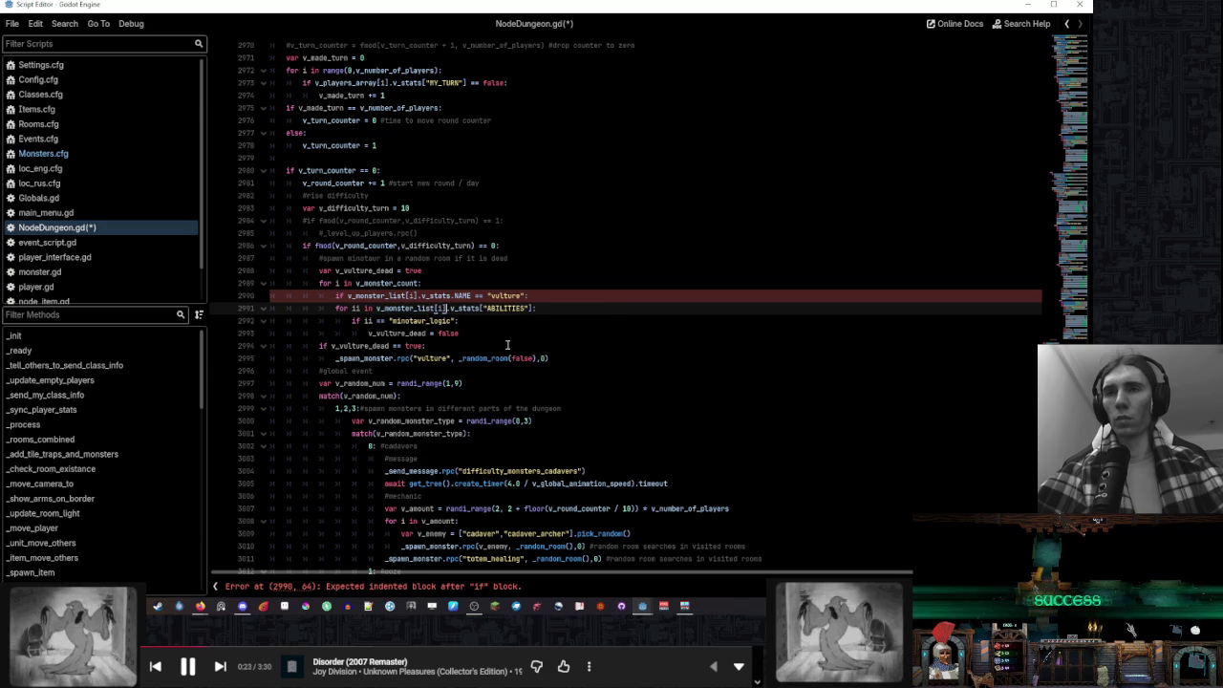
{"action": "left_click", "coordinate": [546, 295]}
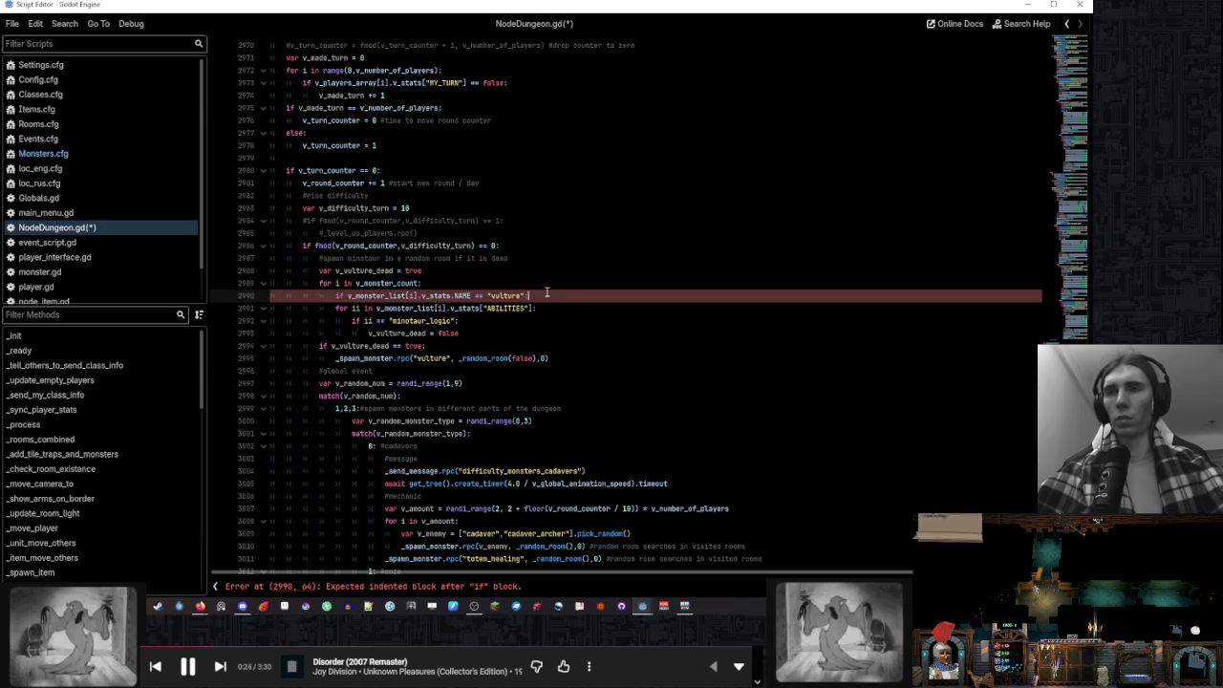
{"action": "left_click_drag", "start_coordinate": [546, 295], "coordinate": [545, 286]}
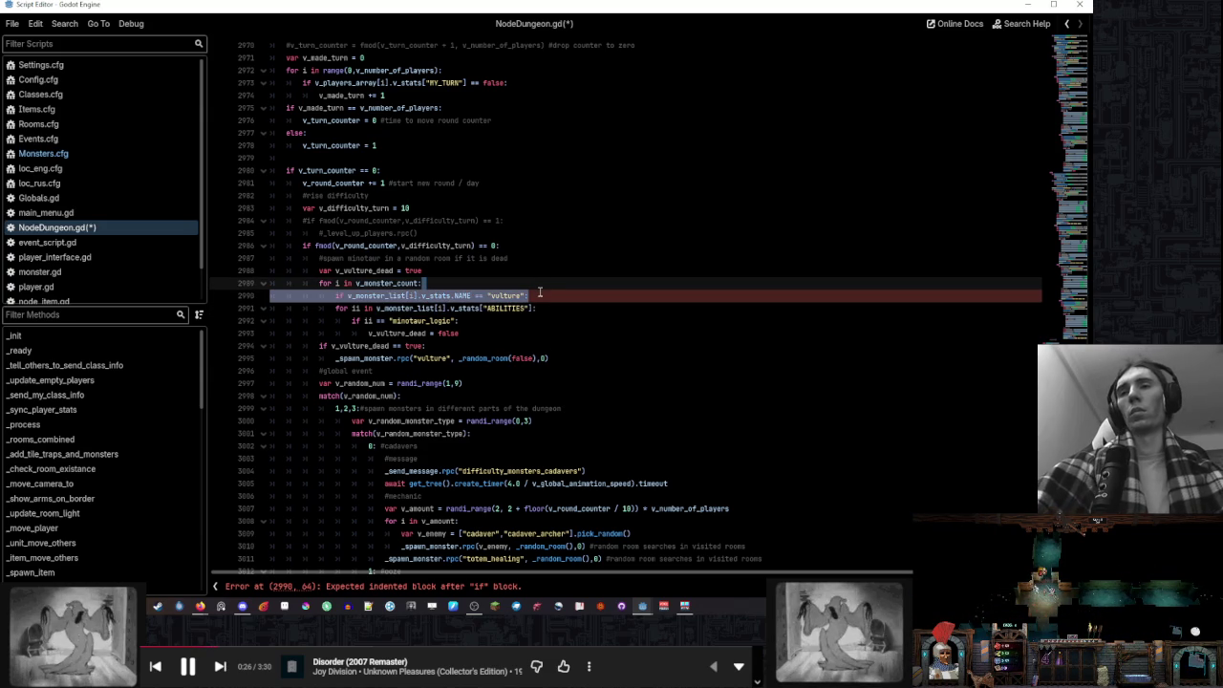
{"action": "key", "text": "Delete"}
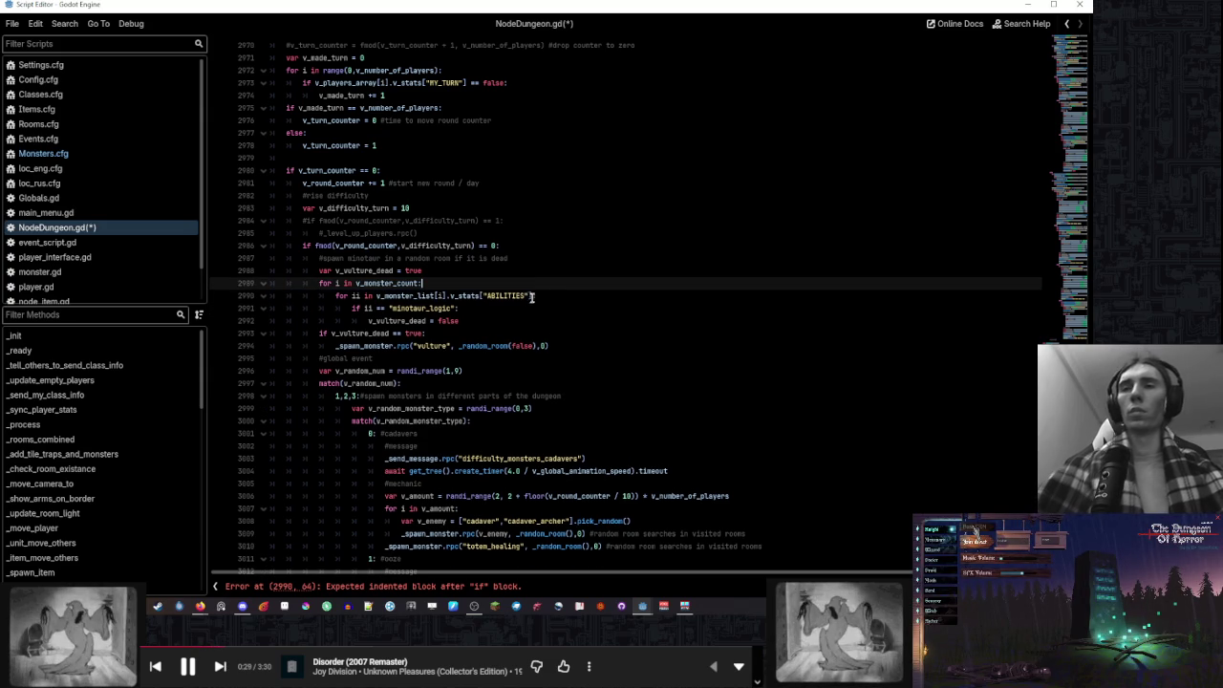
{"action": "left_click", "coordinate": [461, 308]}
Rename v_vulture_dead to v_minotaur_dead in its declaration and lines 2992–2993, then save NodeDungeon.gd
{"action": "double_click", "coordinate": [401, 320]}
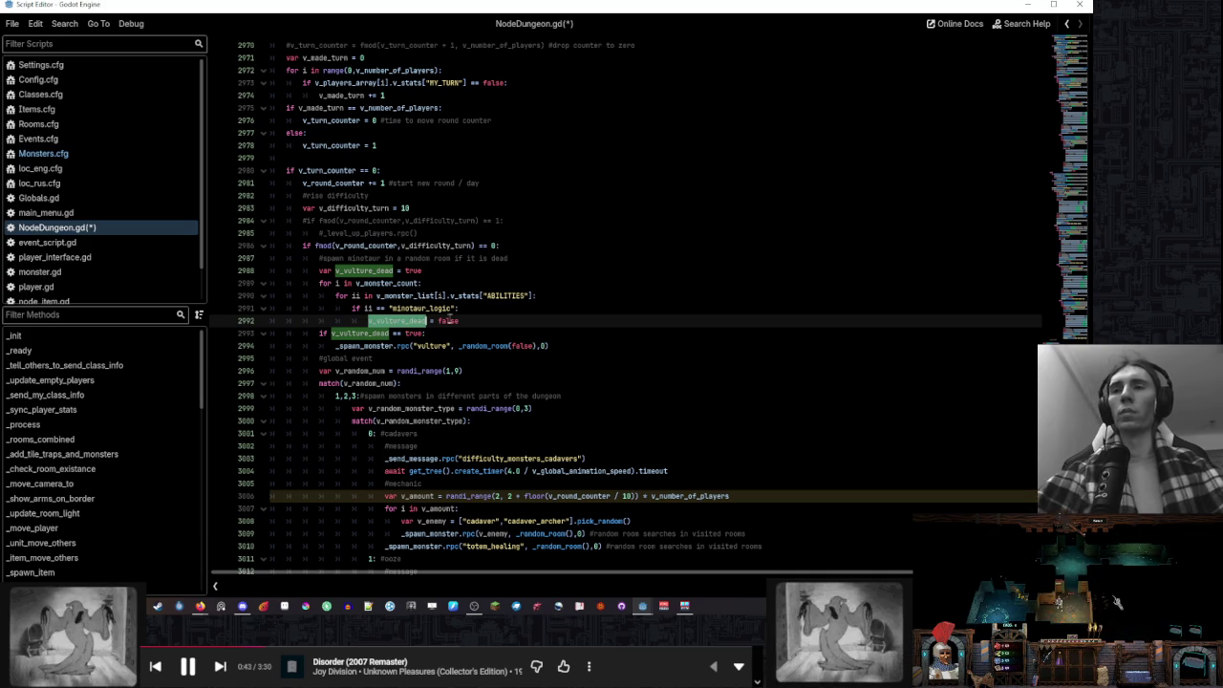
{"action": "left_click_drag", "start_coordinate": [372, 271], "coordinate": [346, 271]}
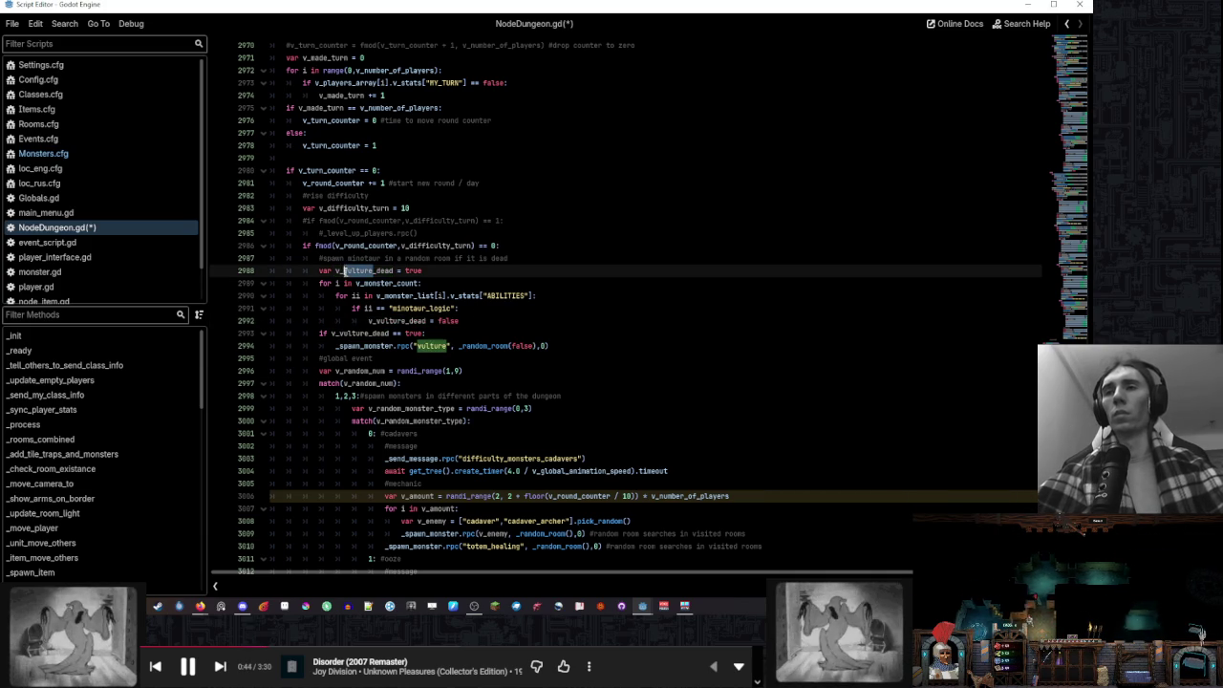
{"action": "type", "text": "main"}
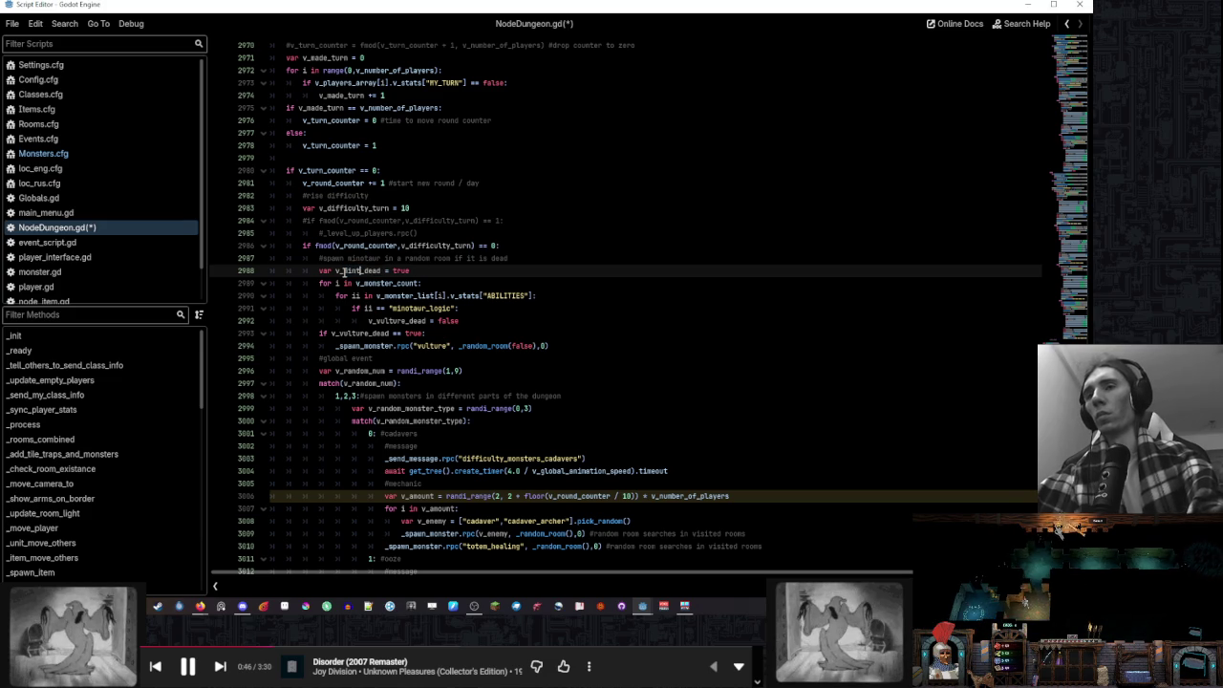
{"action": "type", "text": "otaur"}
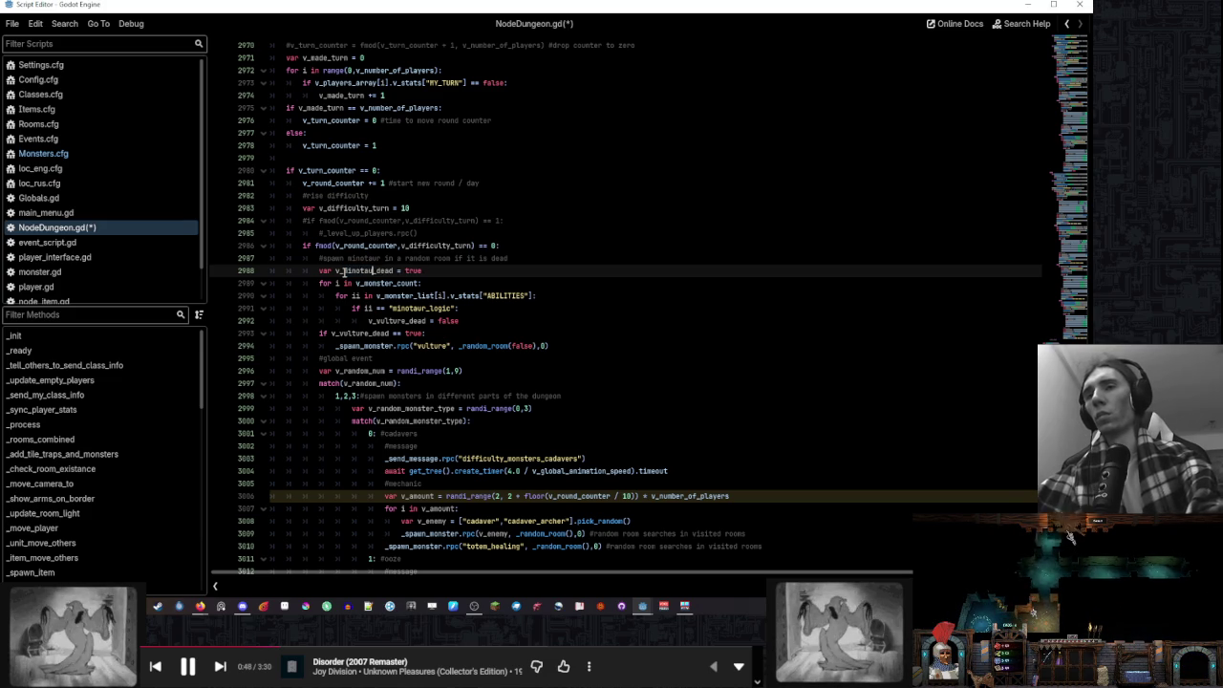
{"action": "double_click", "coordinate": [366, 270]}
{"action": "key", "text": "ctrl+c"}
{"action": "double_click", "coordinate": [411, 323]}
{"action": "type", "text": "v_minotaur_dead"}
{"action": "double_click", "coordinate": [365, 332]}
{"action": "key", "text": "ctrl+v"}
{"action": "left_click", "coordinate": [536, 324]}
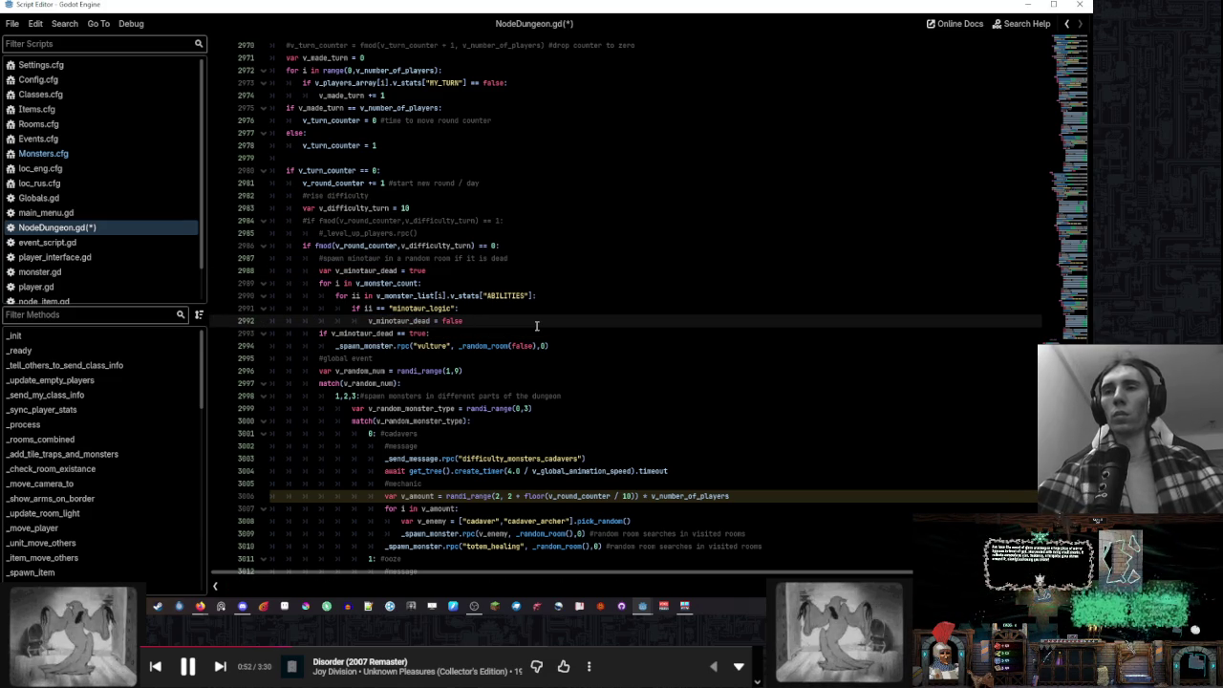
{"action": "key", "text": "ctrl+s"}
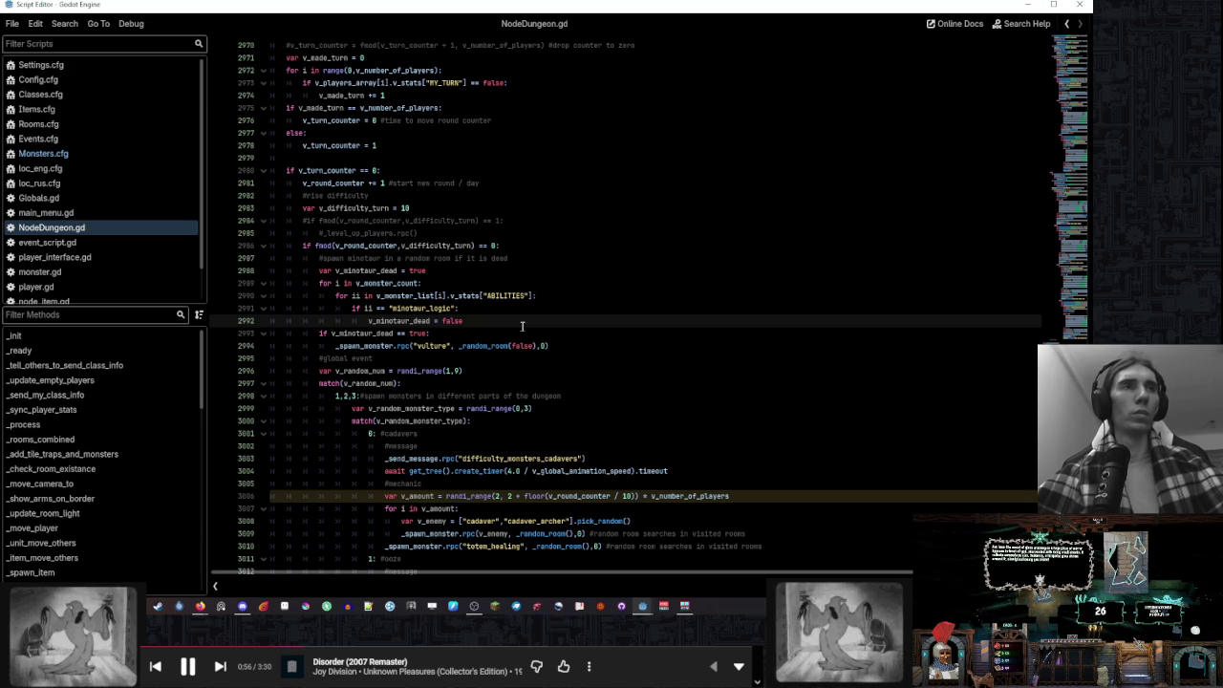
{"action": "double_click", "coordinate": [430, 346]}
Raise the difficulty turn value from 10 to 15 and save the script
{"action": "left_click", "coordinate": [565, 345]}
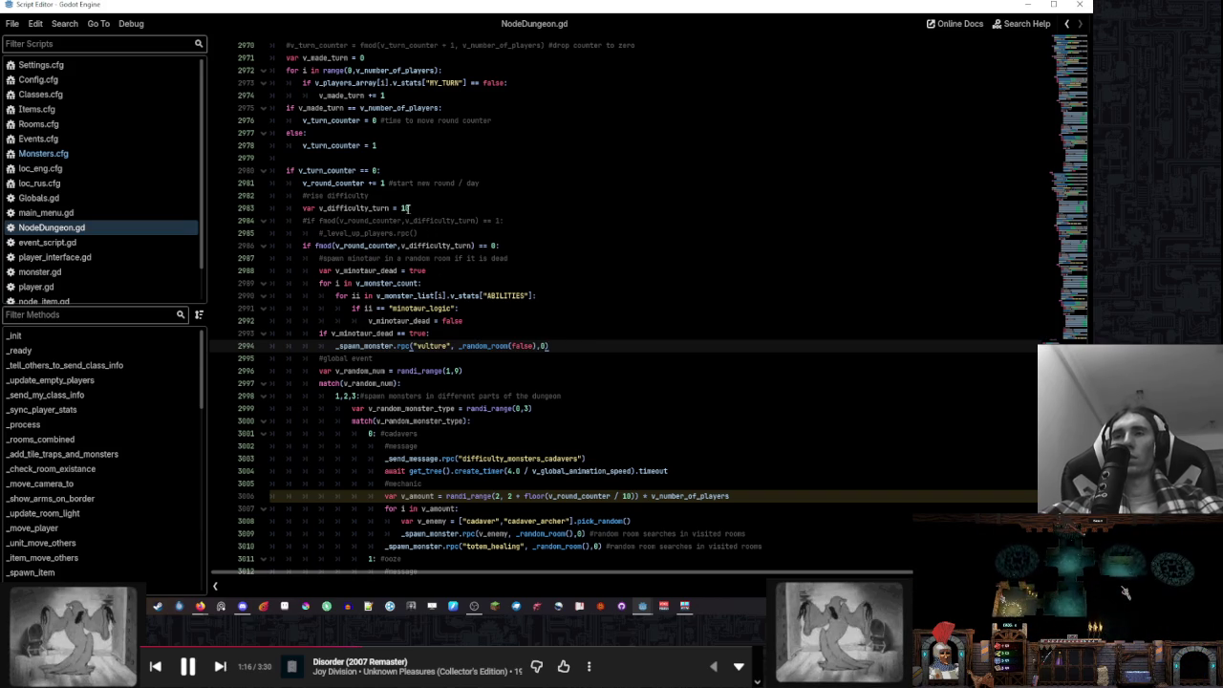
{"action": "left_click_drag", "start_coordinate": [404, 208], "coordinate": [410, 209]}
{"action": "scroll", "coordinate": [495, 269], "scroll_direction": "up", "scroll_amount": 2}
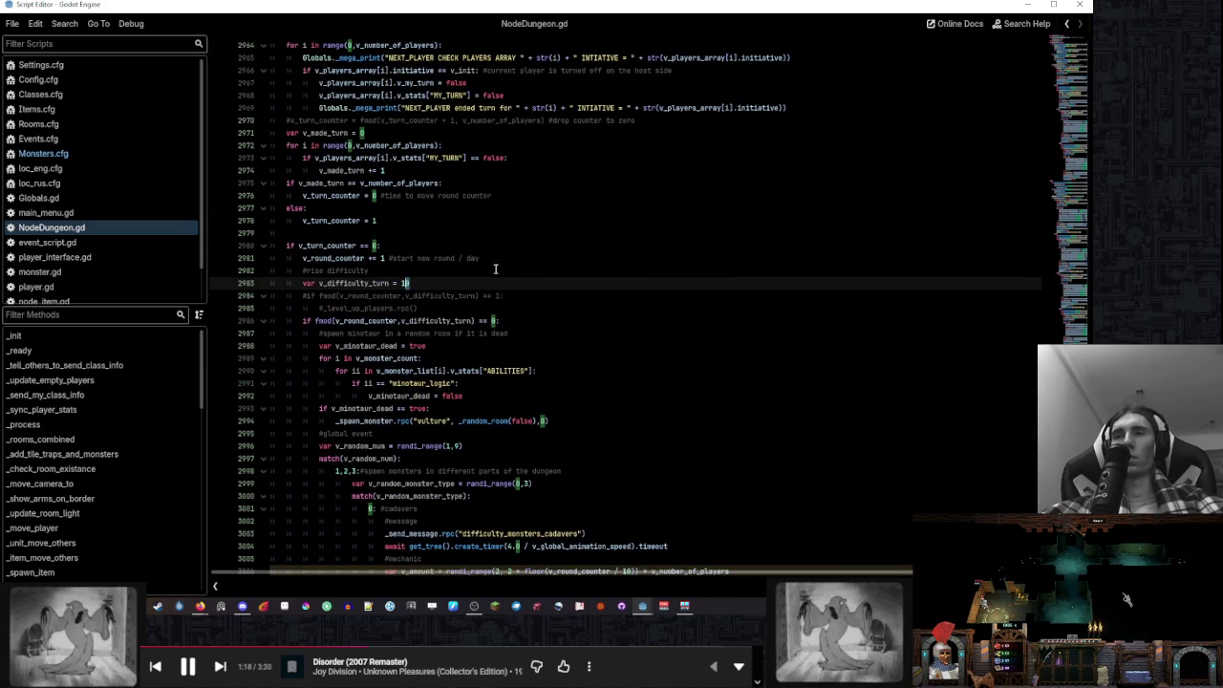
{"action": "type", "text": "5"}
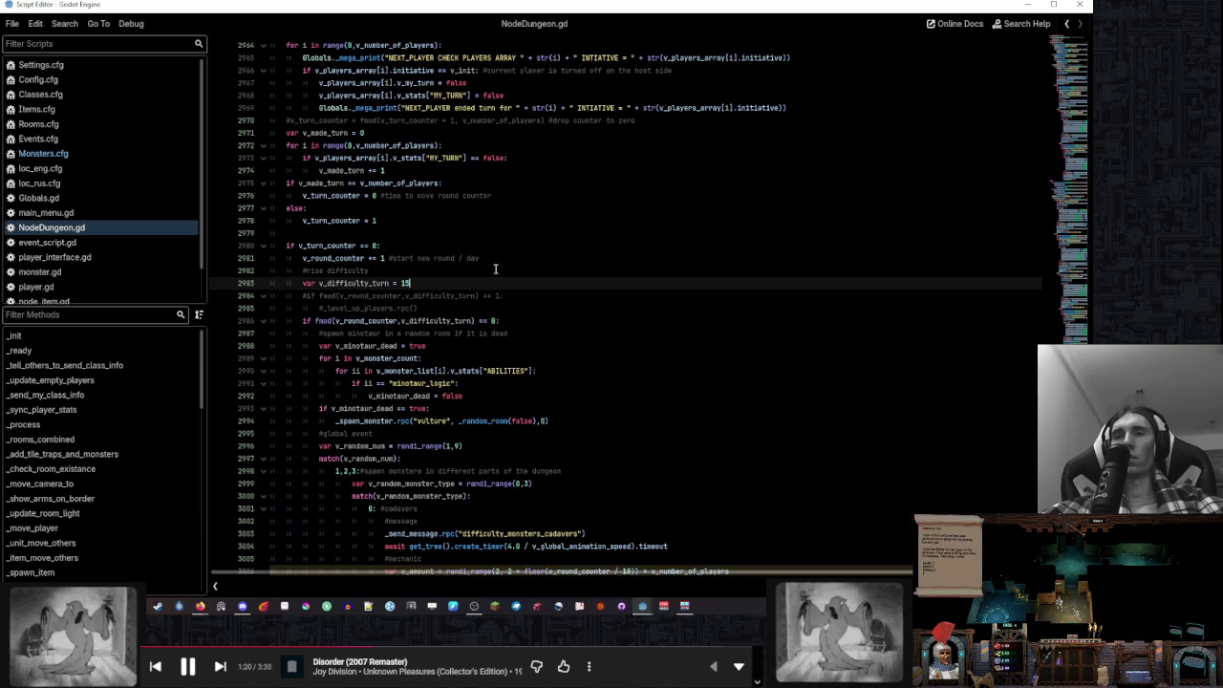
{"action": "left_click", "coordinate": [506, 258]}
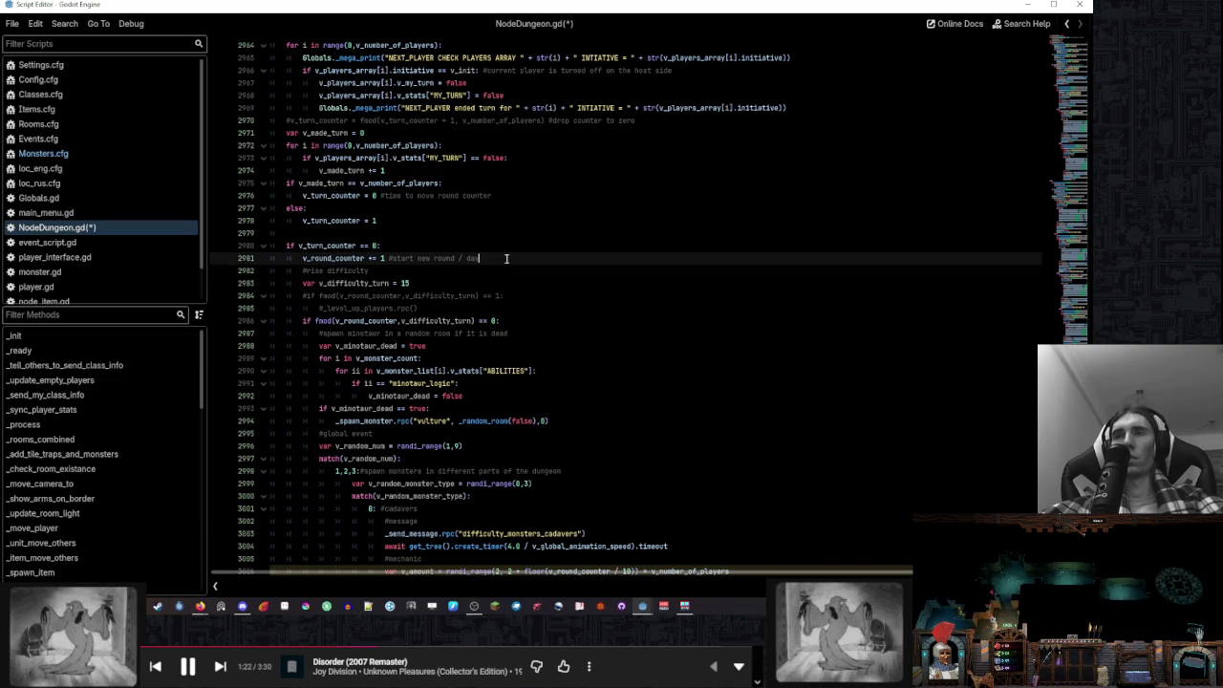
{"action": "left_click", "coordinate": [405, 283]}
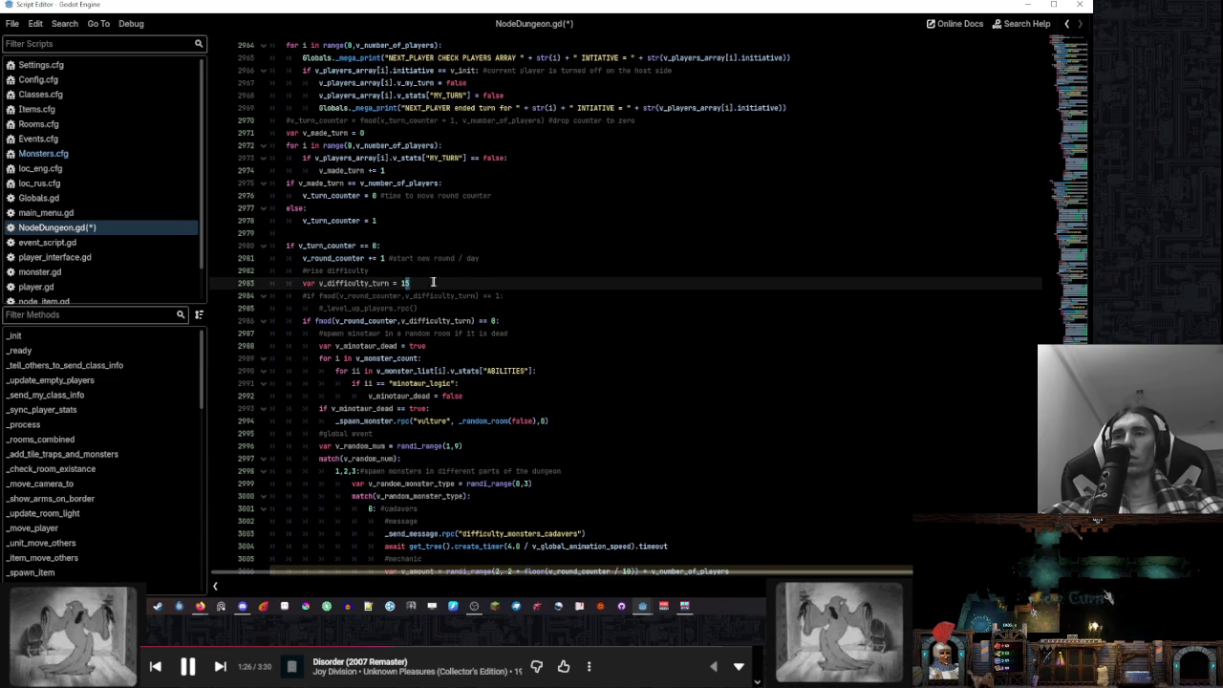
{"action": "left_click", "coordinate": [491, 260]}
{"action": "left_click", "coordinate": [548, 370]}
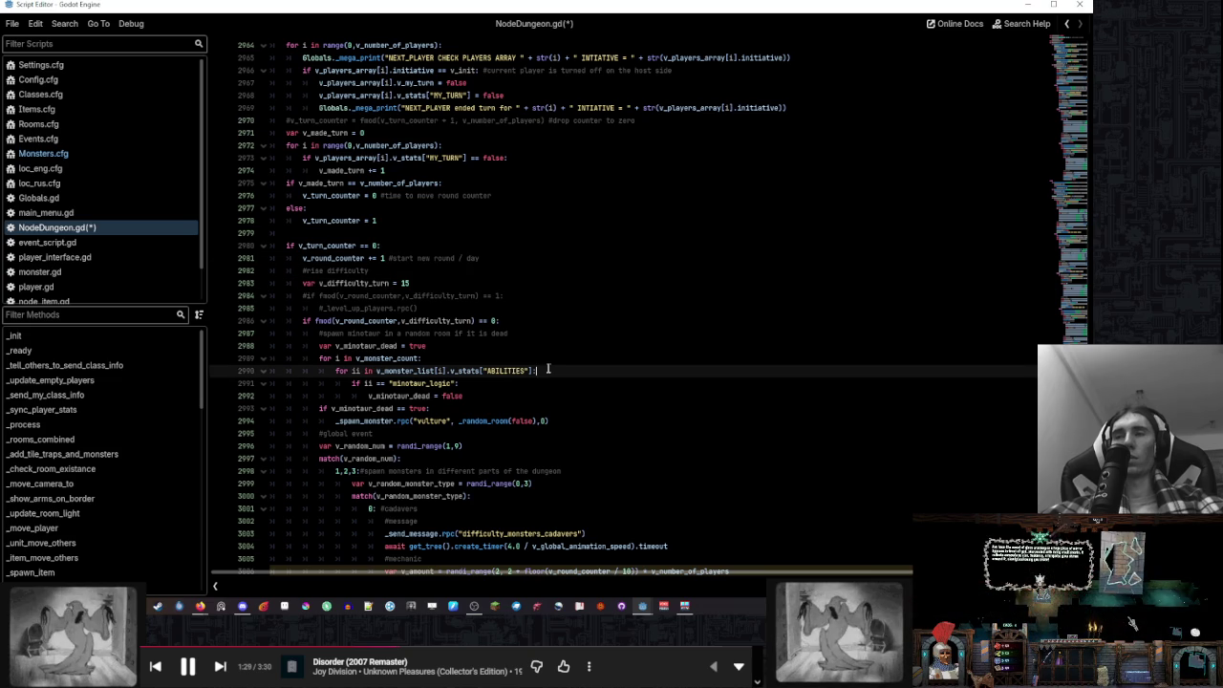
{"action": "key", "text": "ctrl+s"}
Set v_difficulty_turn to 15 - v_number_of_players * 2 on line 2983 and save NodeDungeon.gd
{"action": "left_click", "coordinate": [546, 396]}
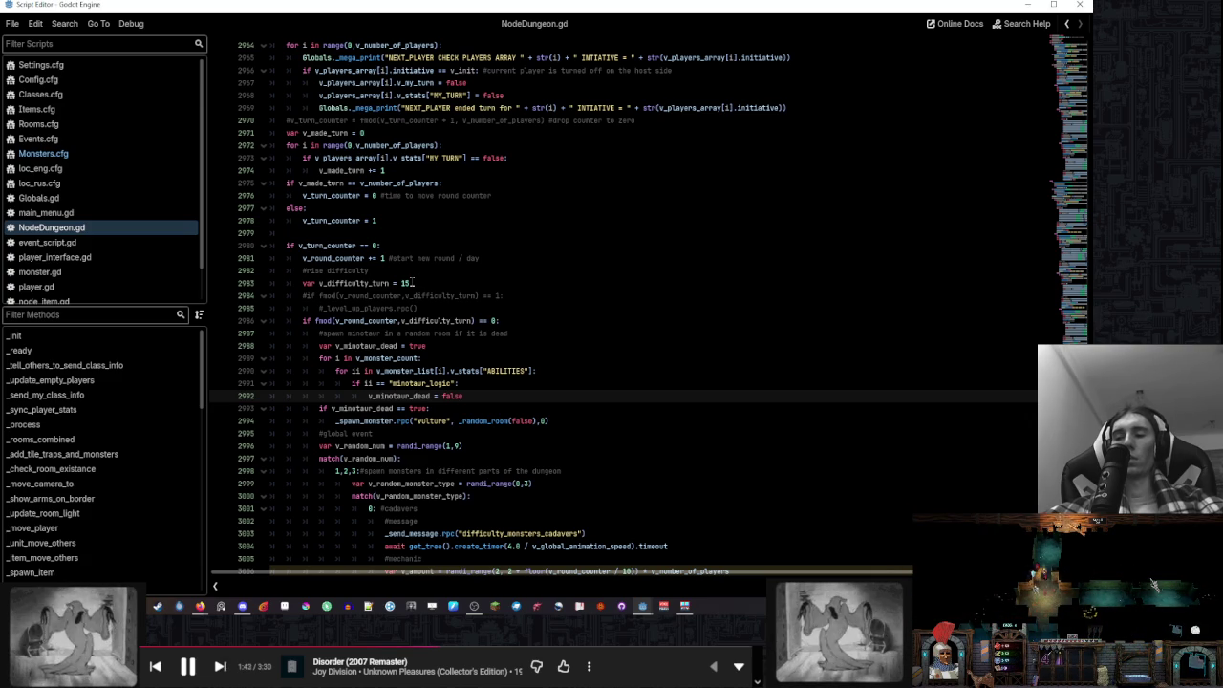
{"action": "left_click", "coordinate": [417, 282]}
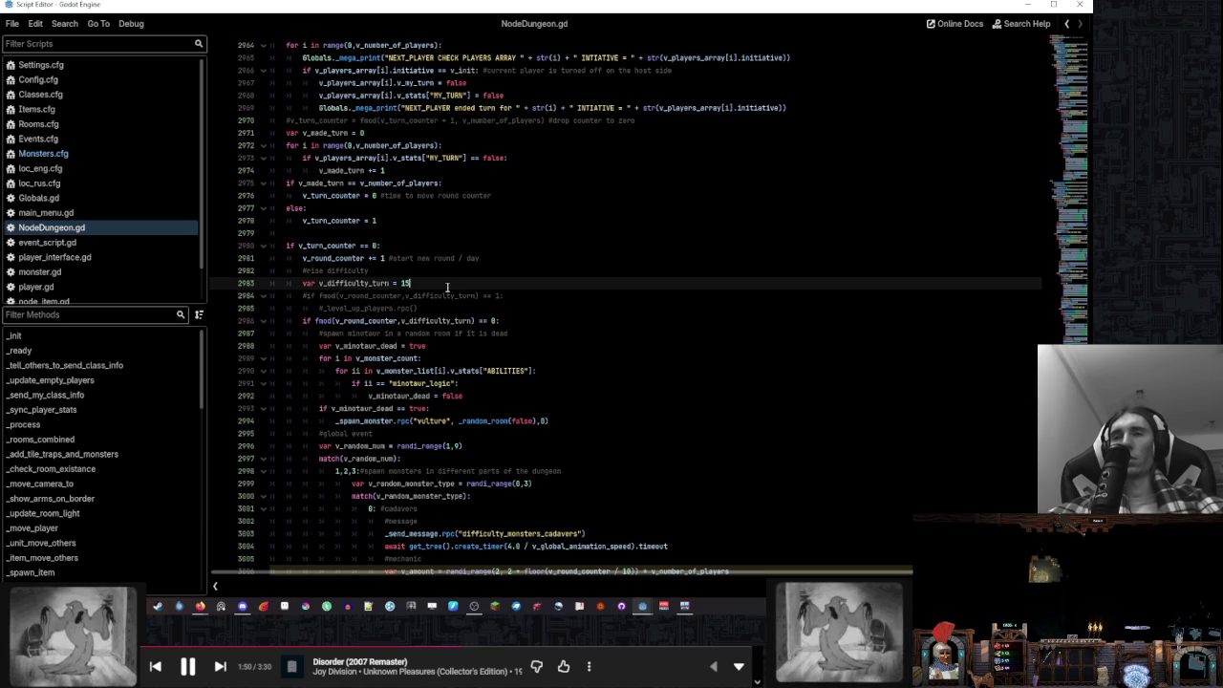
{"action": "type", "text": " -"}
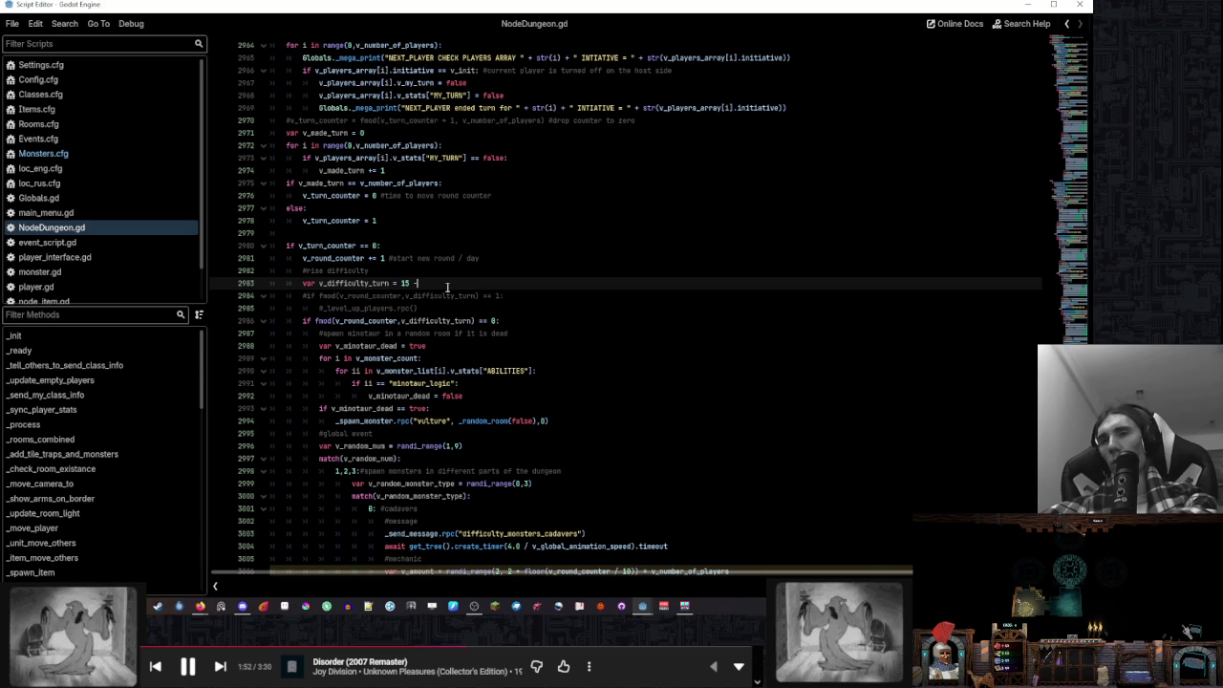
{"action": "type", "text": " v_num"}
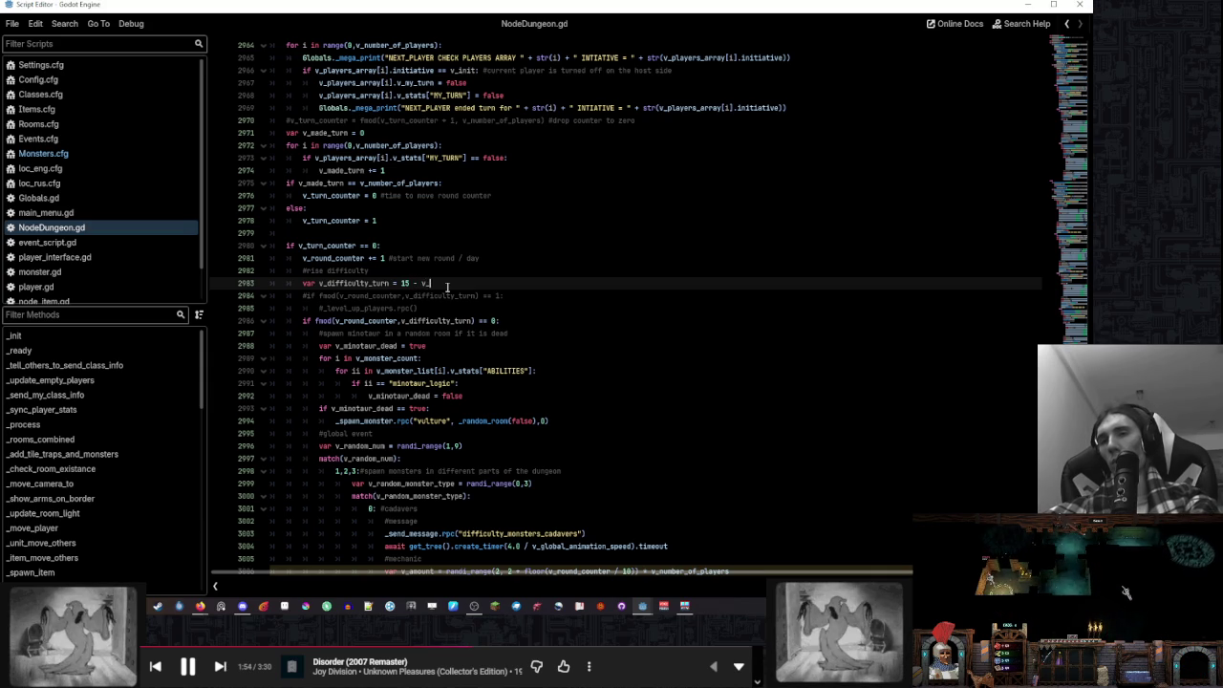
{"action": "key", "text": "Return"}
{"action": "type", "text": "* 2"}
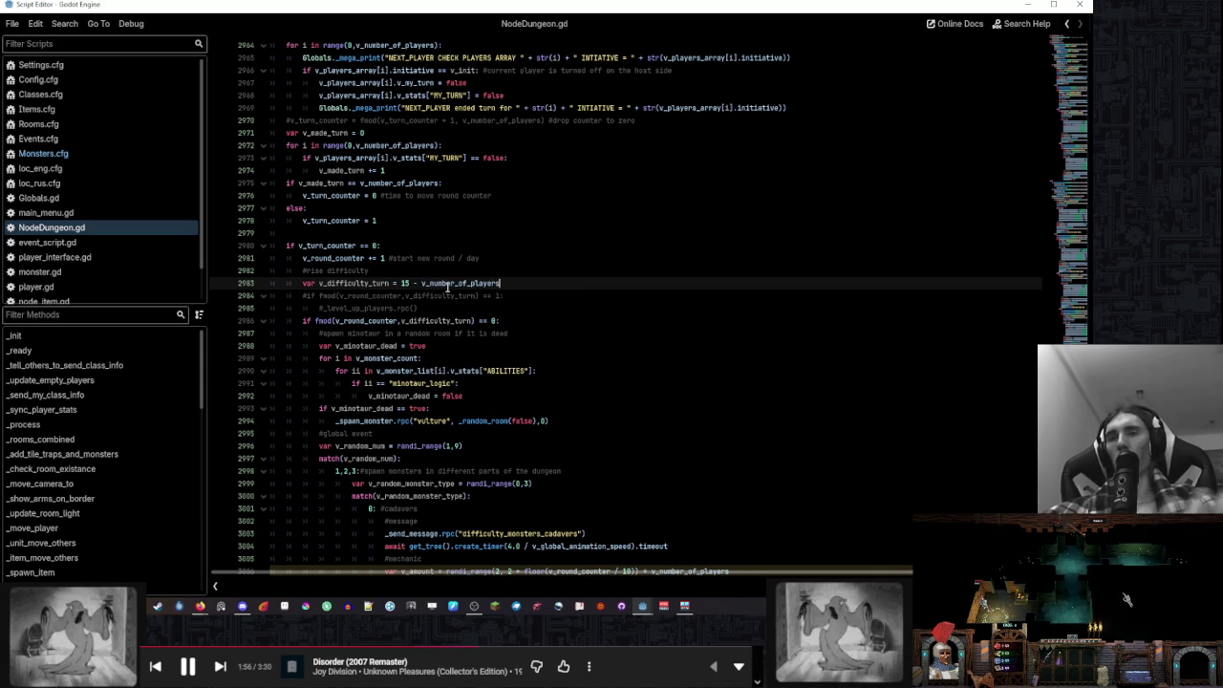
{"action": "left_click", "coordinate": [536, 299]}
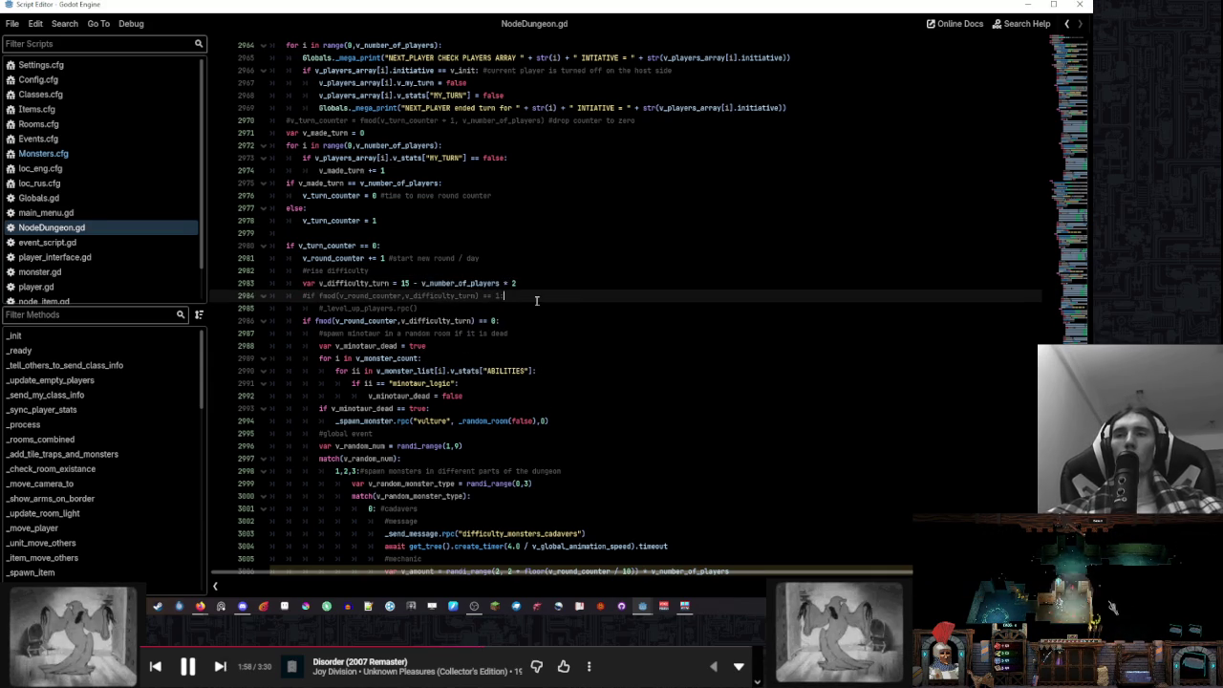
{"action": "double_click", "coordinate": [376, 284]}
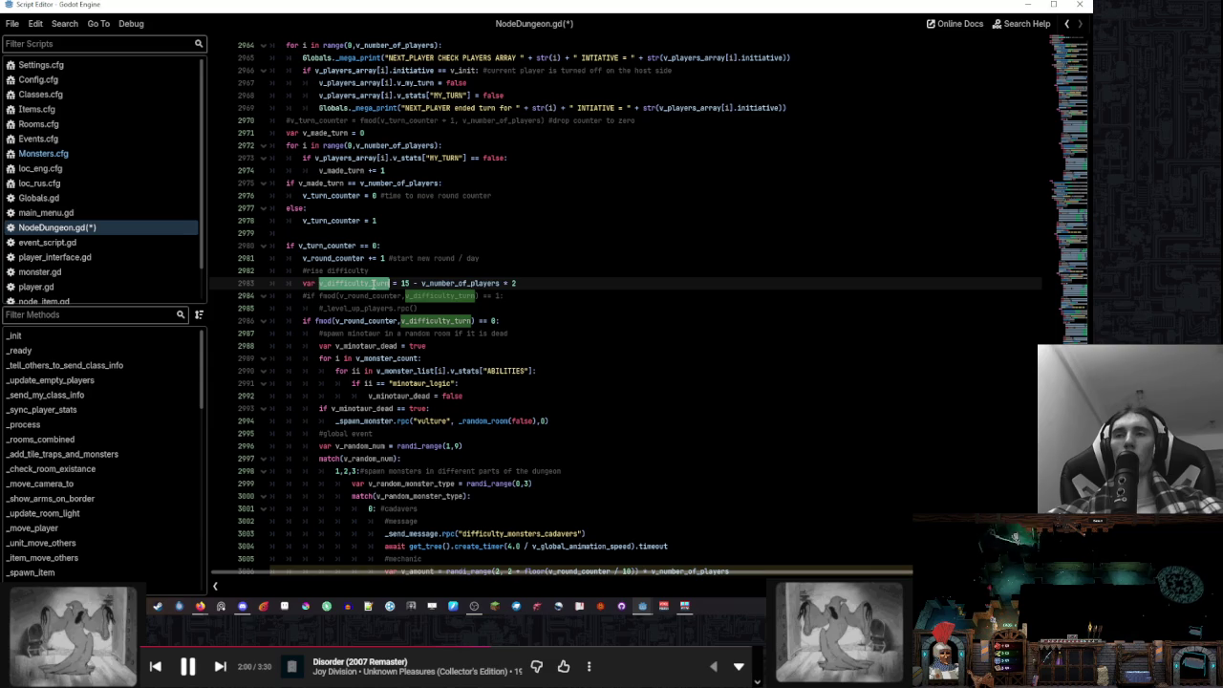
{"action": "double_click", "coordinate": [457, 284]}
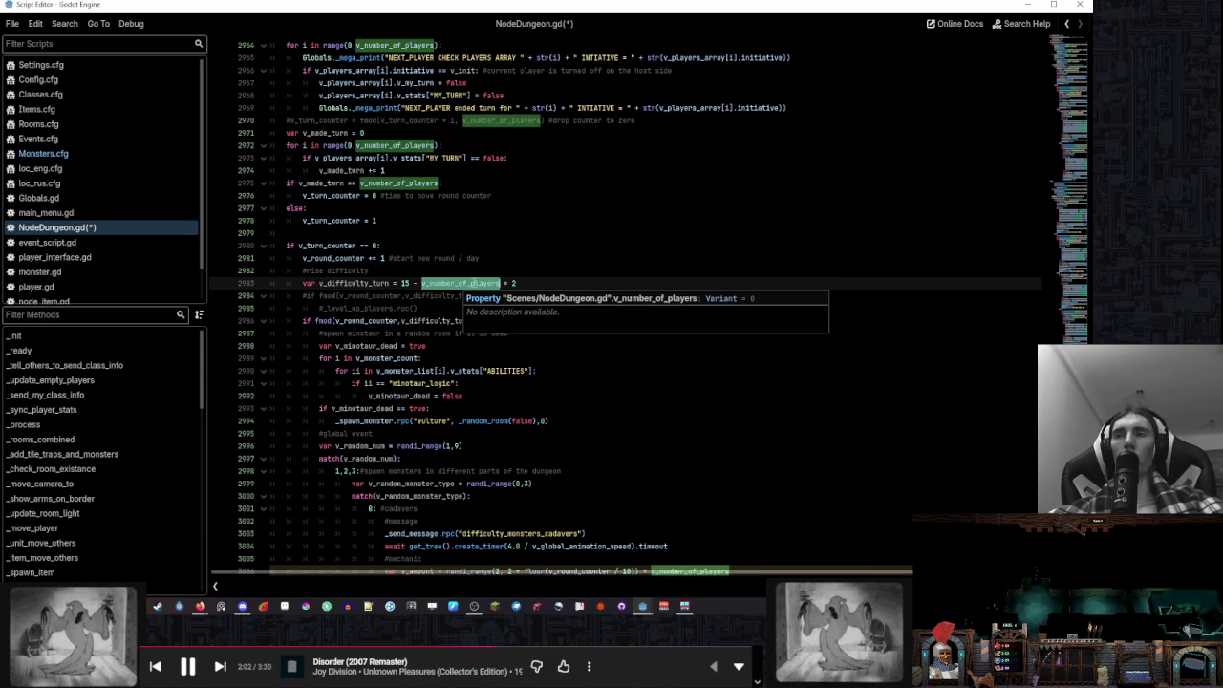
{"action": "left_click", "coordinate": [553, 262]}
{"action": "scroll", "coordinate": [540, 292], "scroll_direction": "up", "scroll_amount": 2}
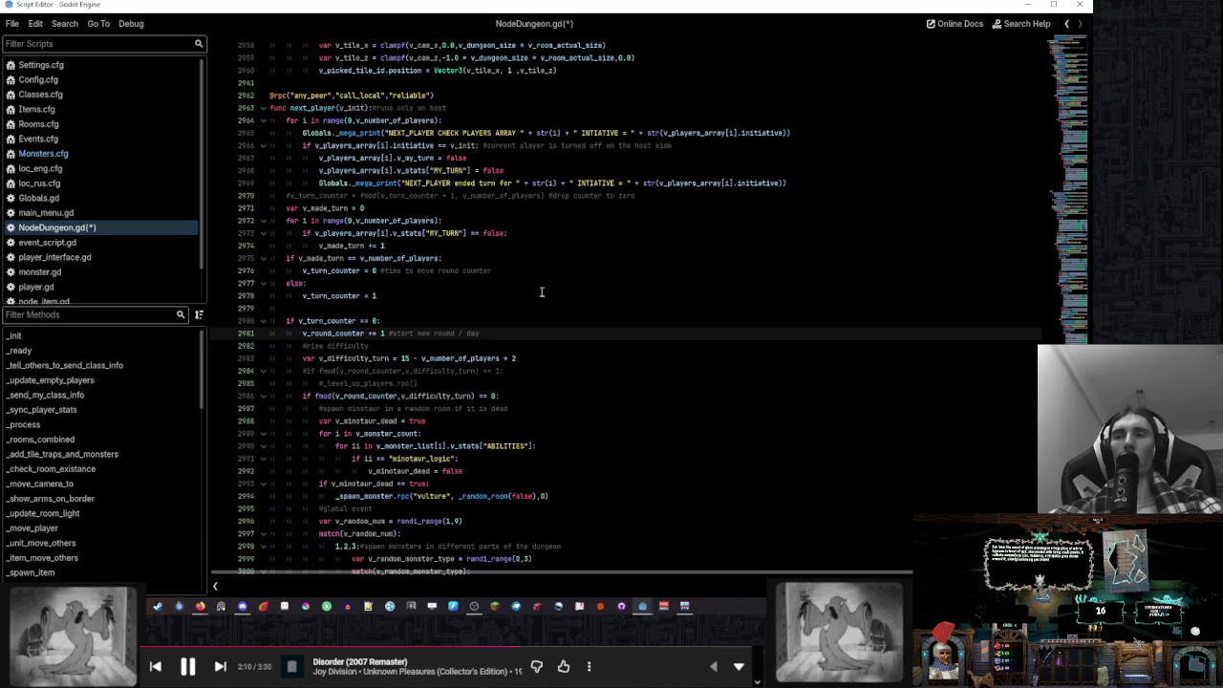
{"action": "left_click", "coordinate": [533, 357]}
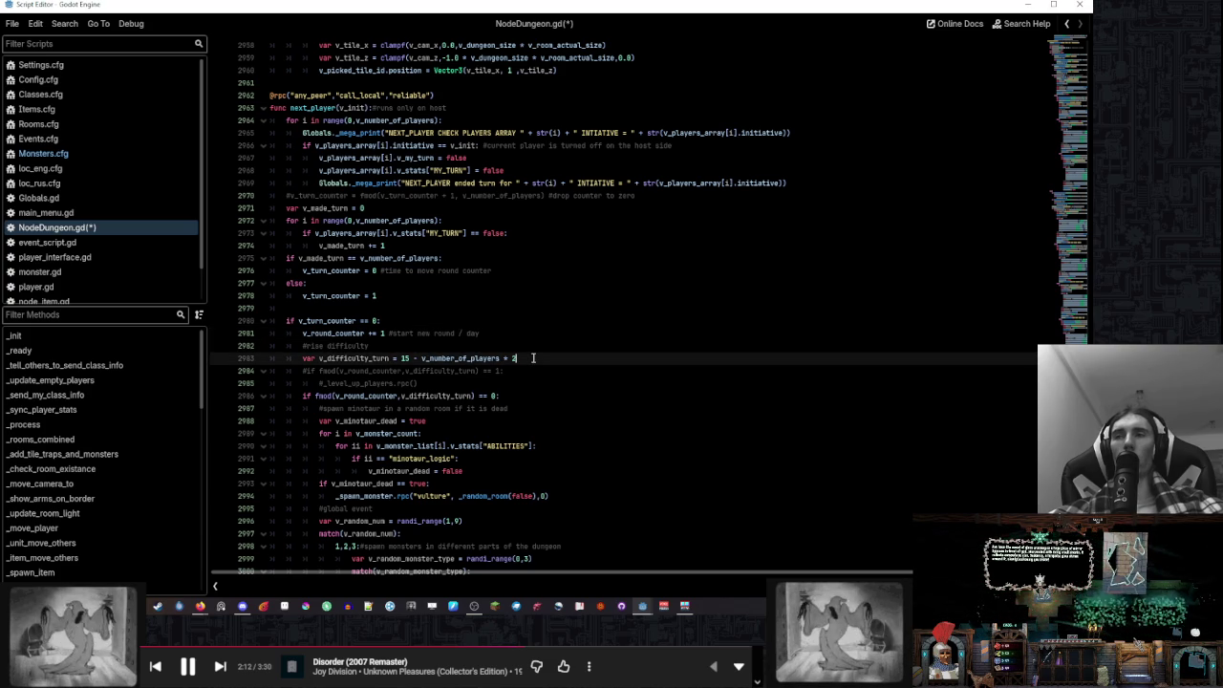
{"action": "key", "text": "ctrl+s"}
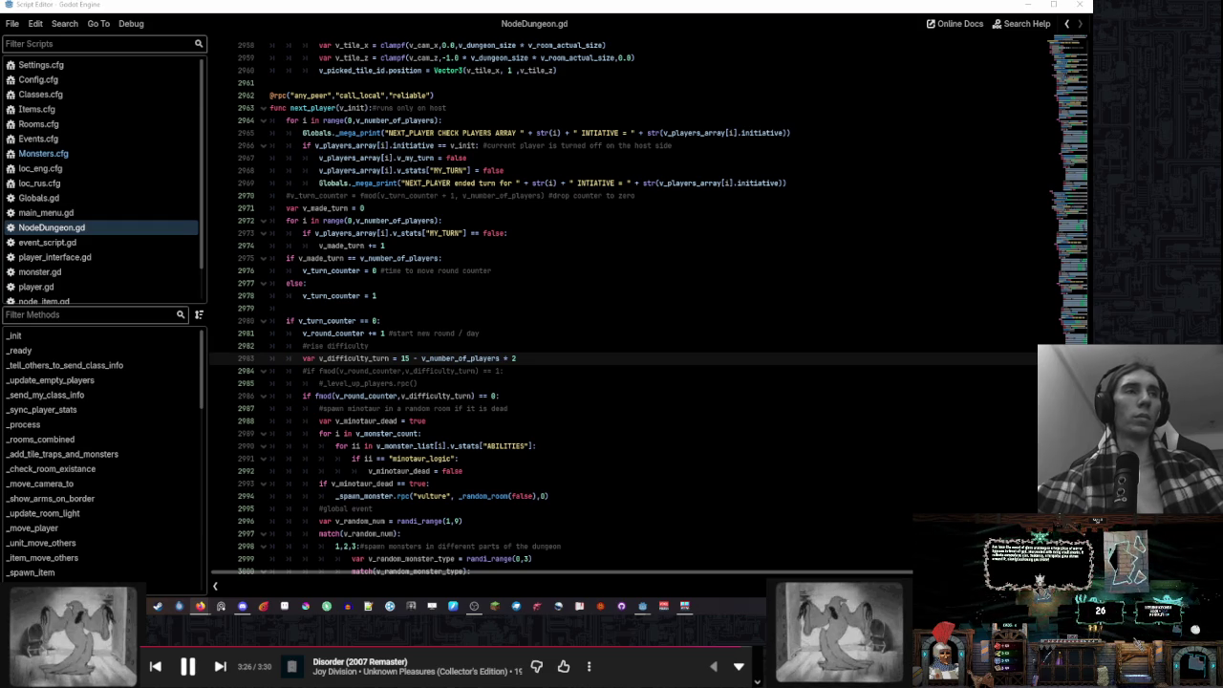
{"action": "mouse_move", "coordinate": [642, 606]}
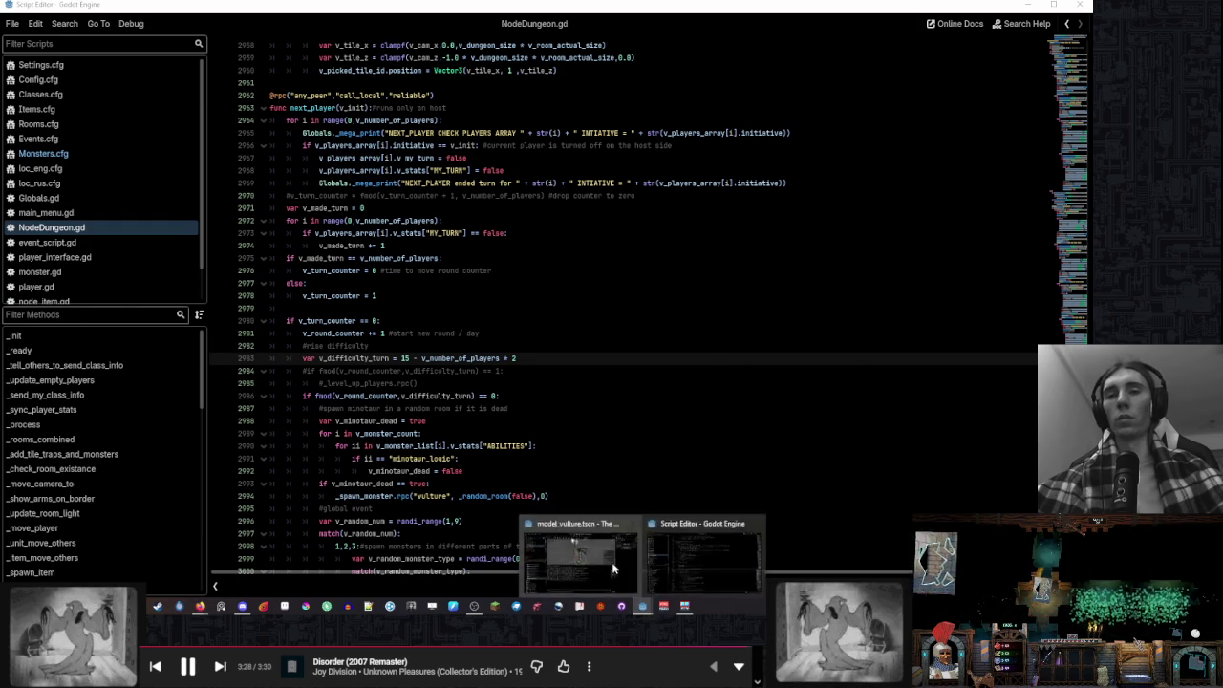
Return to the vulture scene editor and enlarge the scene tree panel and 3D viewport
{"action": "left_click", "coordinate": [566, 552]}
{"action": "left_click", "coordinate": [667, 107]}
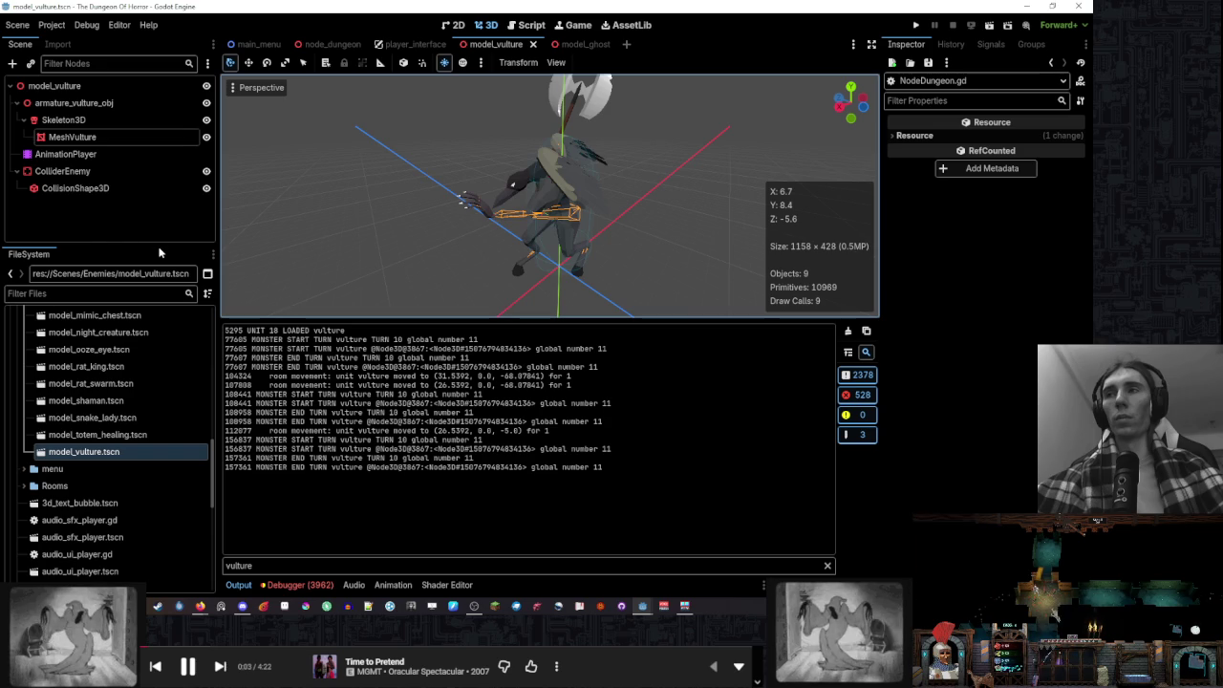
{"action": "left_click_drag", "start_coordinate": [159, 246], "coordinate": [159, 298]}
{"action": "left_click_drag", "start_coordinate": [390, 321], "coordinate": [390, 449]}
{"action": "left_click_drag", "start_coordinate": [409, 405], "coordinate": [436, 143]}
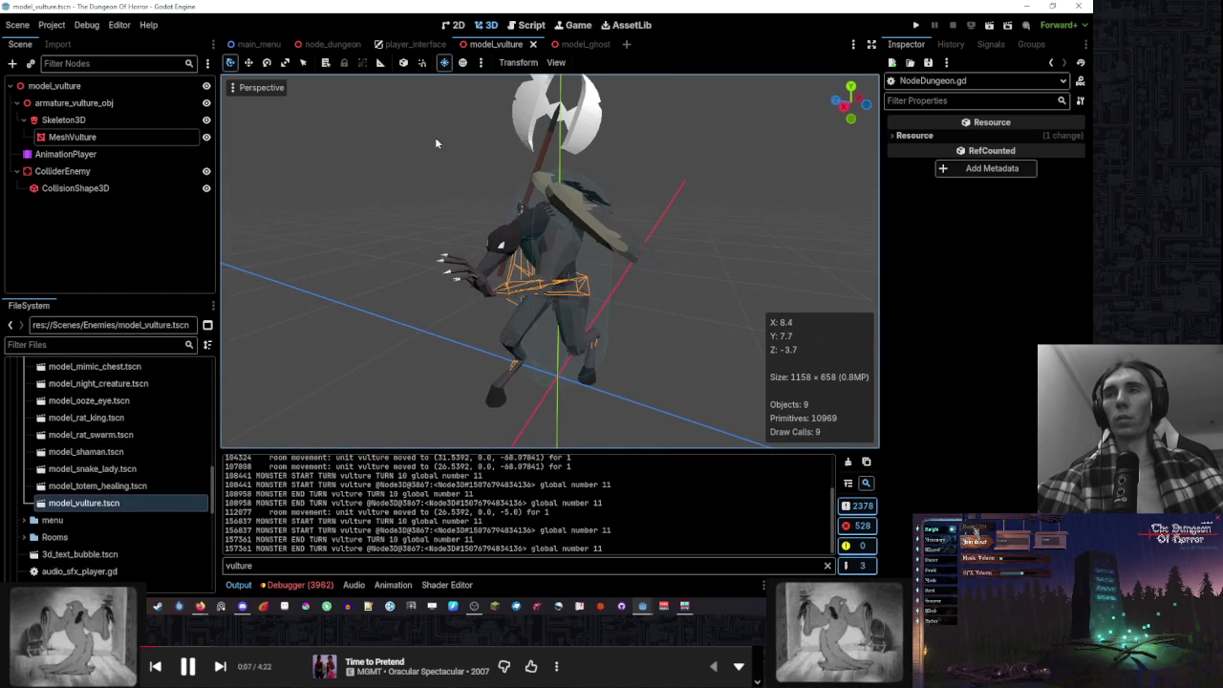
Add a GPUParticles3D child to model_vulture, found by searching 'part'
{"action": "left_click", "coordinate": [76, 85]}
{"action": "right_click", "coordinate": [78, 85]}
{"action": "left_click", "coordinate": [157, 92]}
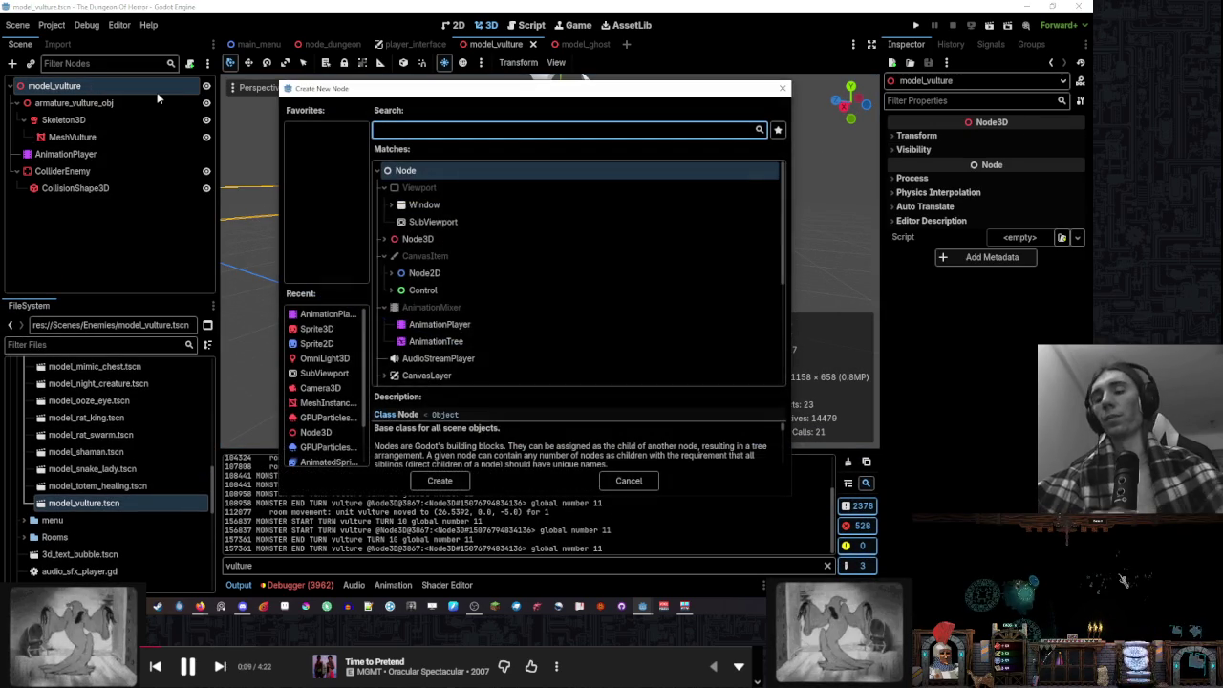
{"action": "type", "text": "зф"}
{"action": "key", "text": "BackSpace"}
{"action": "key", "text": "BackSpace"}
{"action": "key", "text": "super+space"}
{"action": "type", "text": "pa"}
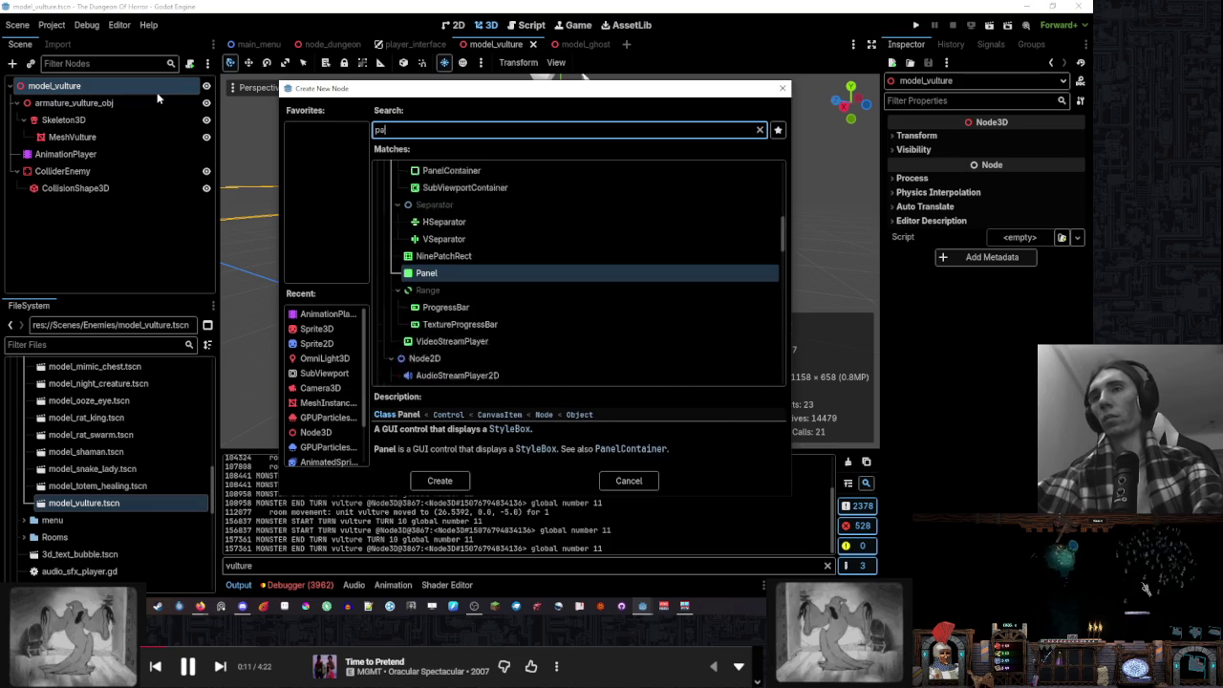
{"action": "type", "text": "rt"}
{"action": "left_click", "coordinate": [547, 275]}
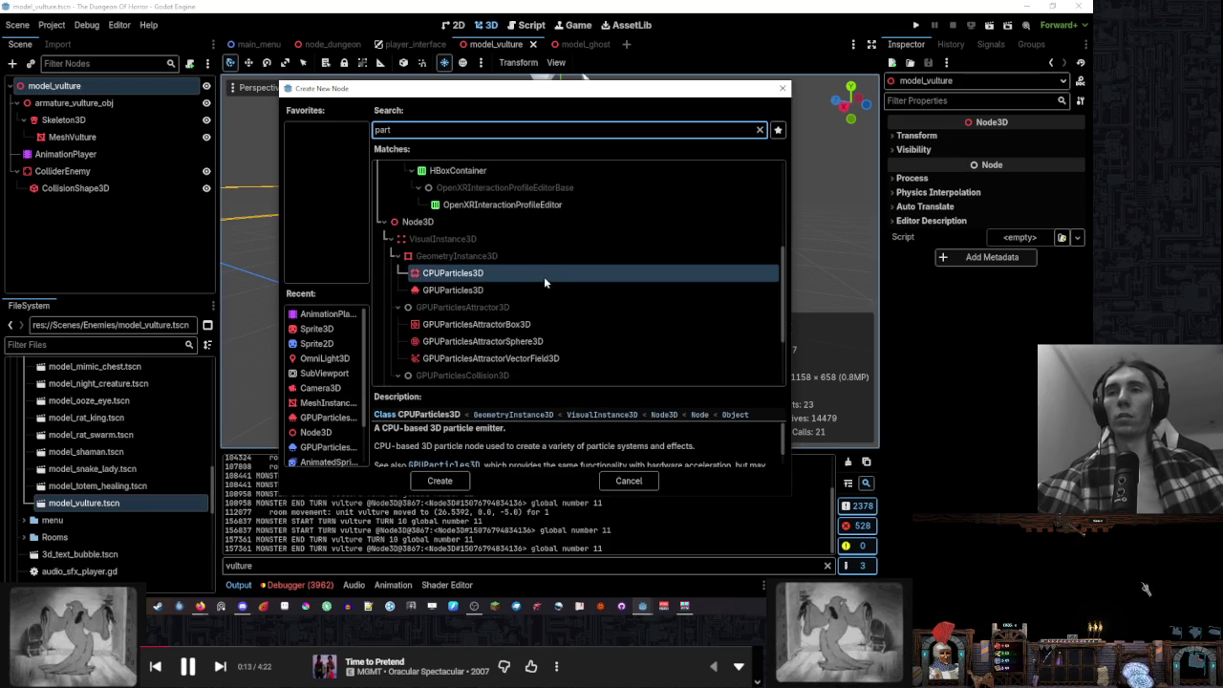
{"action": "left_click", "coordinate": [514, 290]}
{"action": "double_click", "coordinate": [511, 293]}
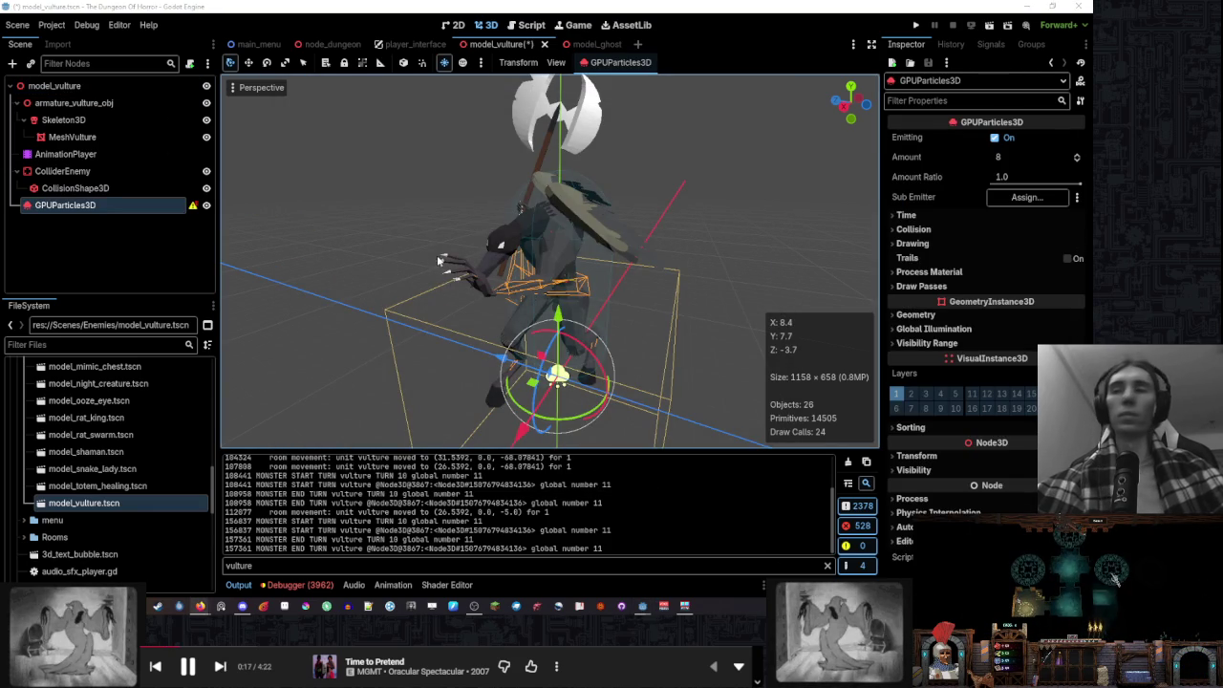
{"action": "left_click_drag", "start_coordinate": [438, 260], "coordinate": [403, 223]}
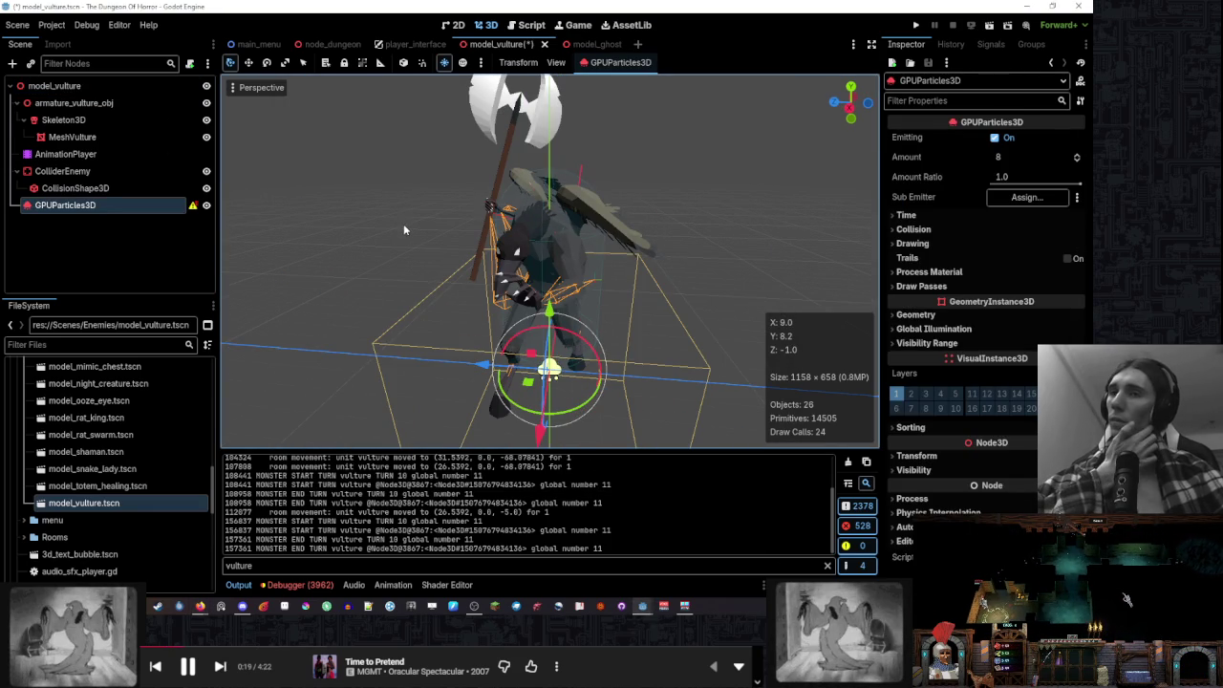
Assign a new ParticleProcessMaterial and a 0.1 × 0.1 m flat mesh for draw pass 1
{"action": "left_click", "coordinate": [929, 272]}
{"action": "left_click", "coordinate": [1069, 288]}
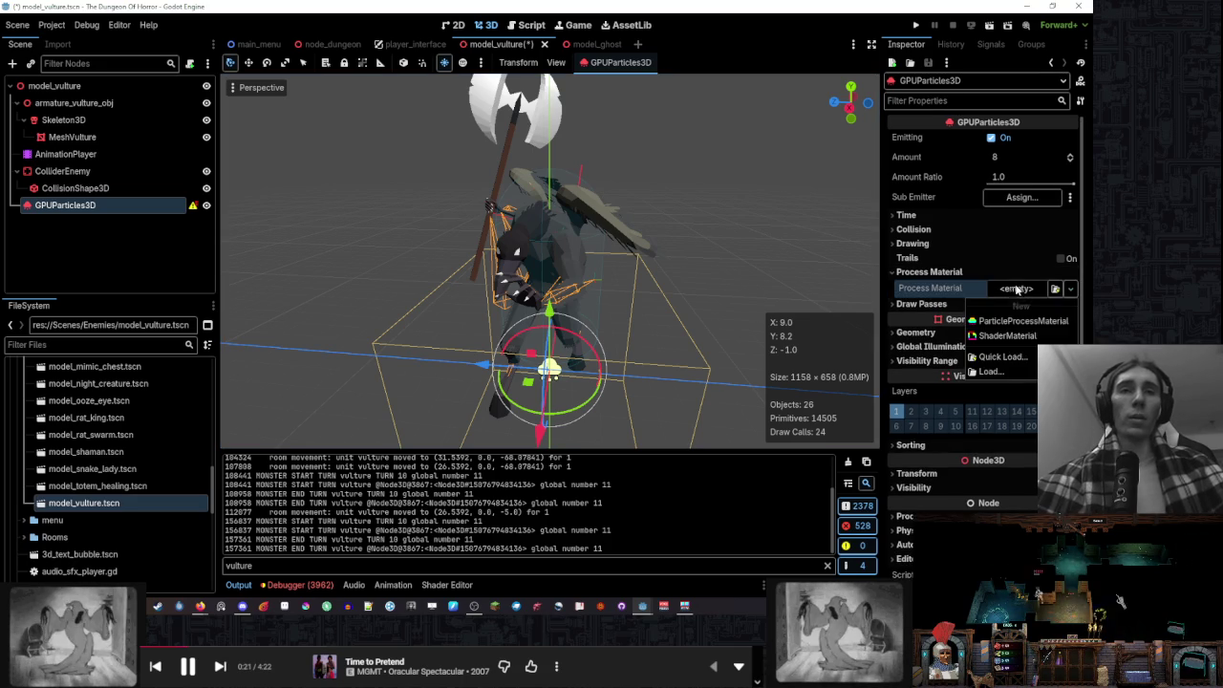
{"action": "left_click", "coordinate": [1027, 327]}
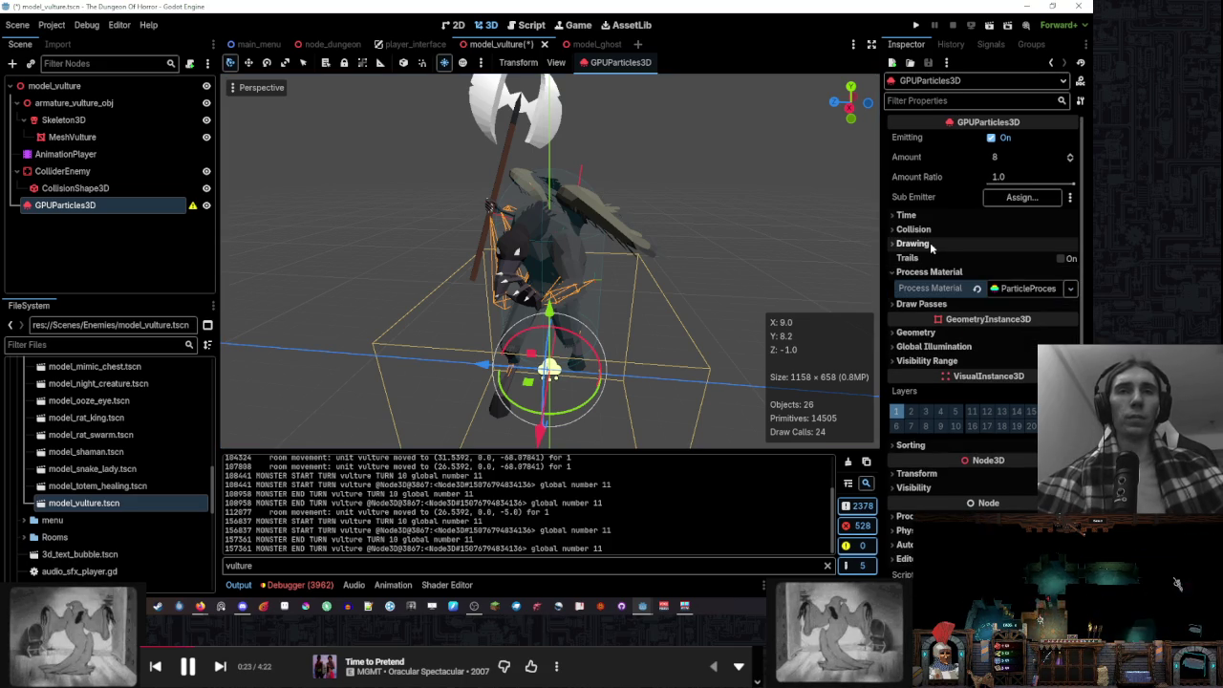
{"action": "left_click", "coordinate": [930, 242]}
{"action": "left_click", "coordinate": [984, 244]}
{"action": "left_click", "coordinate": [956, 304]}
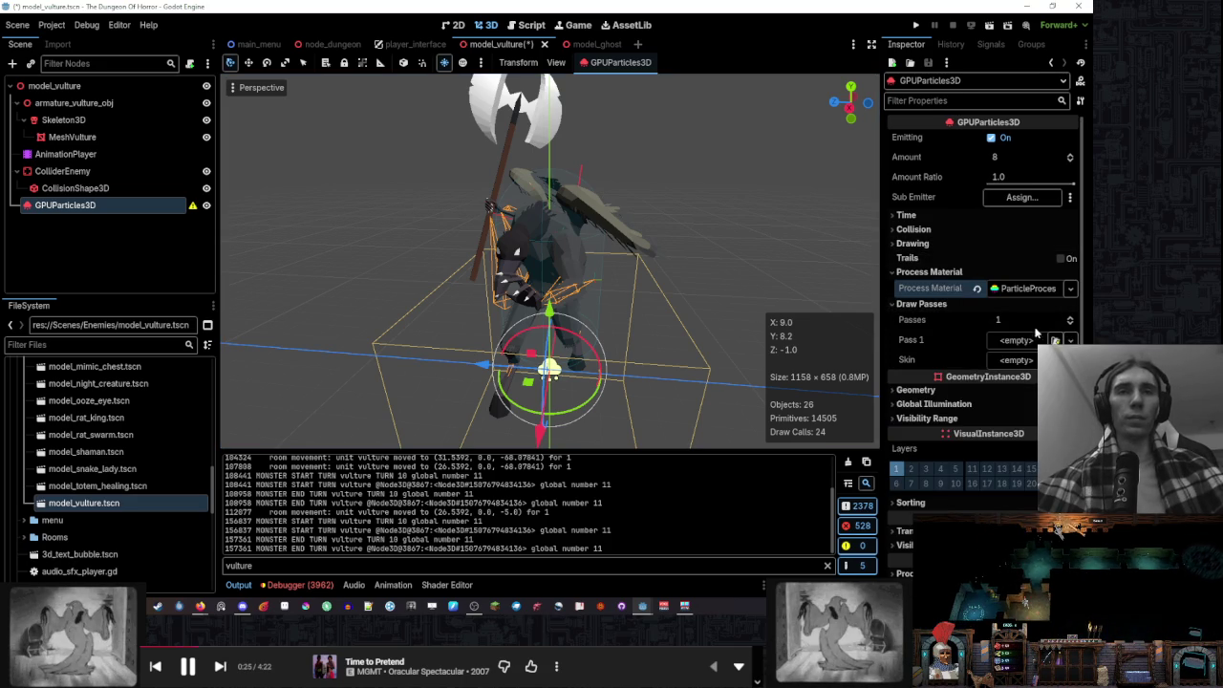
{"action": "left_click", "coordinate": [1028, 340]}
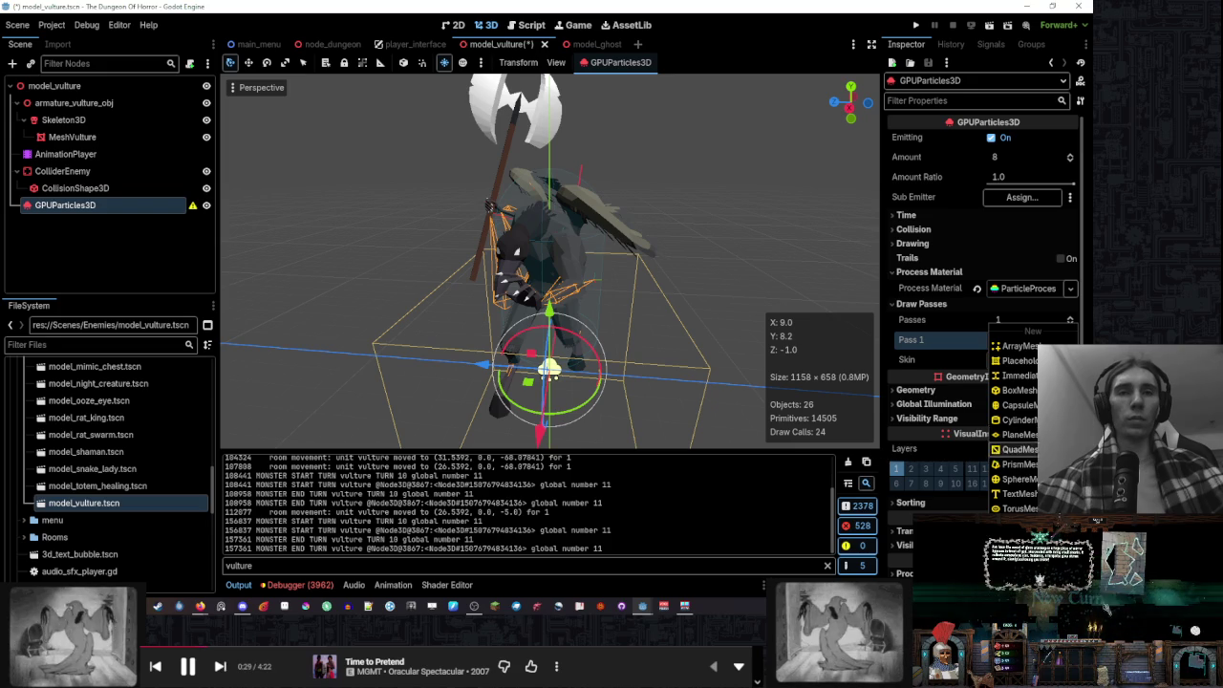
{"action": "left_click", "coordinate": [1013, 434]}
{"action": "left_click", "coordinate": [1028, 463]}
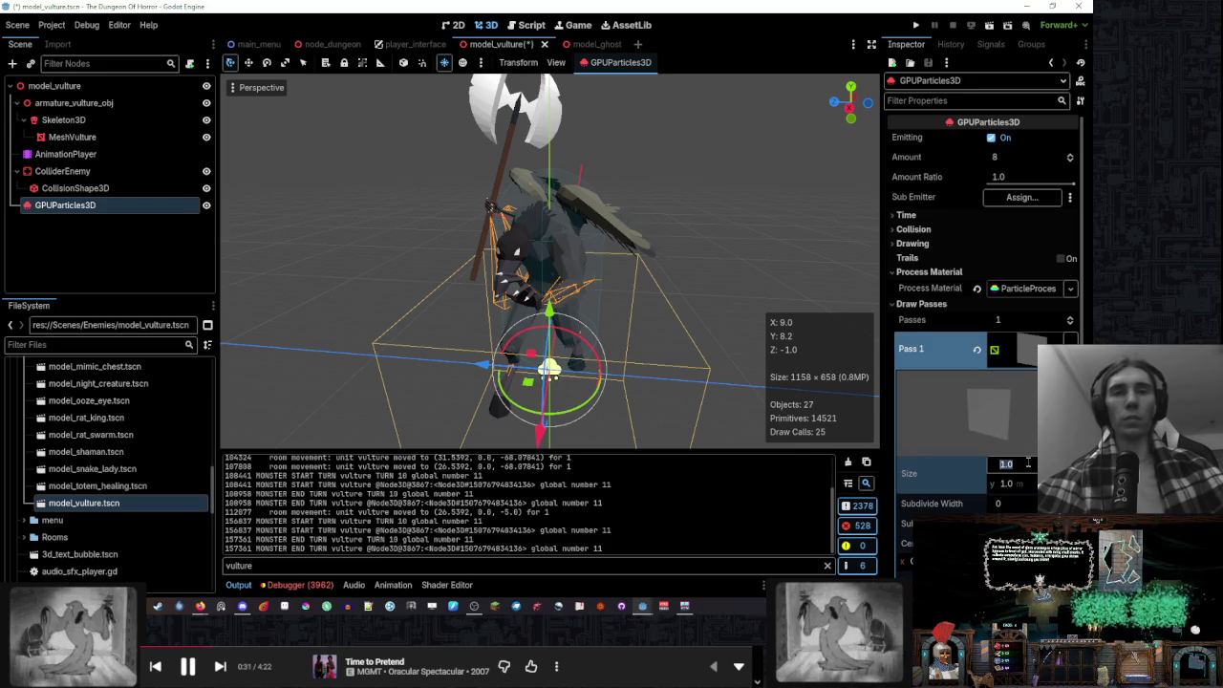
{"action": "type", "text": "0.1"}
{"action": "key", "text": "Return"}
{"action": "left_click", "coordinate": [1015, 483]}
{"action": "type", "text": "0.1"}
{"action": "key", "text": "Return"}
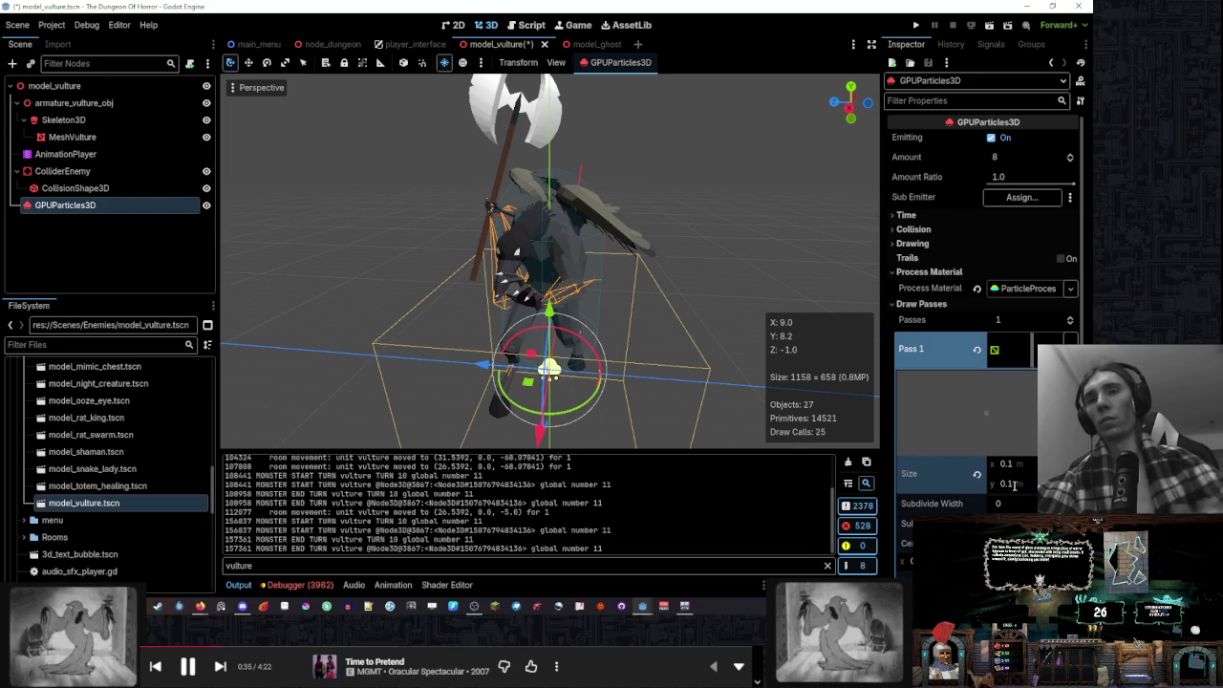
Move the particle emitter up onto the vulture's chest
{"action": "mouse_move", "coordinate": [574, 330]}
{"action": "left_mouse_down"}
{"action": "mouse_move", "coordinate": [563, 239]}
{"action": "mouse_move", "coordinate": [521, 277]}
{"action": "mouse_move", "coordinate": [516, 268]}
{"action": "left_mouse_up"}
{"action": "scroll", "coordinate": [508, 239], "scroll_direction": "up", "scroll_amount": 3}
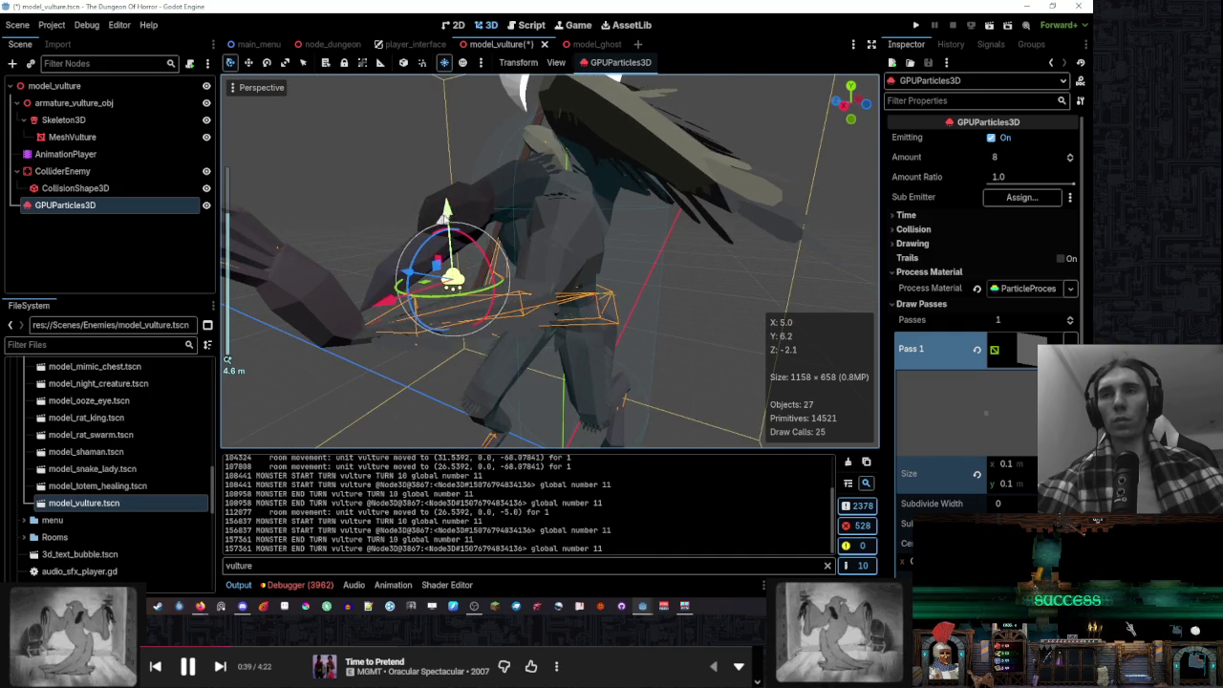
{"action": "left_click_drag", "start_coordinate": [448, 208], "coordinate": [447, 144]}
{"action": "left_click_drag", "start_coordinate": [611, 206], "coordinate": [612, 218]}
{"action": "left_click_drag", "start_coordinate": [719, 339], "coordinate": [535, 315]}
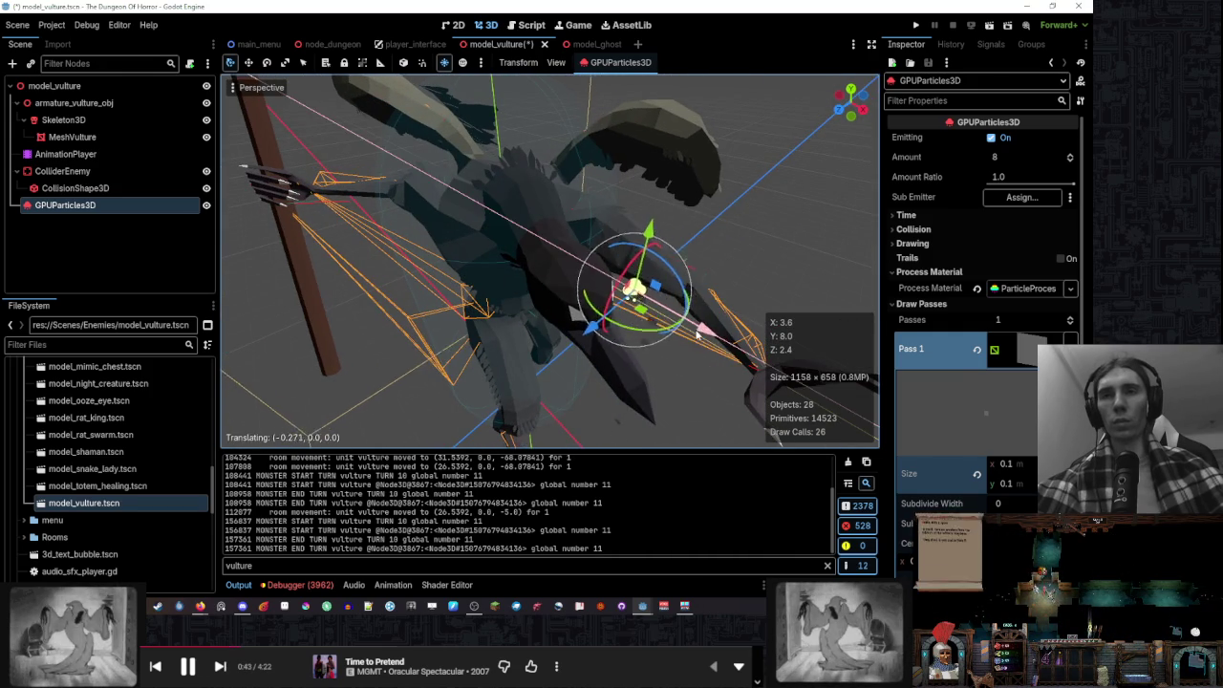
{"action": "left_click_drag", "start_coordinate": [577, 280], "coordinate": [533, 256]}
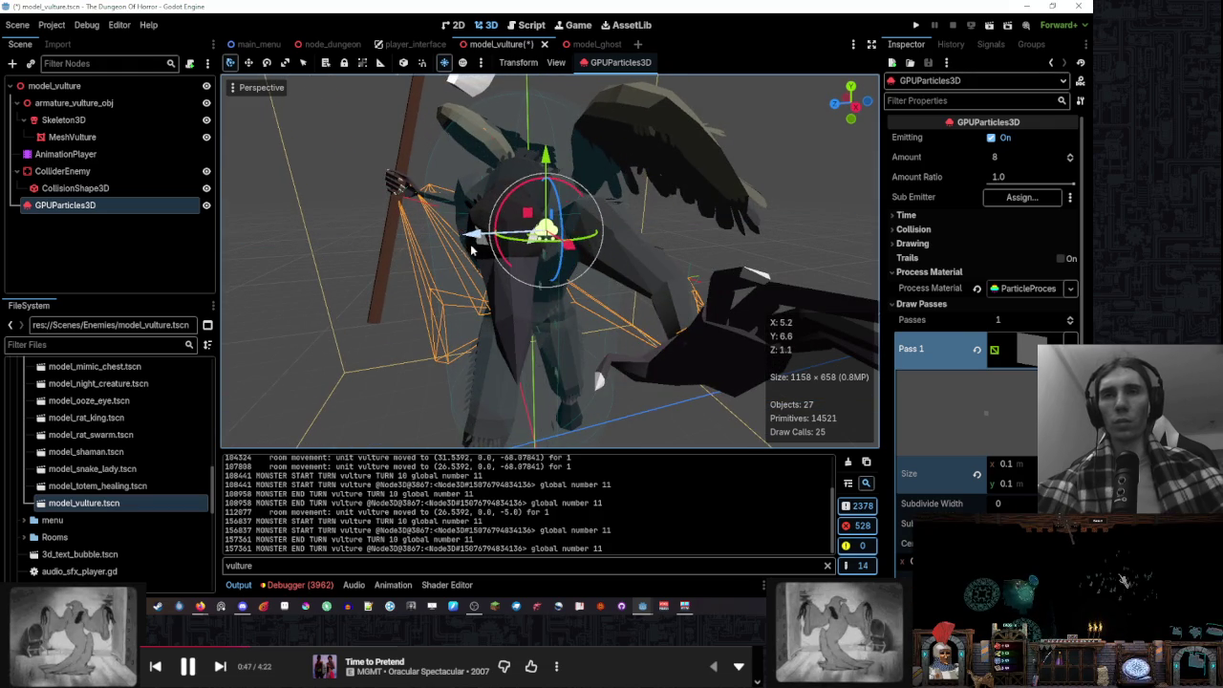
{"action": "left_click", "coordinate": [1036, 363]}
Give the quad mesh a new ORMMaterial3D with Billboard mode set to Enabled
{"action": "left_click", "coordinate": [1015, 185]}
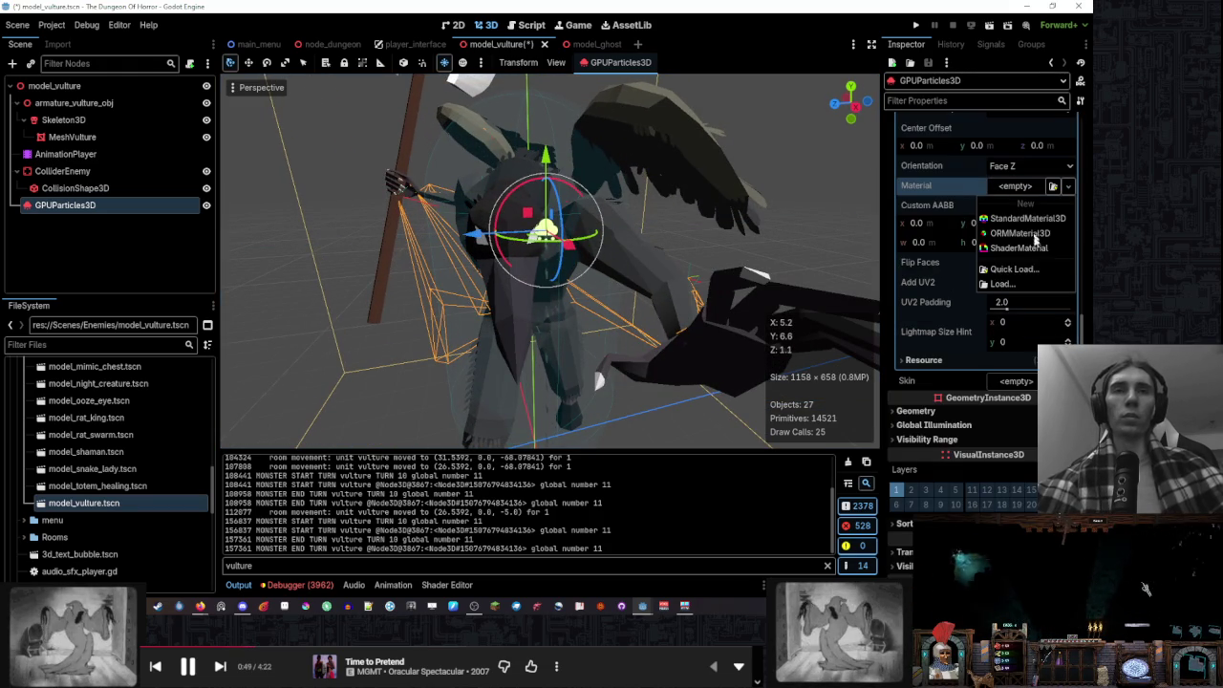
{"action": "left_click", "coordinate": [1023, 239]}
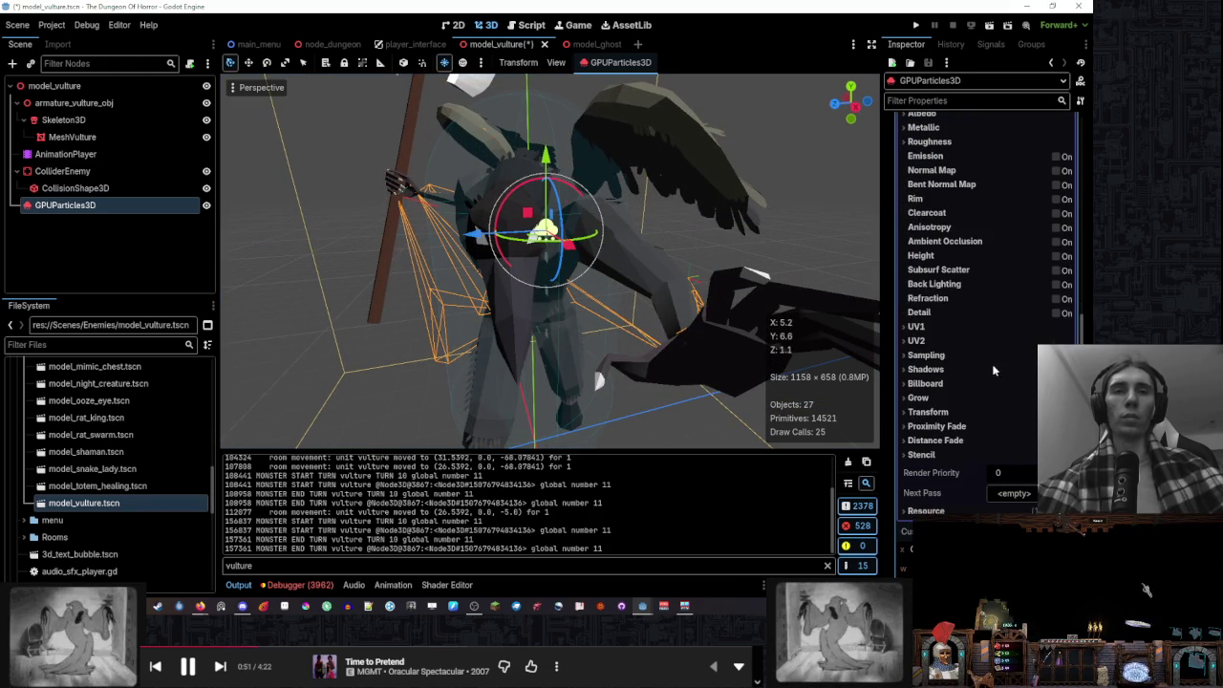
{"action": "left_click", "coordinate": [926, 354]}
{"action": "left_click", "coordinate": [1023, 372]}
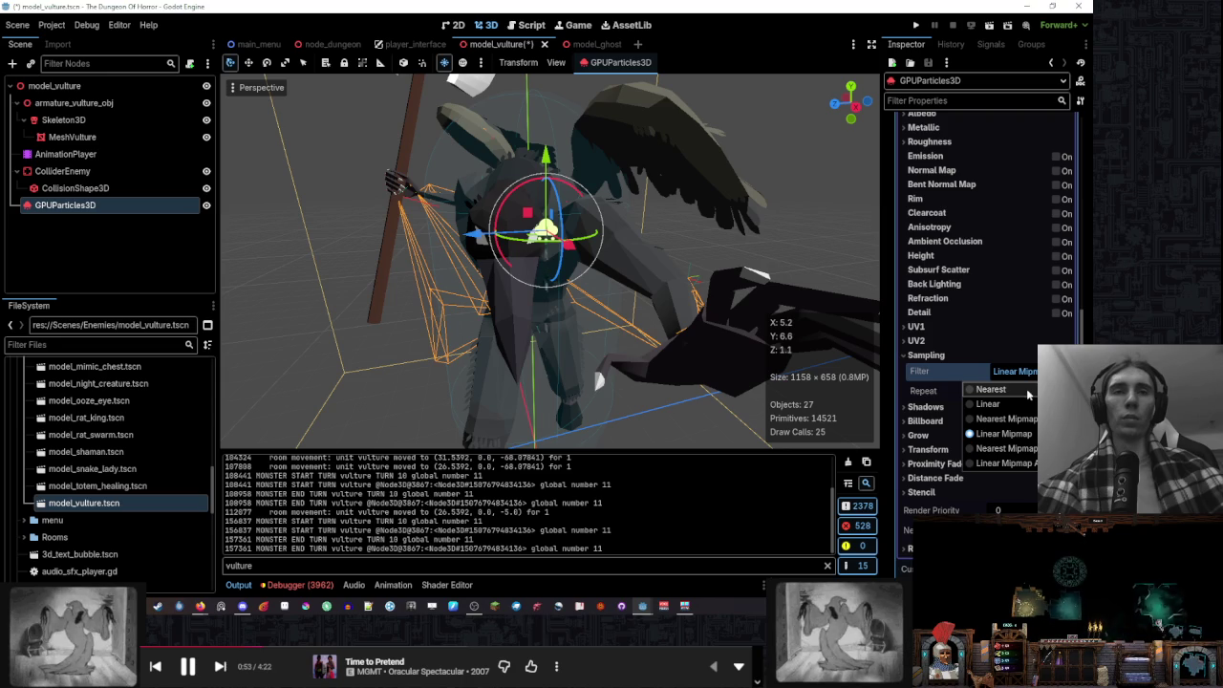
{"action": "left_click", "coordinate": [976, 370]}
{"action": "left_click", "coordinate": [956, 356]}
{"action": "left_click", "coordinate": [955, 357]}
{"action": "left_click", "coordinate": [954, 357]}
{"action": "left_click", "coordinate": [953, 382]}
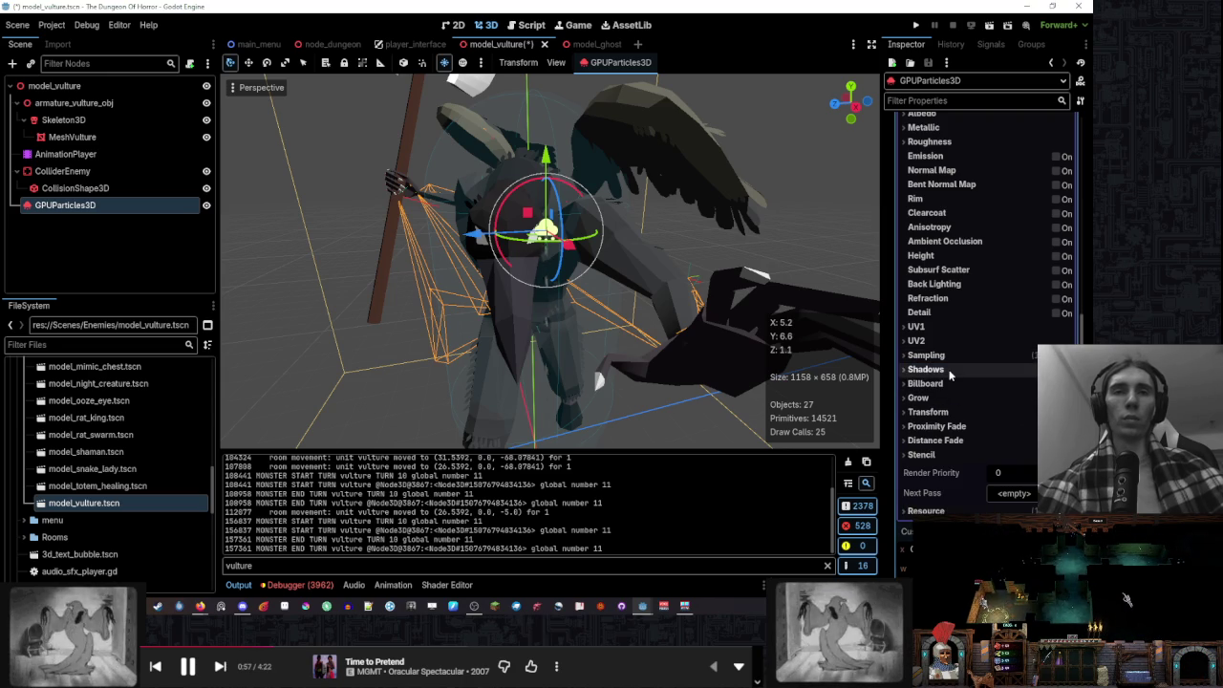
{"action": "left_click", "coordinate": [1010, 399]}
{"action": "left_click", "coordinate": [1019, 432]}
Orbit and frame the vulture to check the billboarded particles, then reselect the emitter
{"action": "mouse_move", "coordinate": [764, 286]}
{"action": "left_mouse_down"}
{"action": "mouse_move", "coordinate": [701, 316]}
{"action": "mouse_move", "coordinate": [628, 272]}
{"action": "mouse_move", "coordinate": [702, 251]}
{"action": "left_mouse_up"}
{"action": "left_click", "coordinate": [791, 259]}
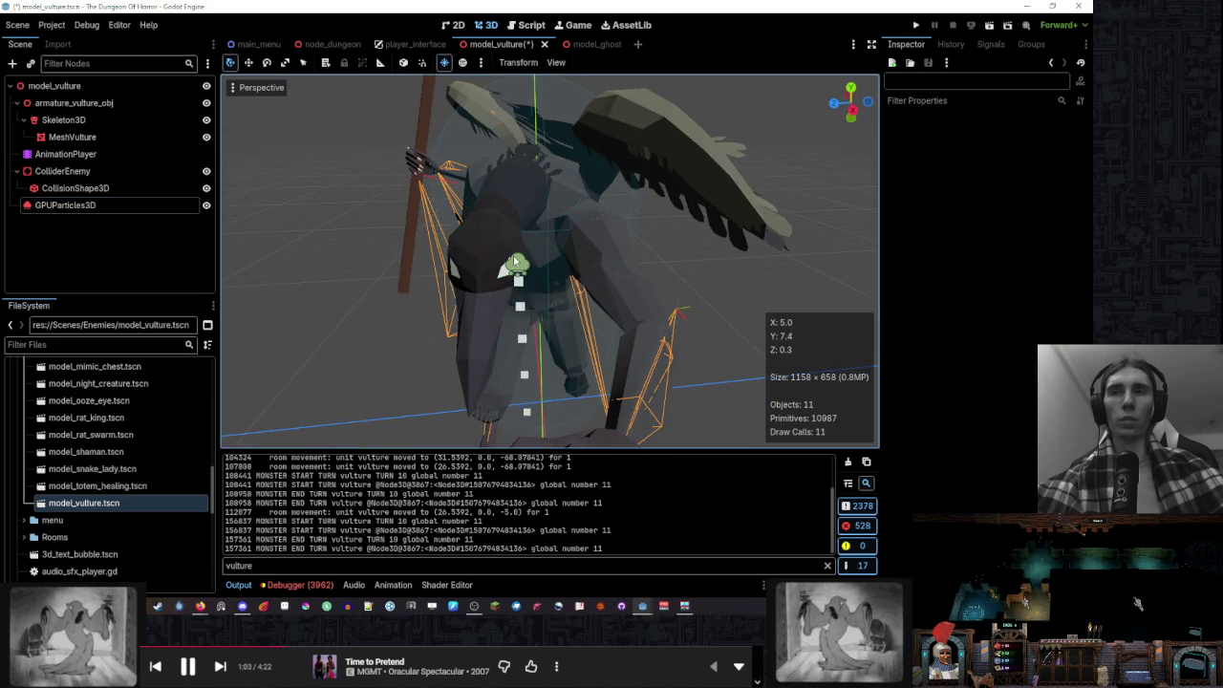
{"action": "left_click", "coordinate": [516, 263]}
{"action": "mouse_move", "coordinate": [459, 268]}
{"action": "left_mouse_down"}
{"action": "mouse_move", "coordinate": [772, 191]}
{"action": "mouse_move", "coordinate": [506, 229]}
{"action": "mouse_move", "coordinate": [315, 210]}
{"action": "left_mouse_up"}
{"action": "left_click", "coordinate": [611, 215]}
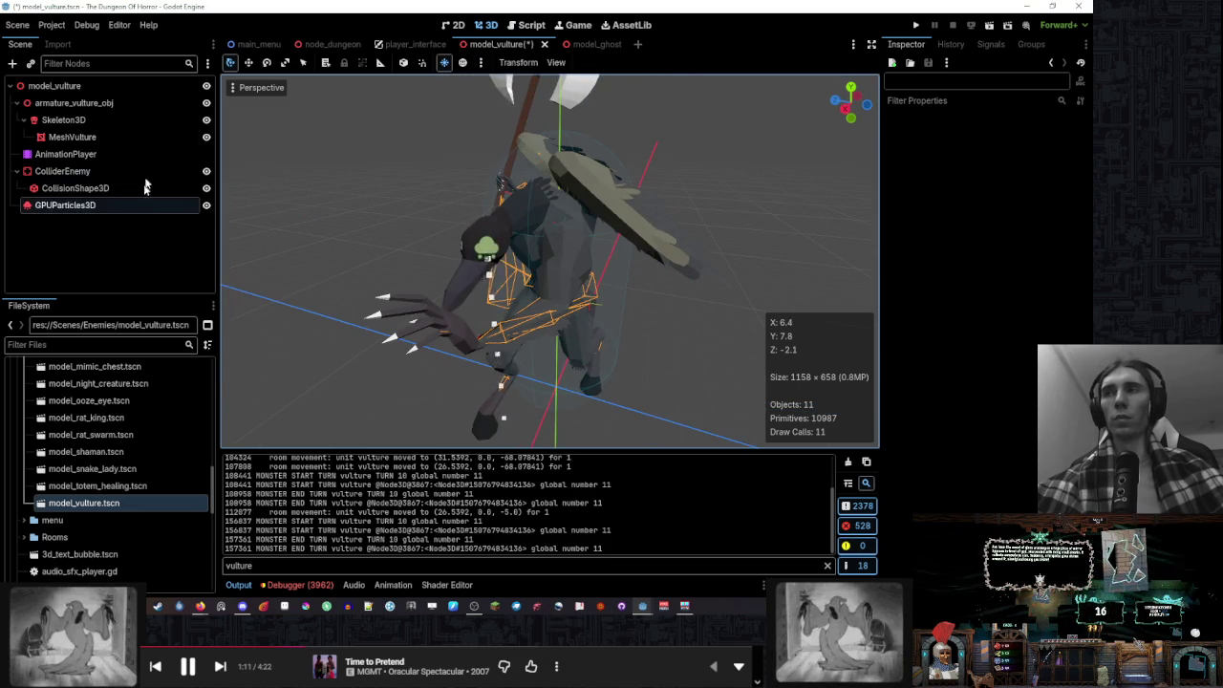
{"action": "left_click", "coordinate": [151, 86]}
{"action": "key", "text": "f"}
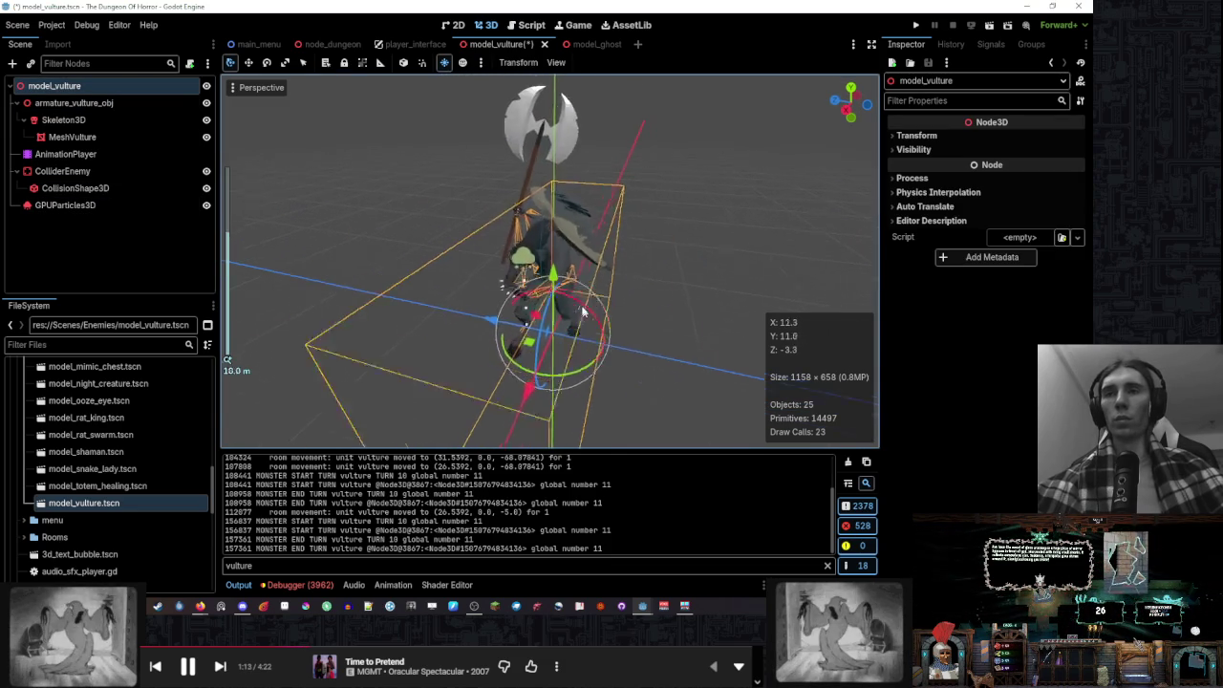
{"action": "left_click", "coordinate": [65, 205]}
Enable Drawing > Local Coords so particles follow the emitter
{"action": "scroll", "coordinate": [955, 286], "scroll_direction": "up", "scroll_amount": 10}
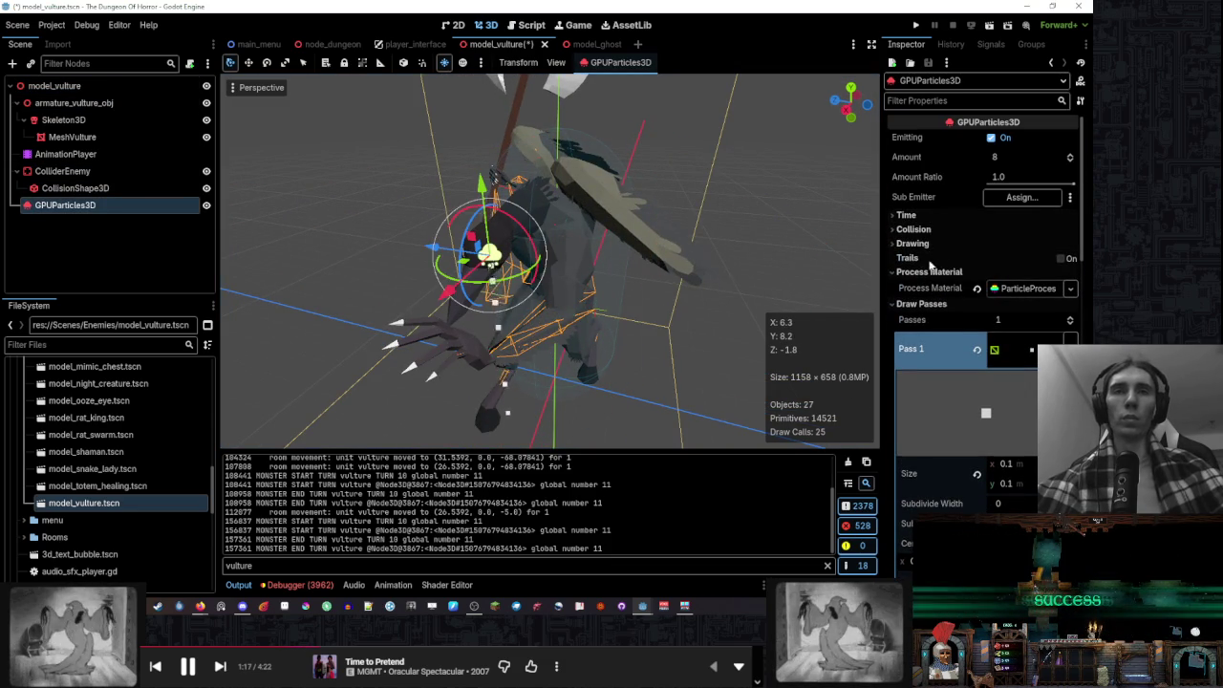
{"action": "left_click", "coordinate": [933, 245]}
{"action": "left_click", "coordinate": [1015, 323]}
{"action": "scroll", "coordinate": [540, 277], "scroll_direction": "down", "scroll_amount": 3}
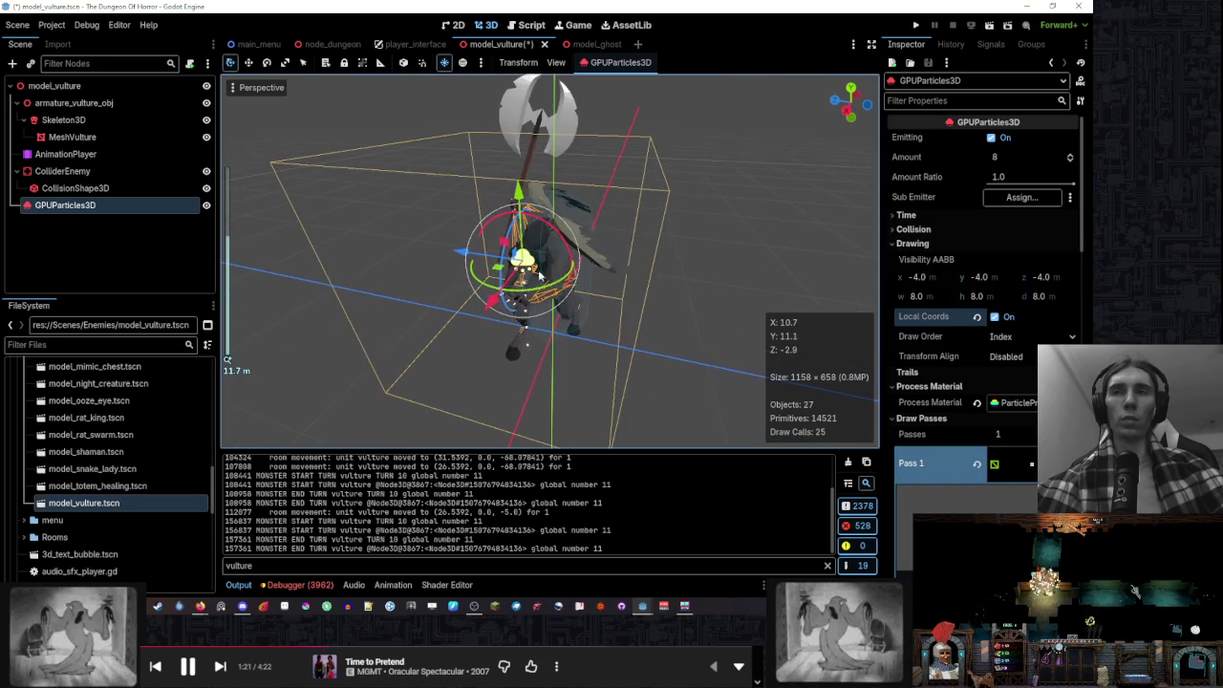
{"action": "left_click", "coordinate": [54, 85]}
{"action": "left_click_drag", "start_coordinate": [545, 377], "coordinate": [642, 362]}
{"action": "scroll", "coordinate": [656, 354], "scroll_direction": "up", "scroll_amount": 3}
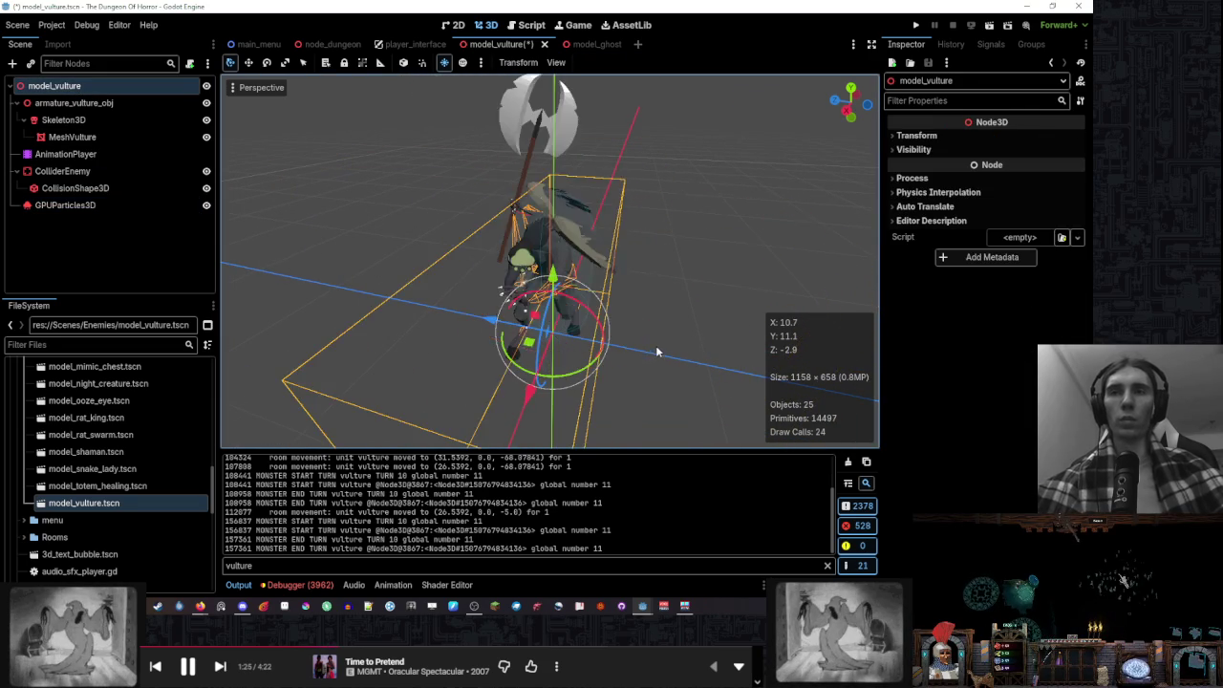
{"action": "left_click", "coordinate": [65, 205]}
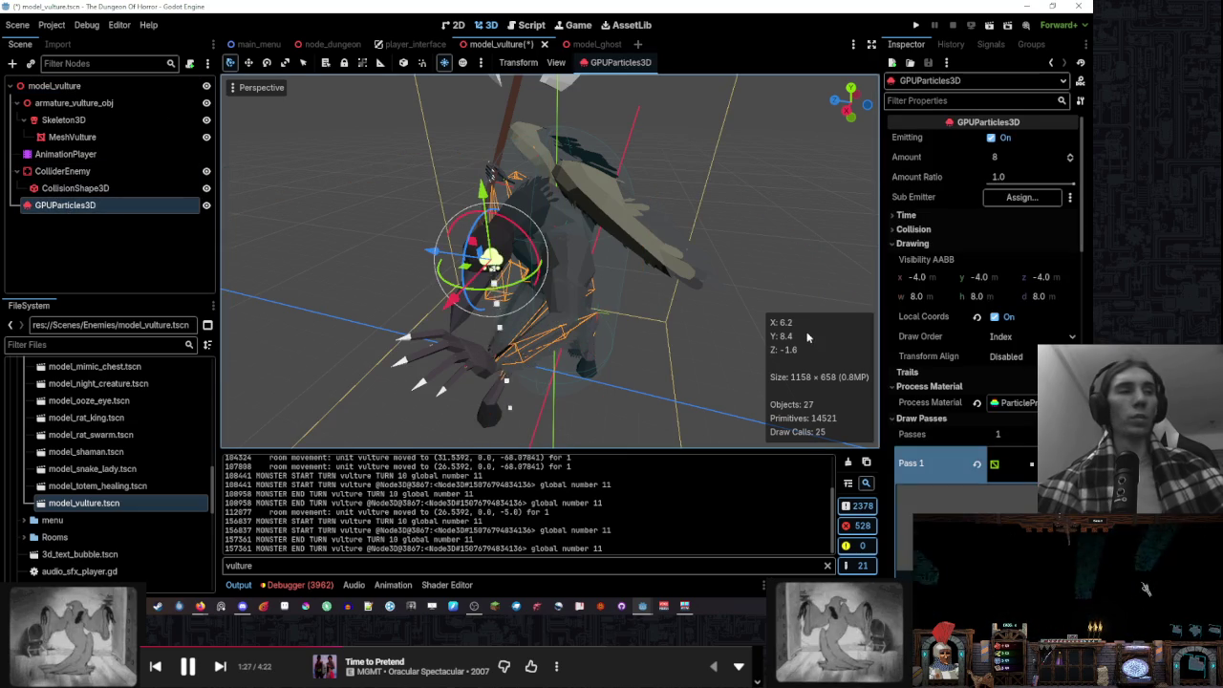
Set the Pass 1 quad material's Transparency to Alpha
{"action": "left_click", "coordinate": [1003, 462]}
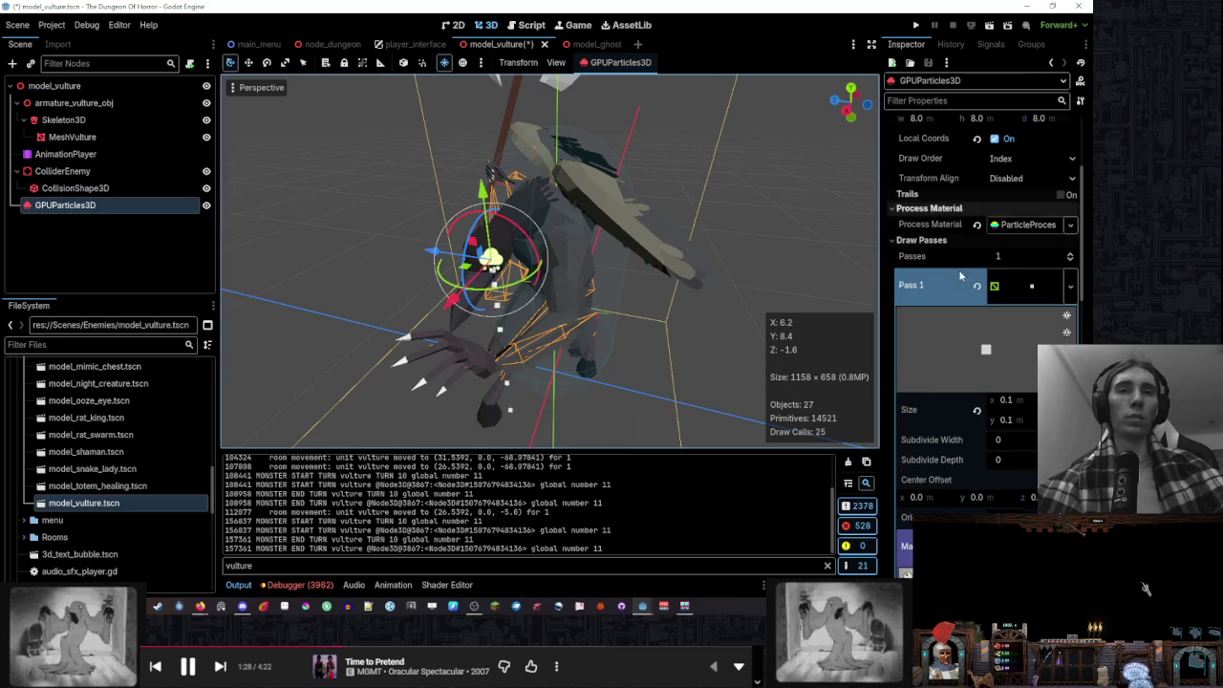
{"action": "left_click", "coordinate": [1013, 227]}
{"action": "scroll", "coordinate": [946, 283], "scroll_direction": "down", "scroll_amount": 5}
{"action": "scroll", "coordinate": [996, 276], "scroll_direction": "down", "scroll_amount": 3}
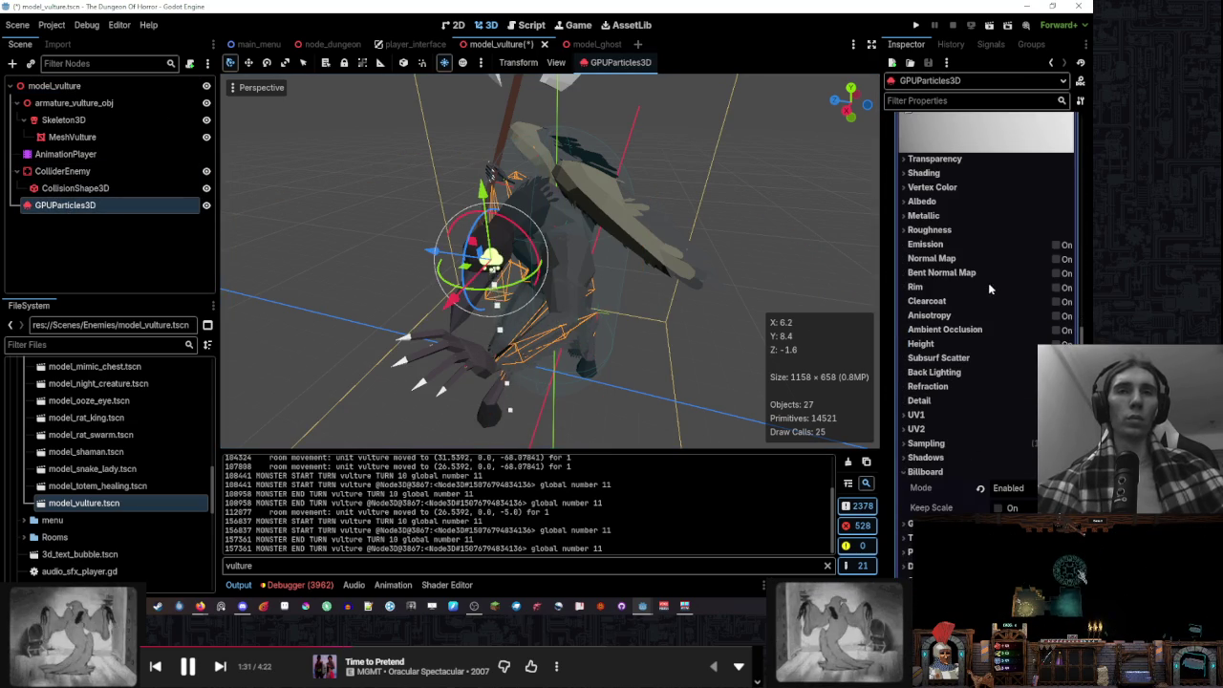
{"action": "scroll", "coordinate": [1022, 383], "scroll_direction": "up", "scroll_amount": 5}
{"action": "scroll", "coordinate": [988, 359], "scroll_direction": "up", "scroll_amount": 3}
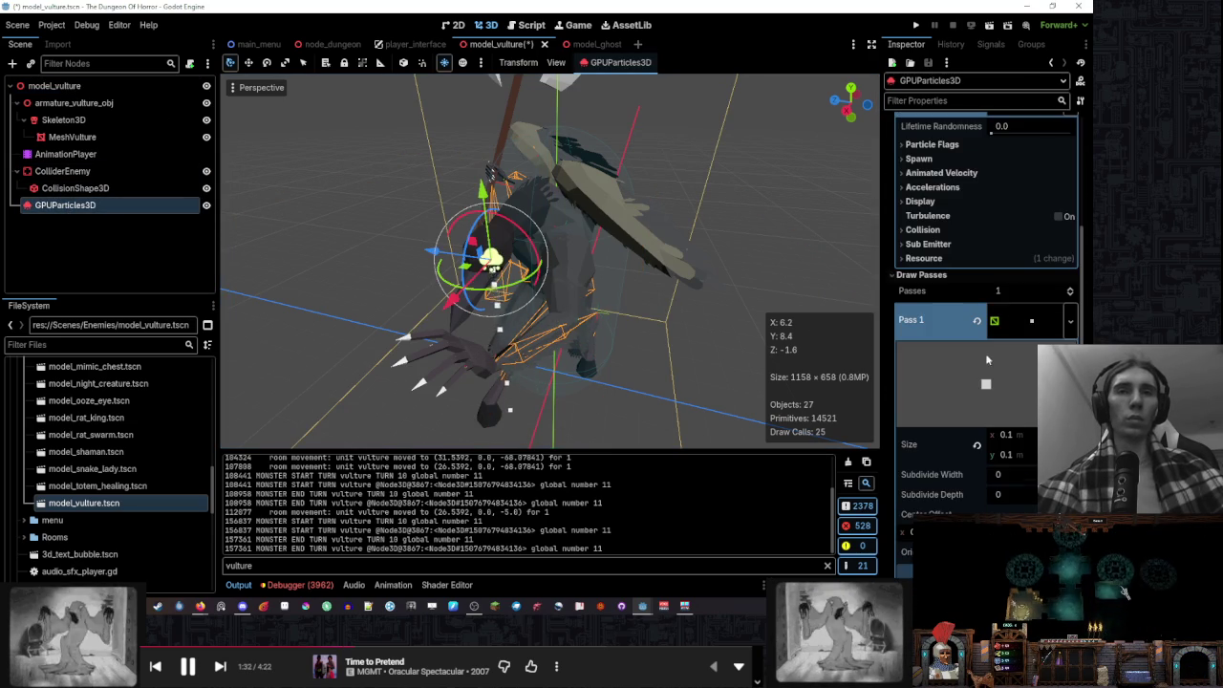
{"action": "left_click", "coordinate": [1032, 328]}
{"action": "scroll", "coordinate": [946, 354], "scroll_direction": "up", "scroll_amount": 3}
{"action": "left_click", "coordinate": [956, 498]}
{"action": "scroll", "coordinate": [955, 363], "scroll_direction": "down", "scroll_amount": 5}
{"action": "scroll", "coordinate": [932, 346], "scroll_direction": "down", "scroll_amount": 5}
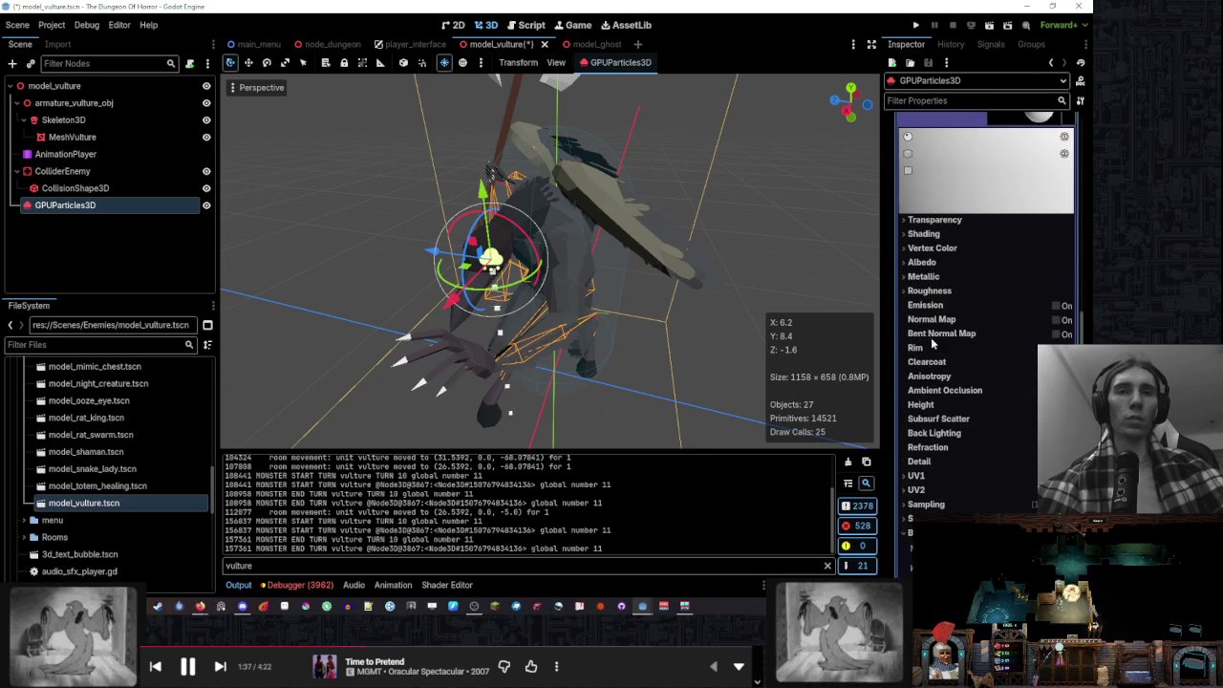
{"action": "left_click", "coordinate": [934, 220]}
{"action": "left_click", "coordinate": [1032, 236]}
{"action": "left_click", "coordinate": [1023, 269]}
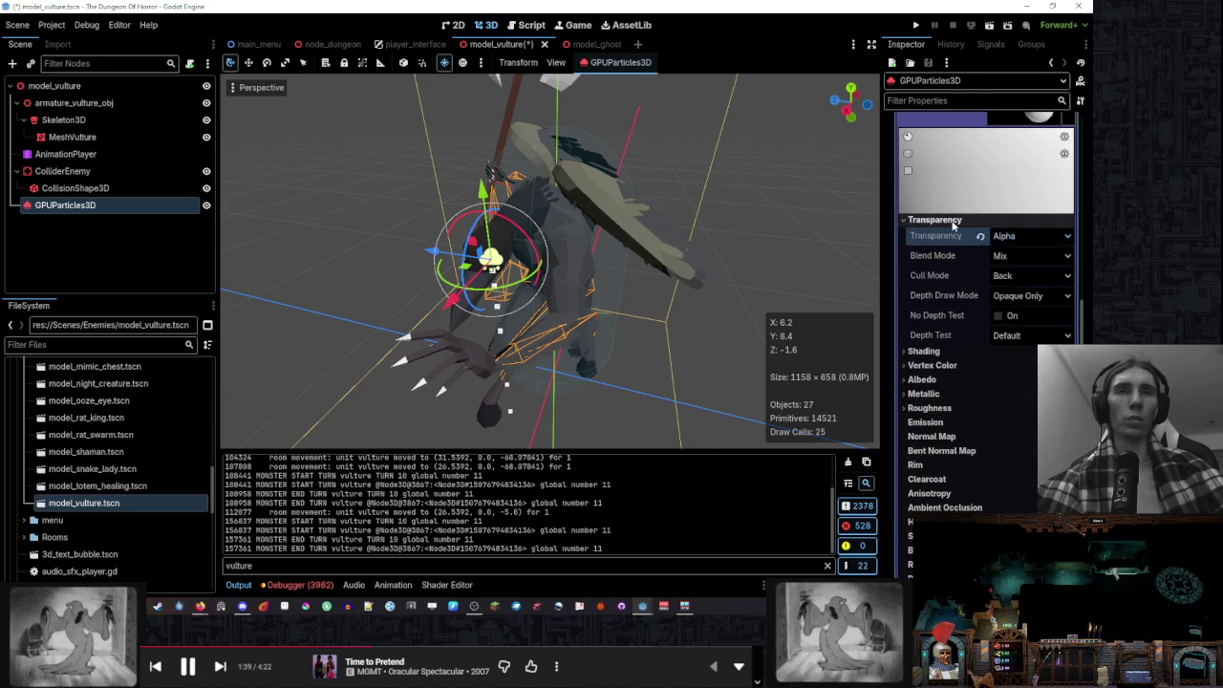
{"action": "left_click", "coordinate": [935, 220]}
Make the quad material Unshaded and use vertex colour as albedo
{"action": "left_click", "coordinate": [923, 233]}
{"action": "left_click", "coordinate": [1032, 250]}
{"action": "left_click", "coordinate": [1021, 263]}
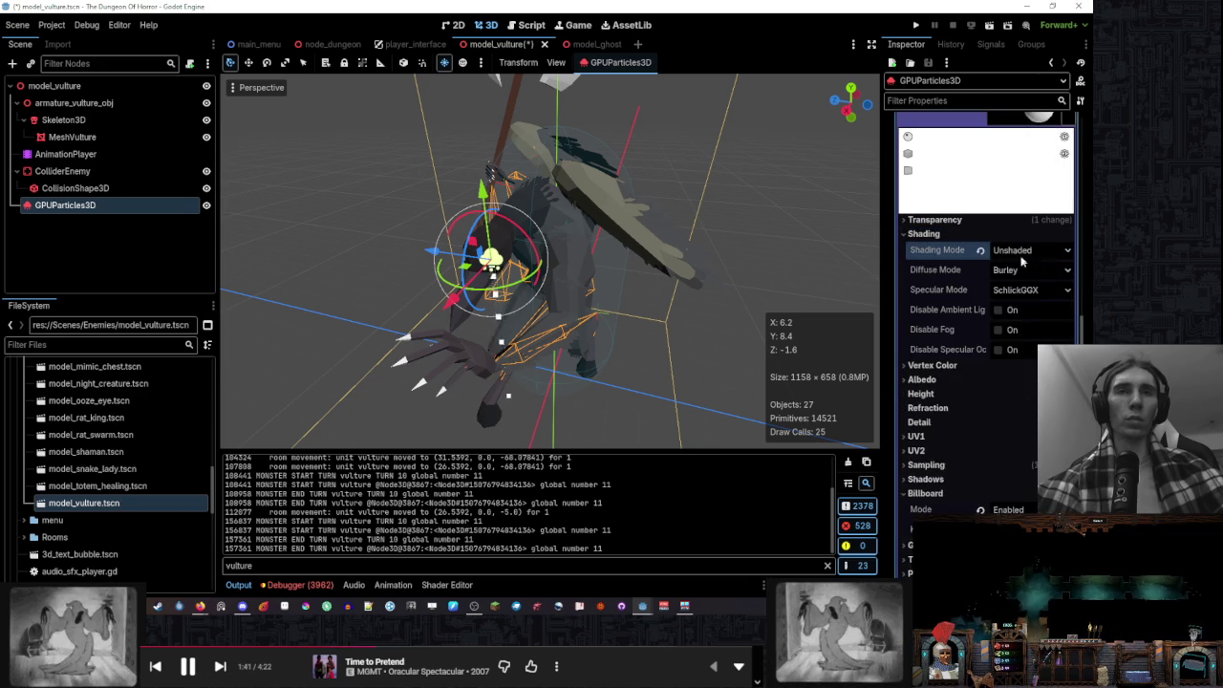
{"action": "left_click", "coordinate": [923, 233]}
{"action": "left_click", "coordinate": [932, 247]}
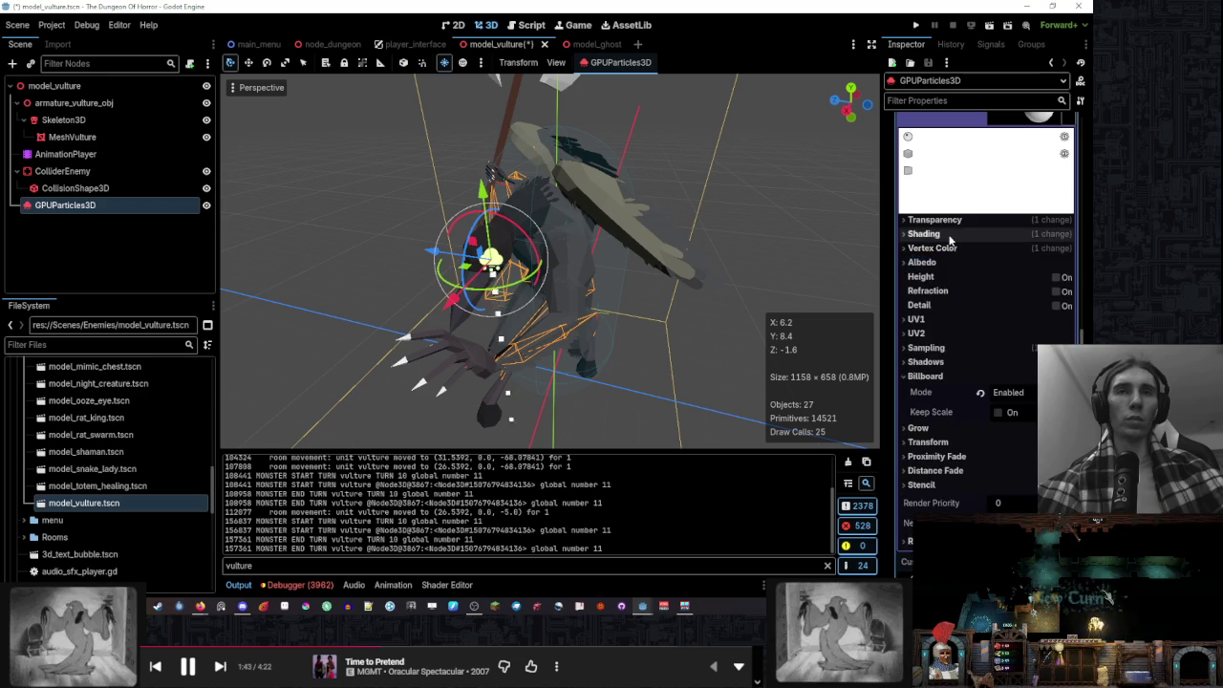
{"action": "scroll", "coordinate": [1003, 284], "scroll_direction": "up", "scroll_amount": 5}
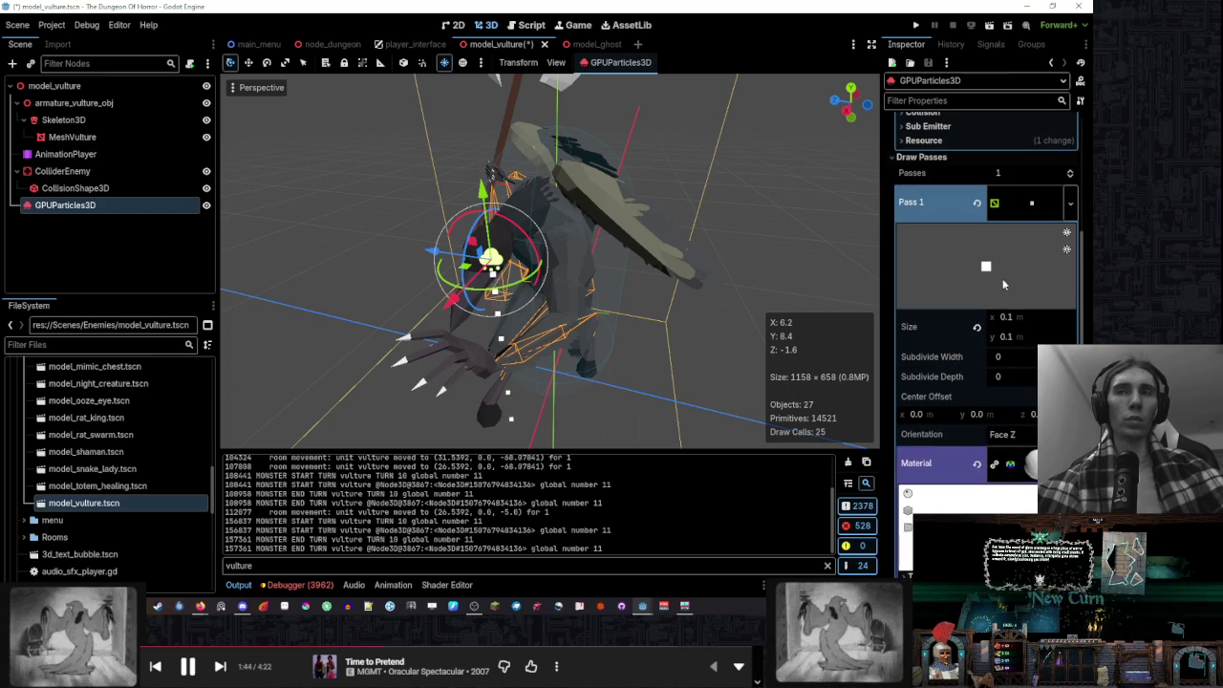
{"action": "left_click", "coordinate": [1030, 202]}
{"action": "scroll", "coordinate": [962, 288], "scroll_direction": "up", "scroll_amount": 2}
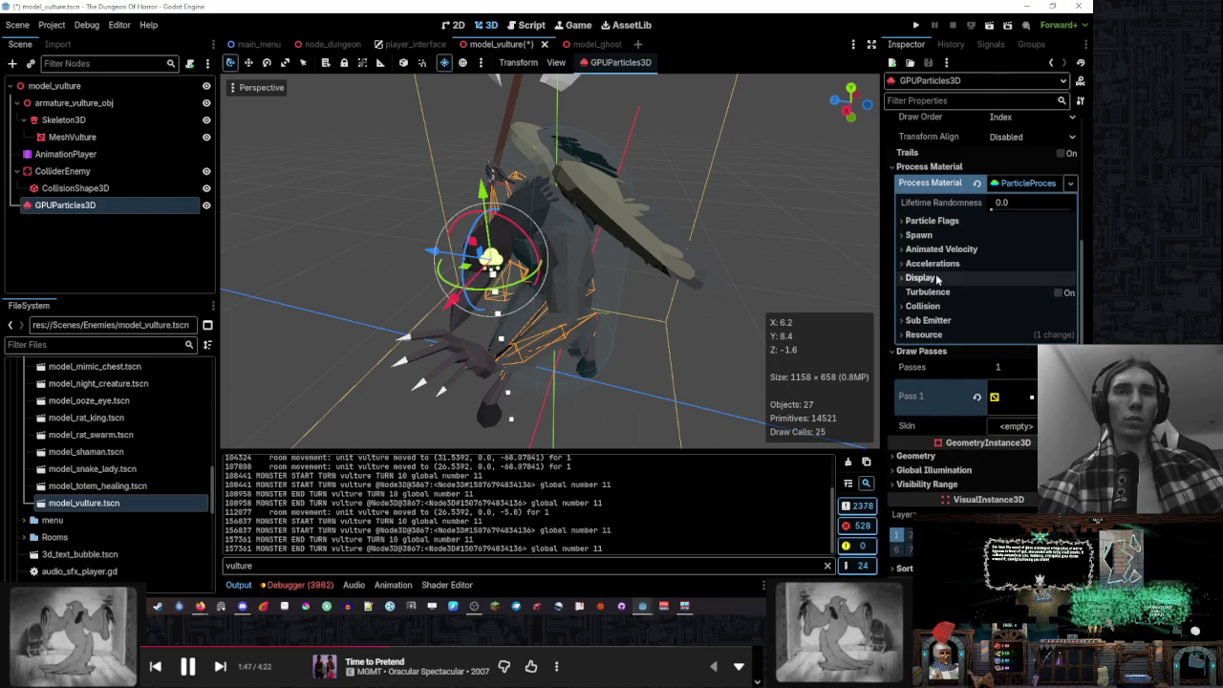
Change the process material's gravity y from -9.8 to 0
{"action": "left_click", "coordinate": [955, 277]}
{"action": "left_click", "coordinate": [946, 277]}
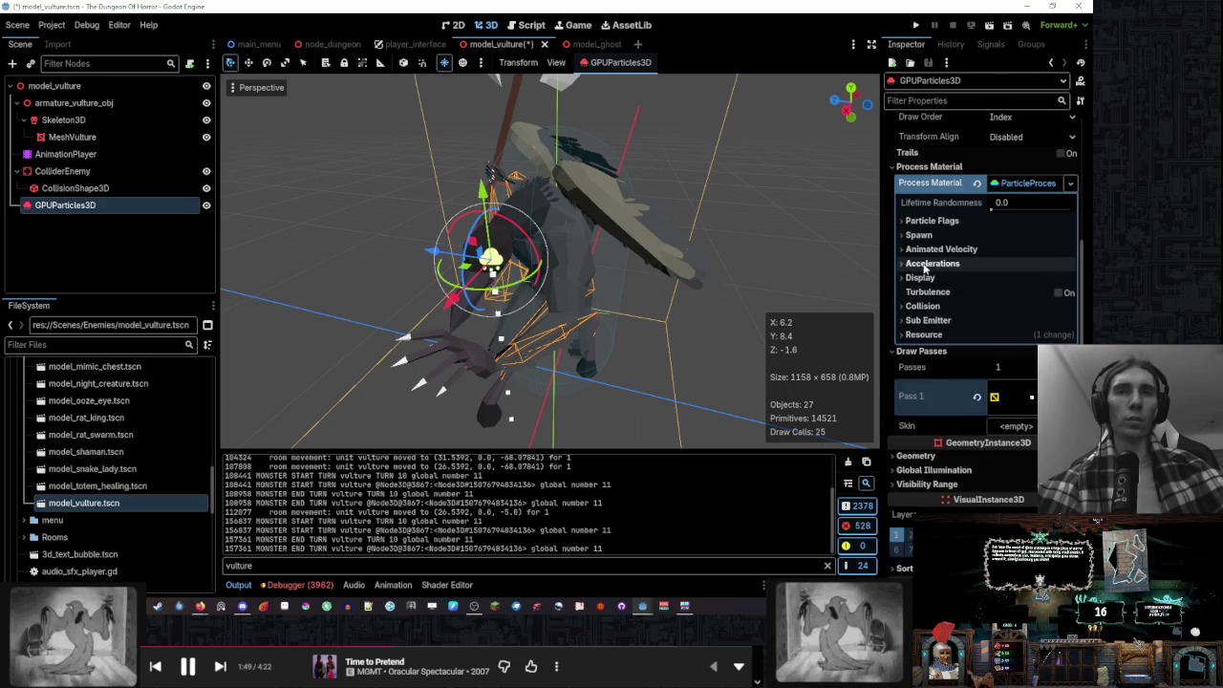
{"action": "left_click", "coordinate": [942, 262]}
{"action": "left_click", "coordinate": [932, 277]}
{"action": "left_click", "coordinate": [994, 313]}
{"action": "type", "text": "0"}
{"action": "key", "text": "Return"}
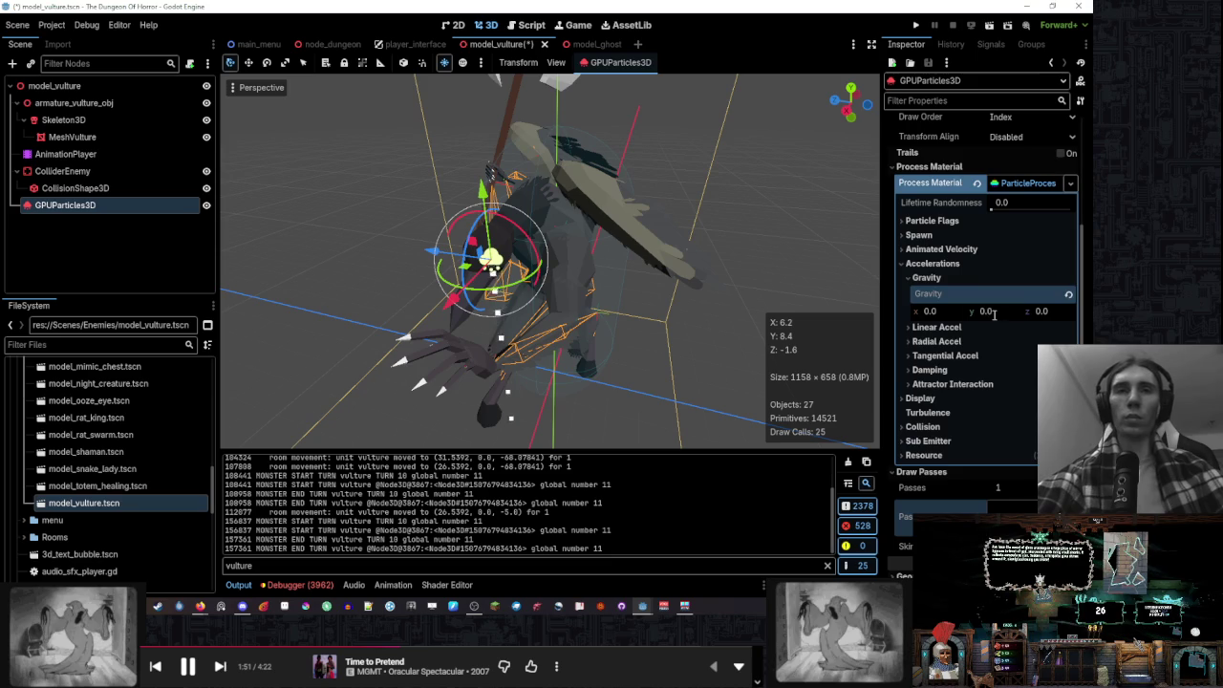
{"action": "left_click", "coordinate": [932, 278]}
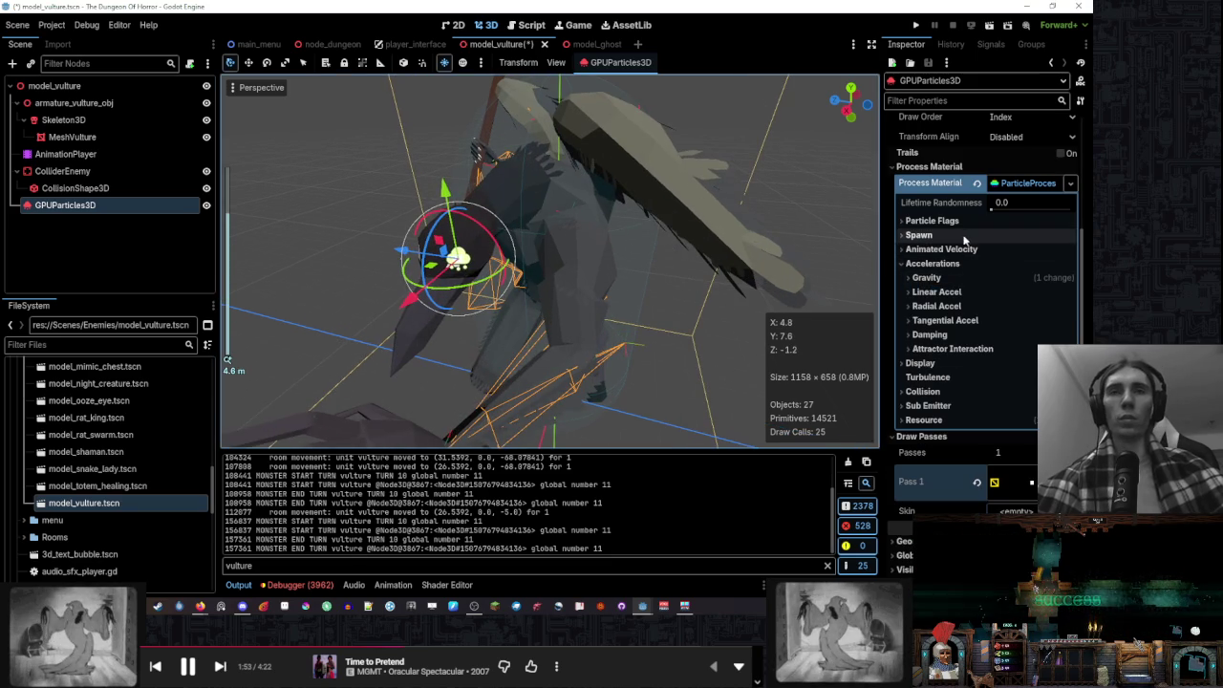
Expand the Spawn settings and orbit the view to centre the particles
{"action": "left_click", "coordinate": [951, 249]}
{"action": "left_click", "coordinate": [973, 250]}
{"action": "left_click", "coordinate": [919, 234]}
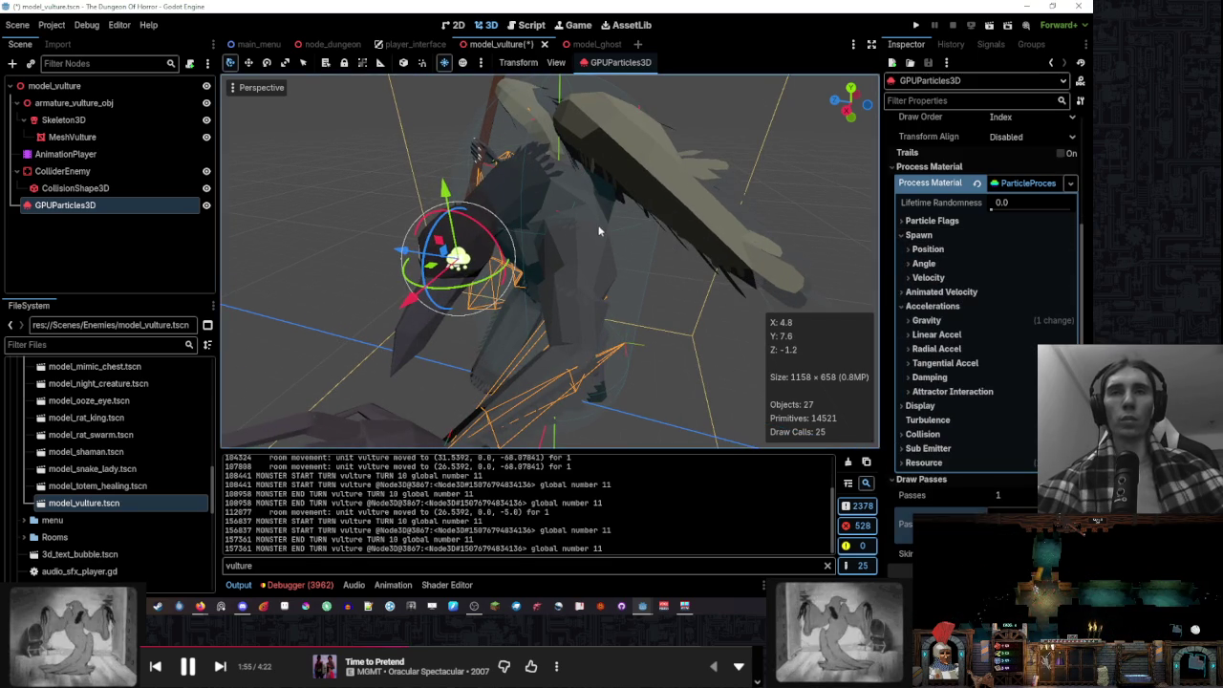
{"action": "scroll", "coordinate": [662, 208], "scroll_direction": "up", "scroll_amount": 5}
{"action": "scroll", "coordinate": [640, 202], "scroll_direction": "down", "scroll_amount": 3}
{"action": "left_click_drag", "start_coordinate": [640, 202], "coordinate": [738, 241]}
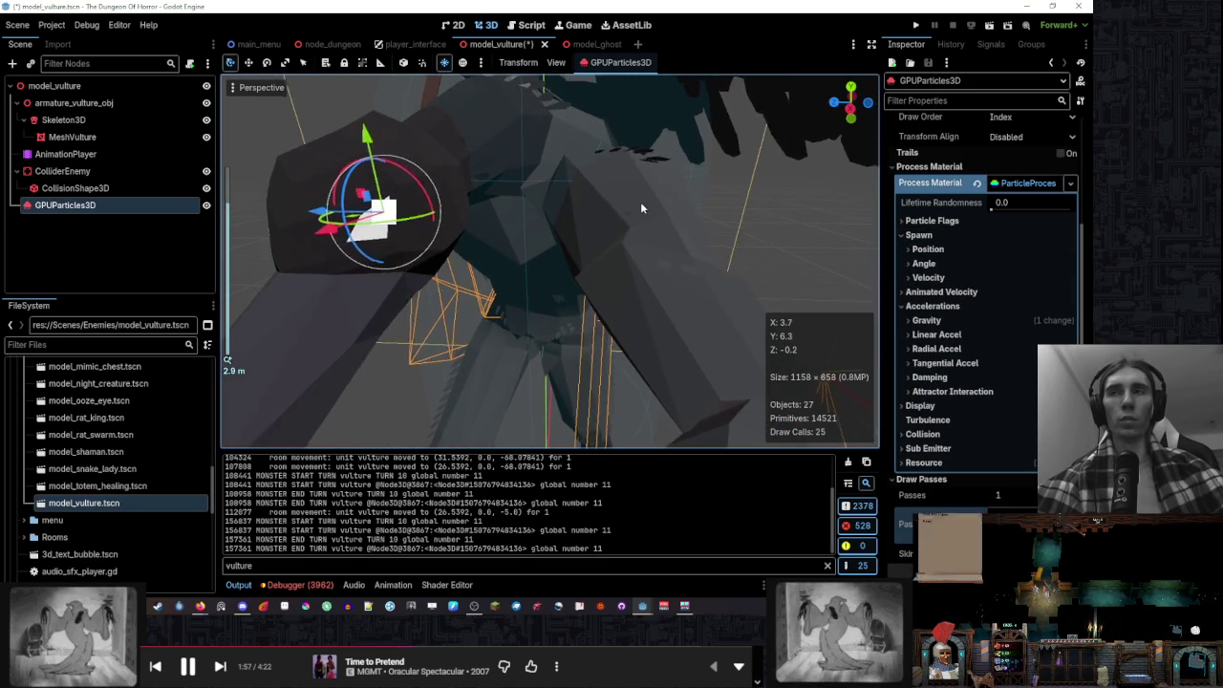
{"action": "scroll", "coordinate": [737, 242], "scroll_direction": "up", "scroll_amount": 4}
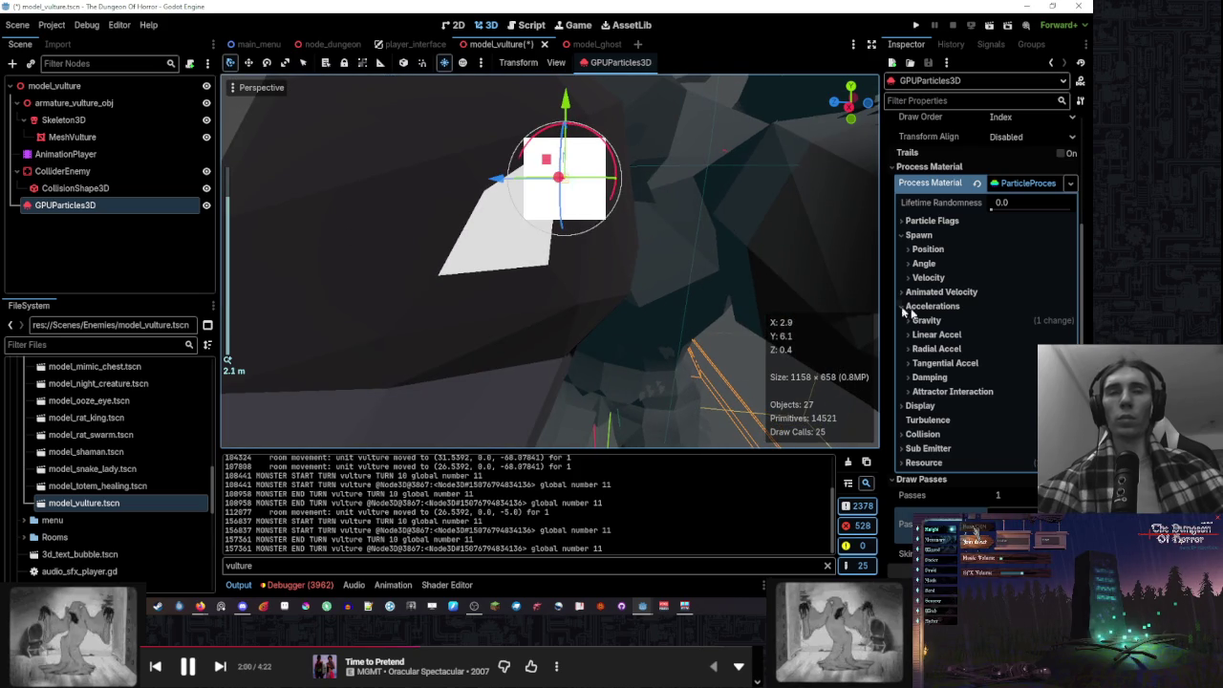
{"action": "scroll", "coordinate": [955, 308], "scroll_direction": "down", "scroll_amount": 5}
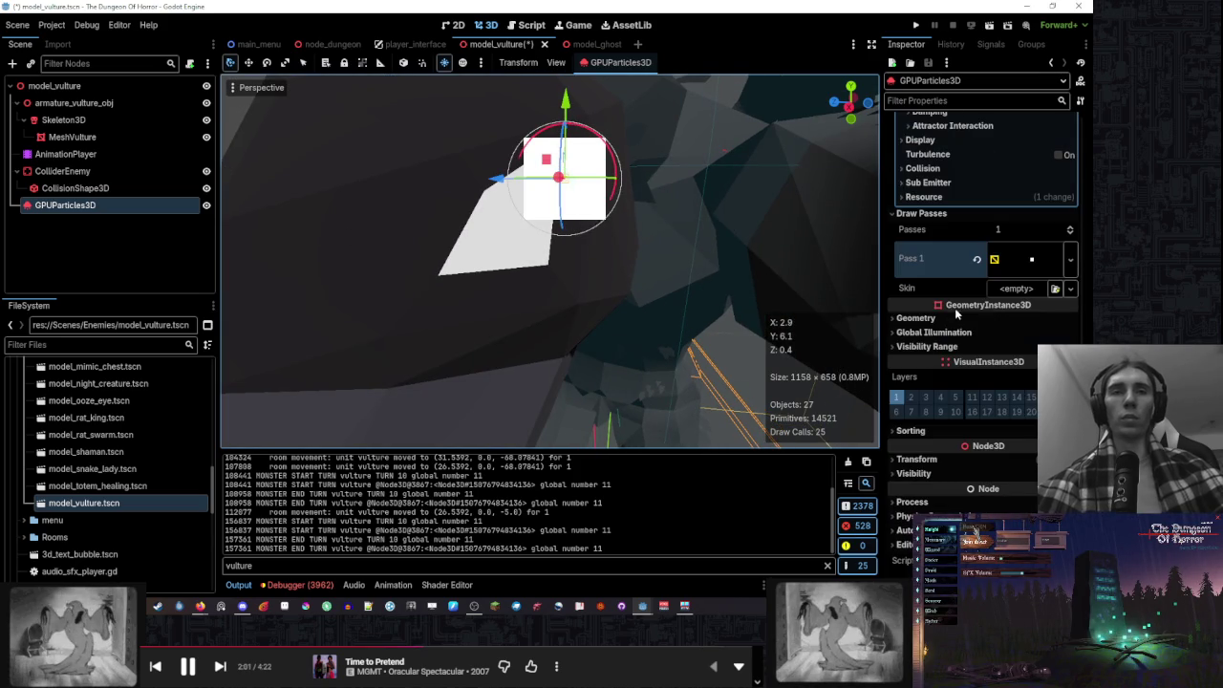
{"action": "left_click", "coordinate": [955, 296]}
{"action": "scroll", "coordinate": [964, 297], "scroll_direction": "down", "scroll_amount": 2}
Set the Pass 1 material's albedo colour to light grey dcdcdc
{"action": "left_click", "coordinate": [1030, 299]}
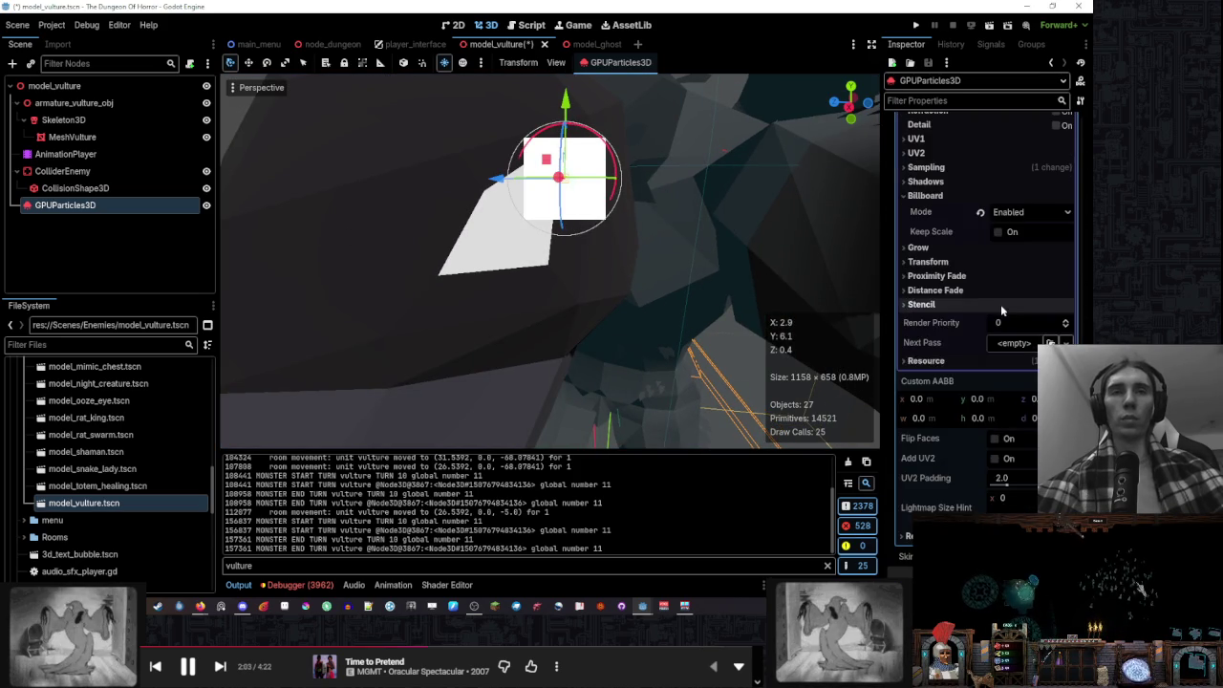
{"action": "left_click", "coordinate": [940, 319]}
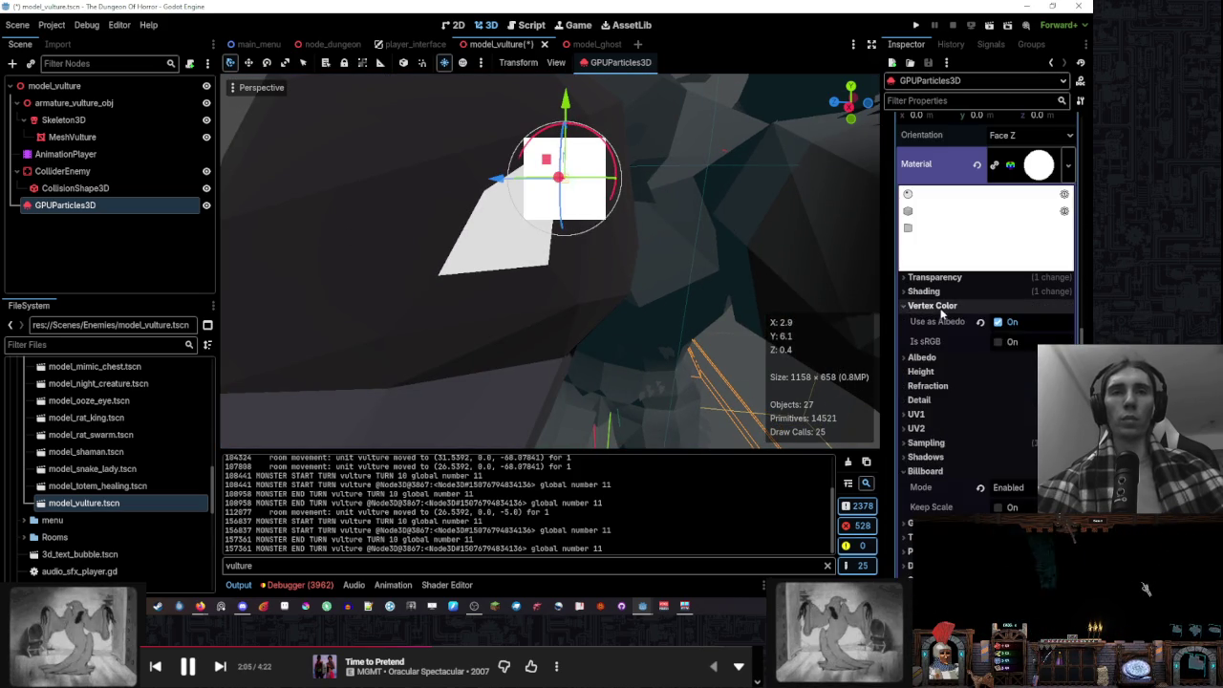
{"action": "left_click", "coordinate": [1031, 339]}
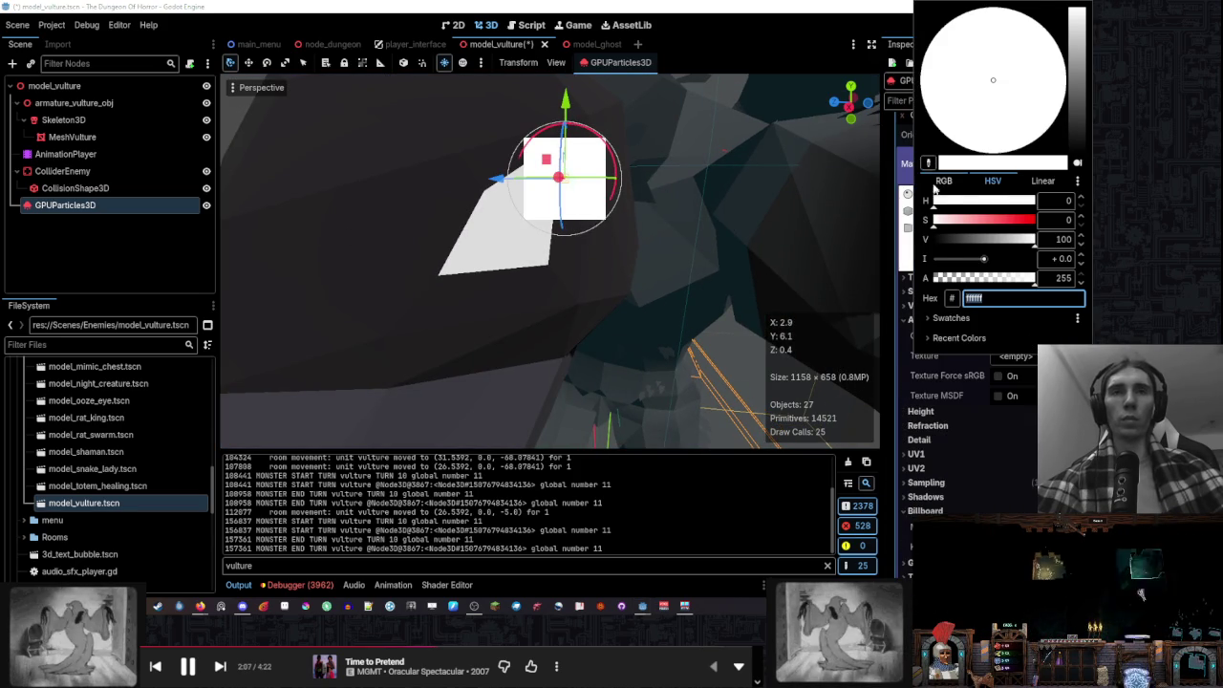
{"action": "left_click", "coordinate": [1021, 238]}
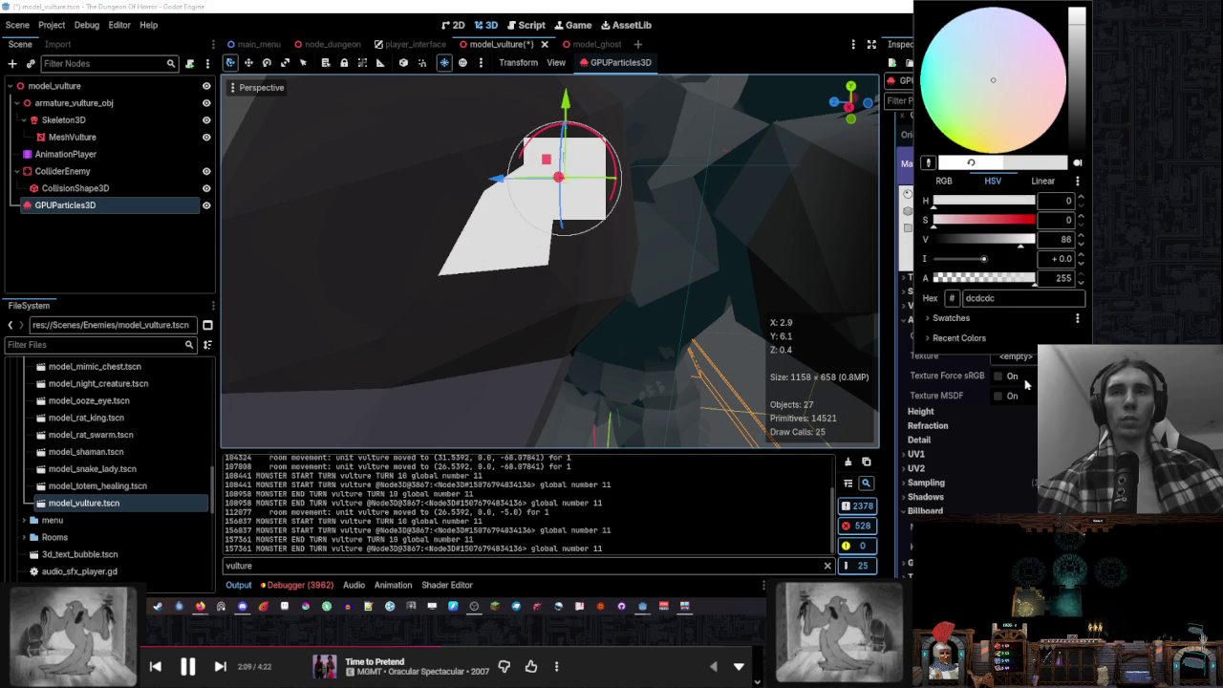
{"action": "left_click", "coordinate": [944, 371]}
{"action": "left_click", "coordinate": [922, 319]}
Orbit around the particles and slide the emitter along one axis
{"action": "scroll", "coordinate": [651, 278], "scroll_direction": "down", "scroll_amount": 4}
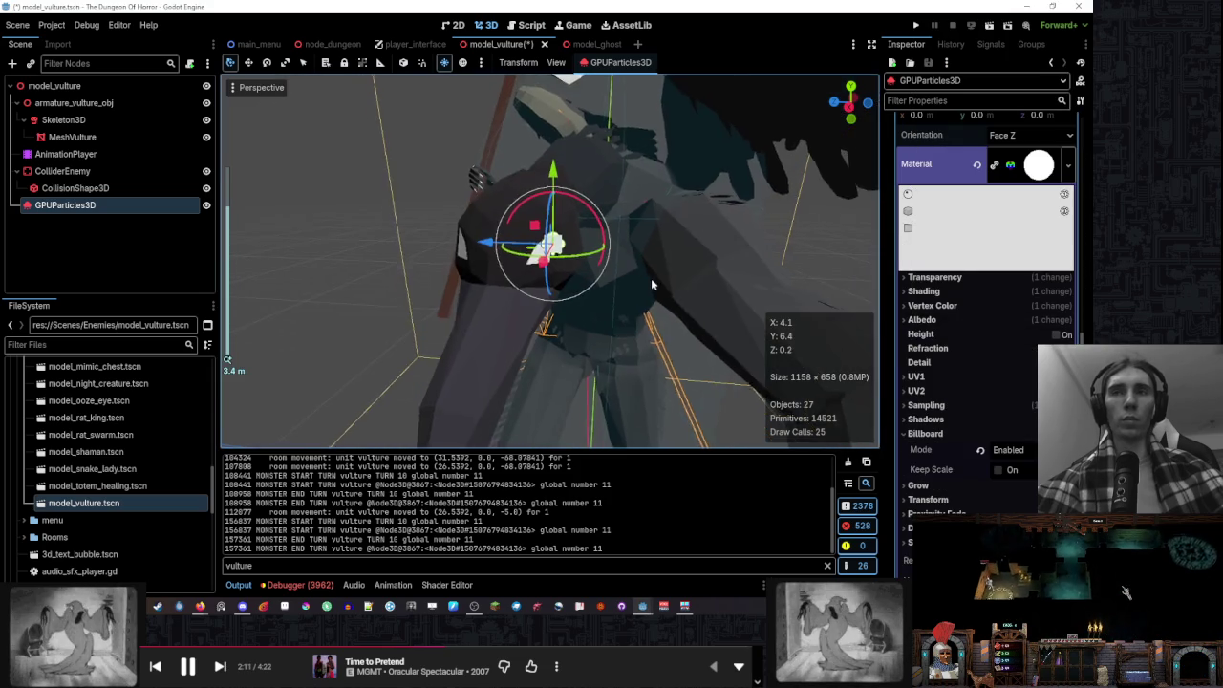
{"action": "scroll", "coordinate": [651, 277], "scroll_direction": "up", "scroll_amount": 5}
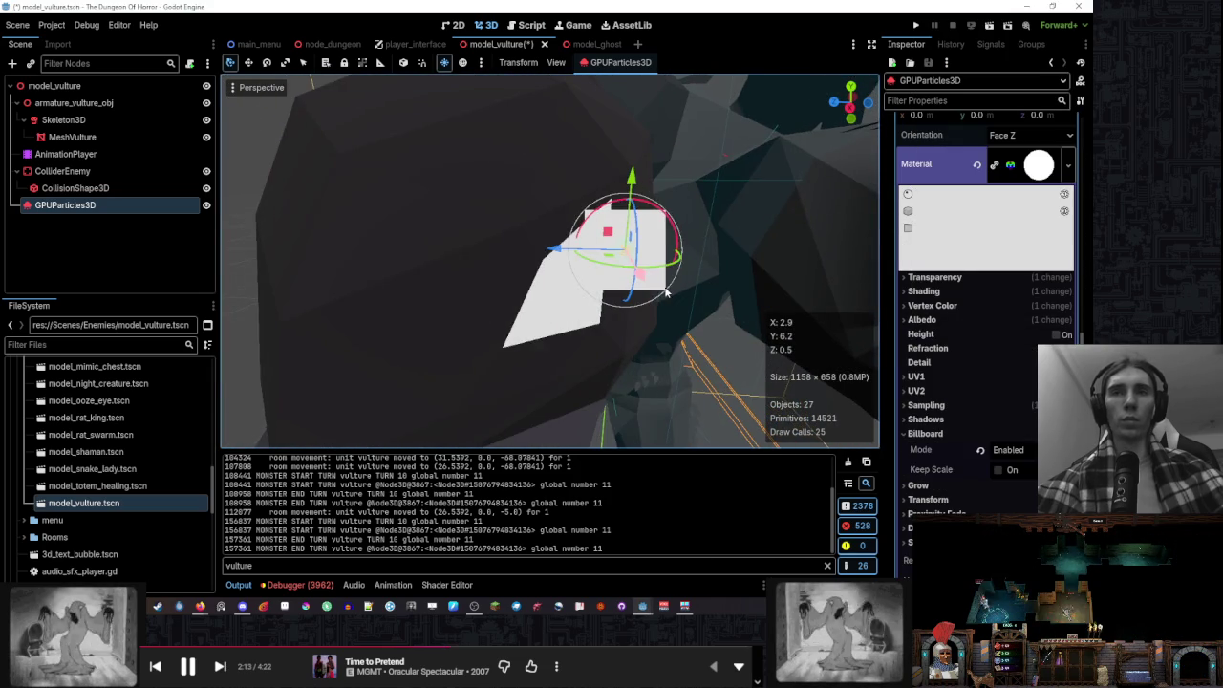
{"action": "left_click_drag", "start_coordinate": [667, 293], "coordinate": [552, 245]}
{"action": "mouse_move", "coordinate": [616, 182]}
{"action": "left_mouse_down"}
{"action": "mouse_move", "coordinate": [602, 256]}
{"action": "mouse_move", "coordinate": [503, 273]}
{"action": "mouse_move", "coordinate": [512, 287]}
{"action": "mouse_move", "coordinate": [465, 304]}
{"action": "mouse_move", "coordinate": [480, 293]}
{"action": "left_mouse_up"}
{"action": "scroll", "coordinate": [986, 296], "scroll_direction": "up", "scroll_amount": 5}
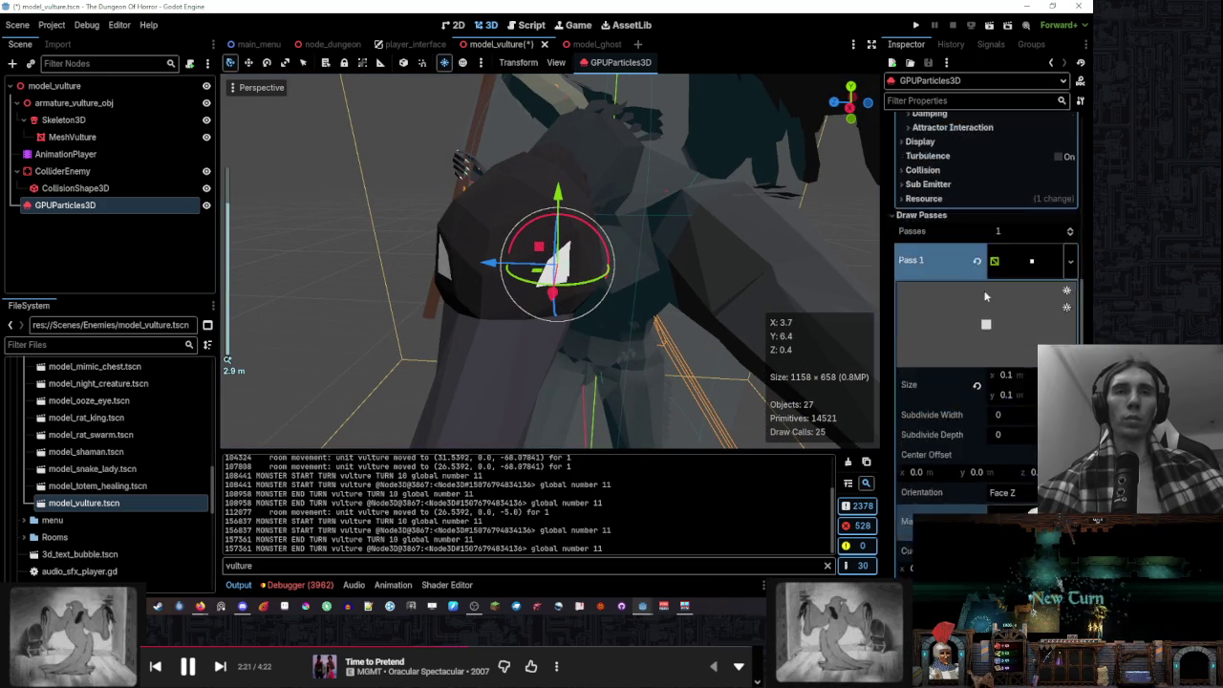
{"action": "scroll", "coordinate": [986, 297], "scroll_direction": "up", "scroll_amount": 15}
{"action": "scroll", "coordinate": [993, 290], "scroll_direction": "down", "scroll_amount": 2}
Reveal the Spawn > Velocity settings and reduce Spread to 0
{"action": "left_click", "coordinate": [960, 320]}
{"action": "left_click", "coordinate": [959, 321]}
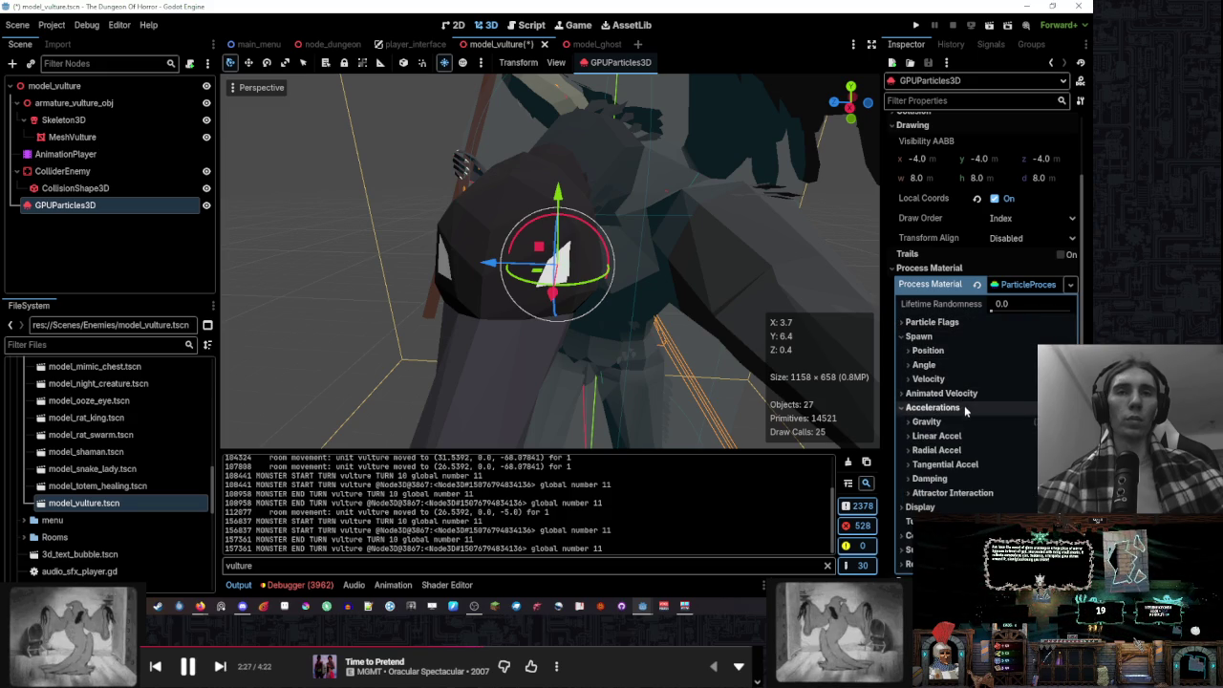
{"action": "left_click", "coordinate": [967, 378]}
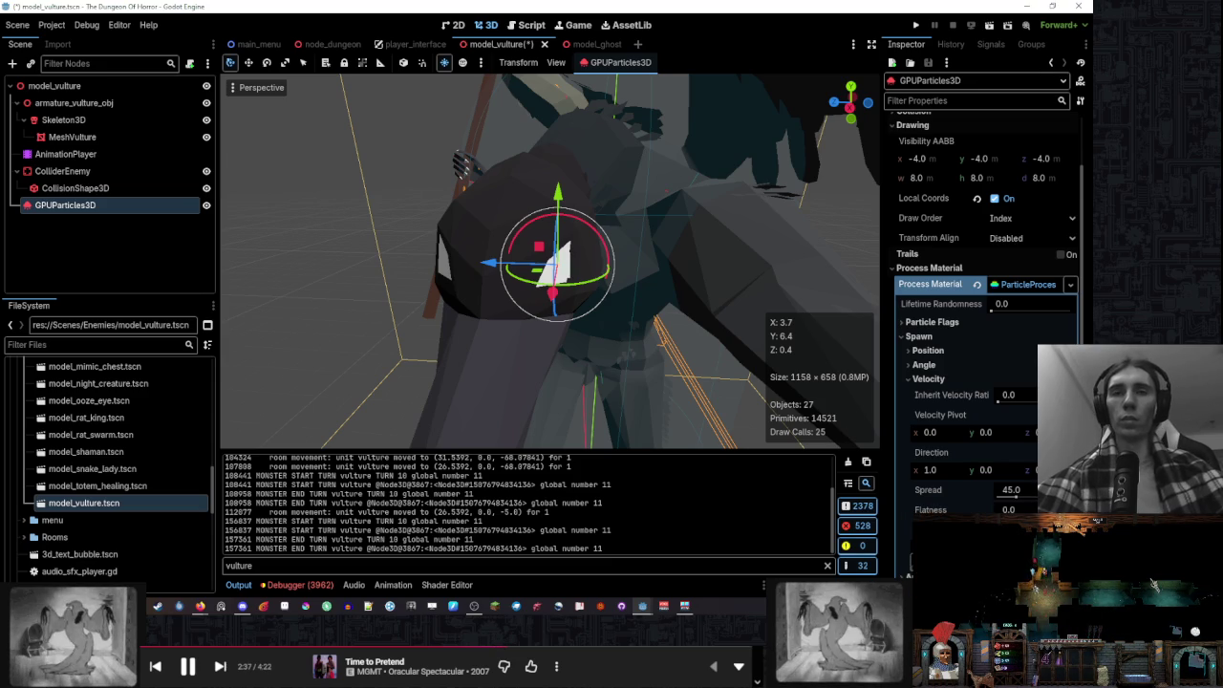
{"action": "key", "text": "Escape"}
{"action": "left_click", "coordinate": [974, 535]}
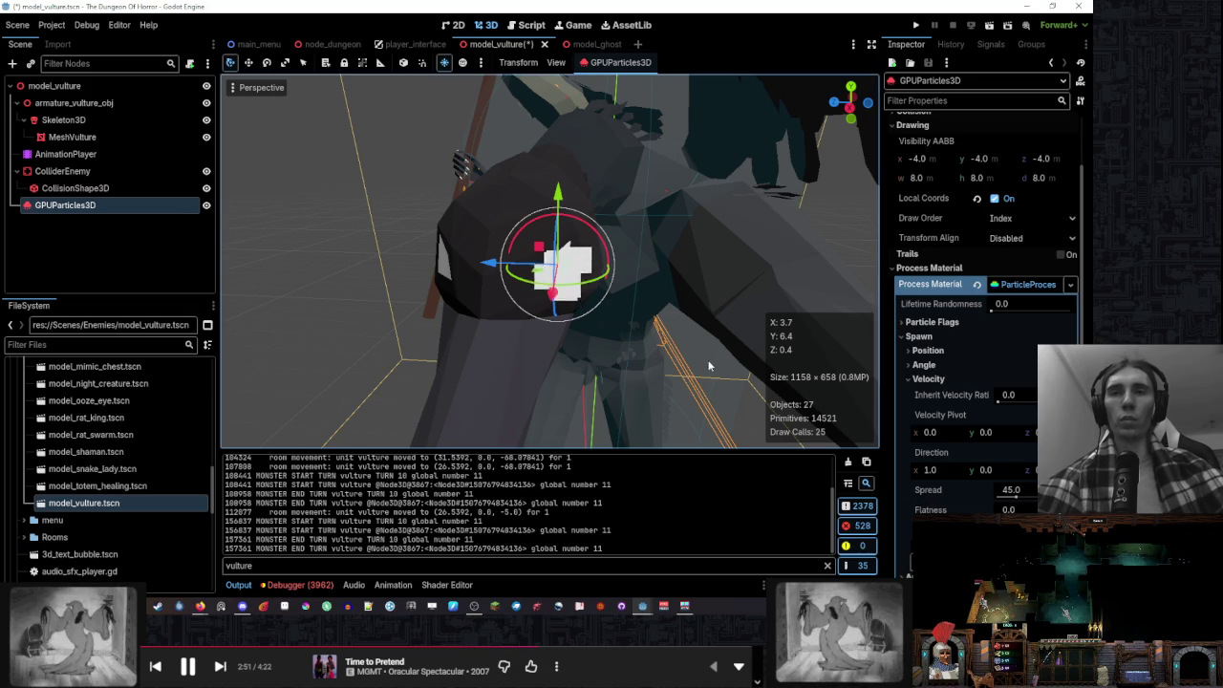
{"action": "left_click_drag", "start_coordinate": [1014, 489], "coordinate": [949, 468]}
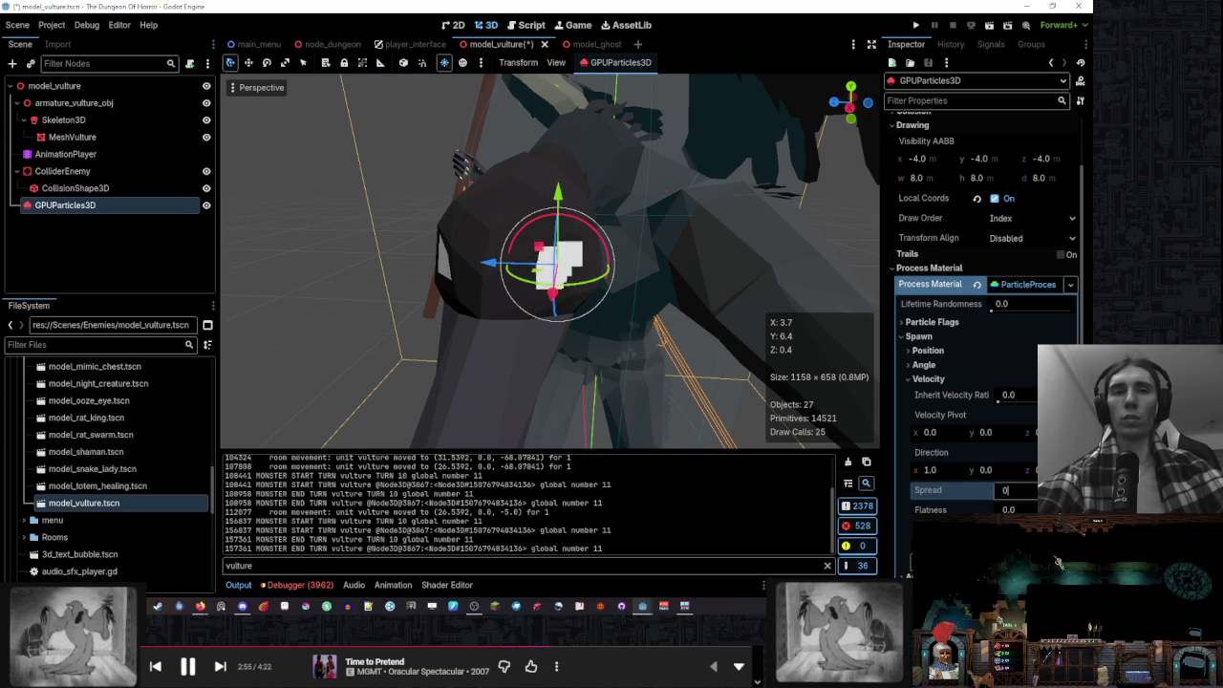
Set the velocity direction to x -1 and y 10
{"action": "left_click", "coordinate": [932, 470]}
{"action": "type", "text": "-1"}
{"action": "key", "text": "Return"}
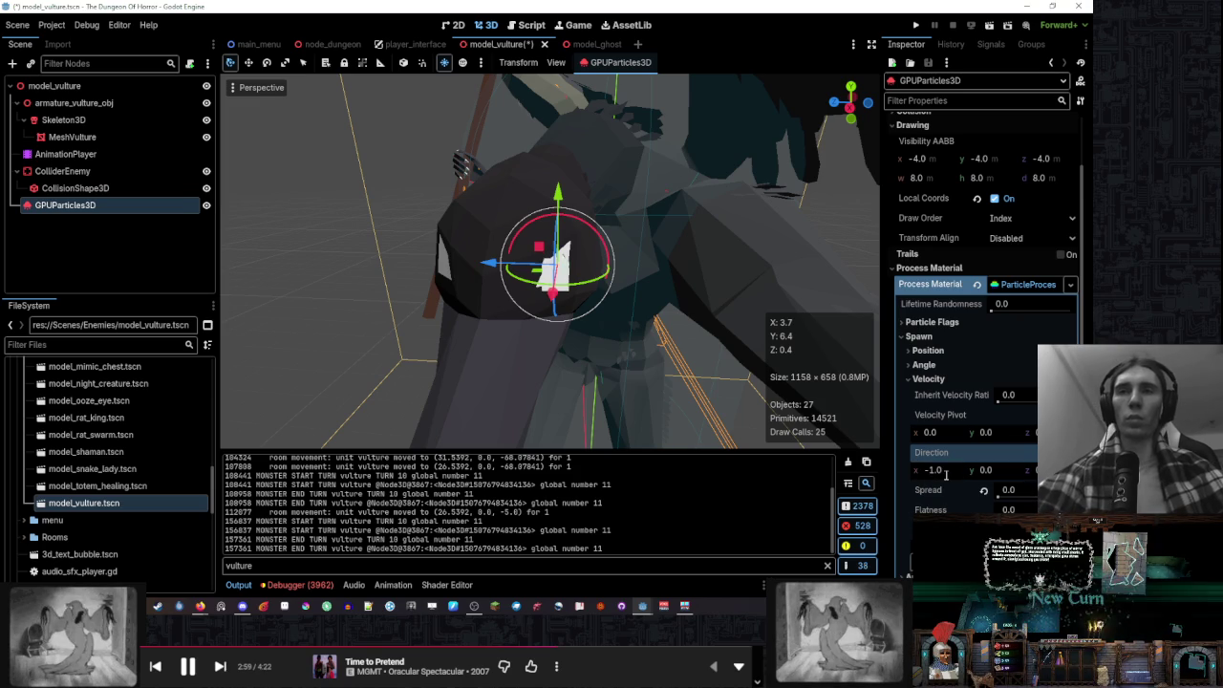
{"action": "left_click", "coordinate": [1010, 470]}
{"action": "type", "text": "1"}
{"action": "key", "text": "Return"}
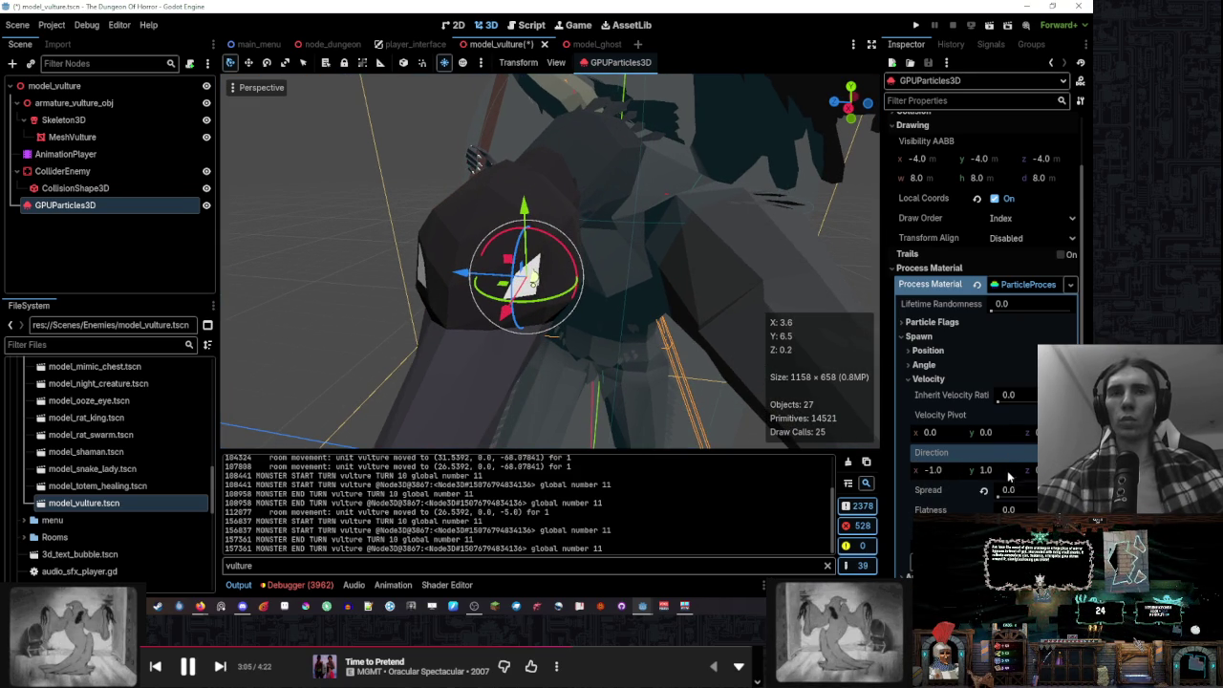
{"action": "left_click", "coordinate": [1007, 470]}
{"action": "type", "text": "10"}
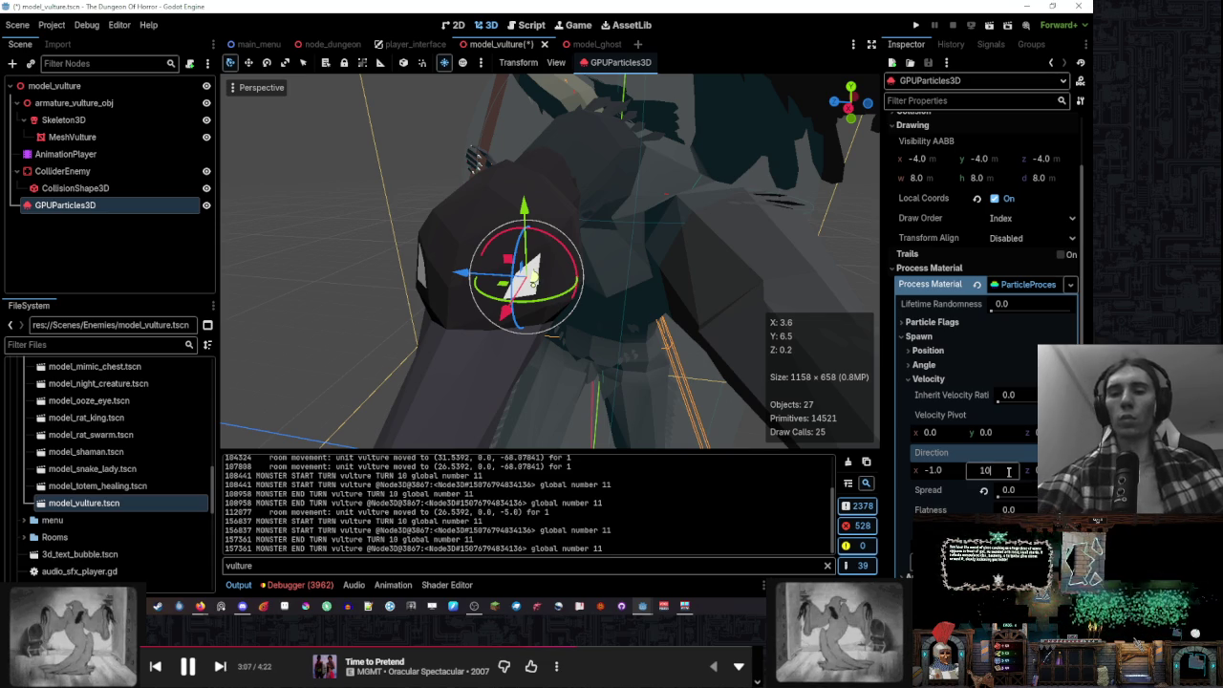
{"action": "key", "text": "Return"}
{"action": "mouse_move", "coordinate": [735, 342]}
{"action": "left_mouse_down"}
{"action": "mouse_move", "coordinate": [675, 334]}
{"action": "mouse_move", "coordinate": [814, 338]}
{"action": "left_mouse_up"}
Enter 0.25 as minimum initial velocity and set direction x to -5
{"action": "scroll", "coordinate": [949, 332], "scroll_direction": "down", "scroll_amount": 4}
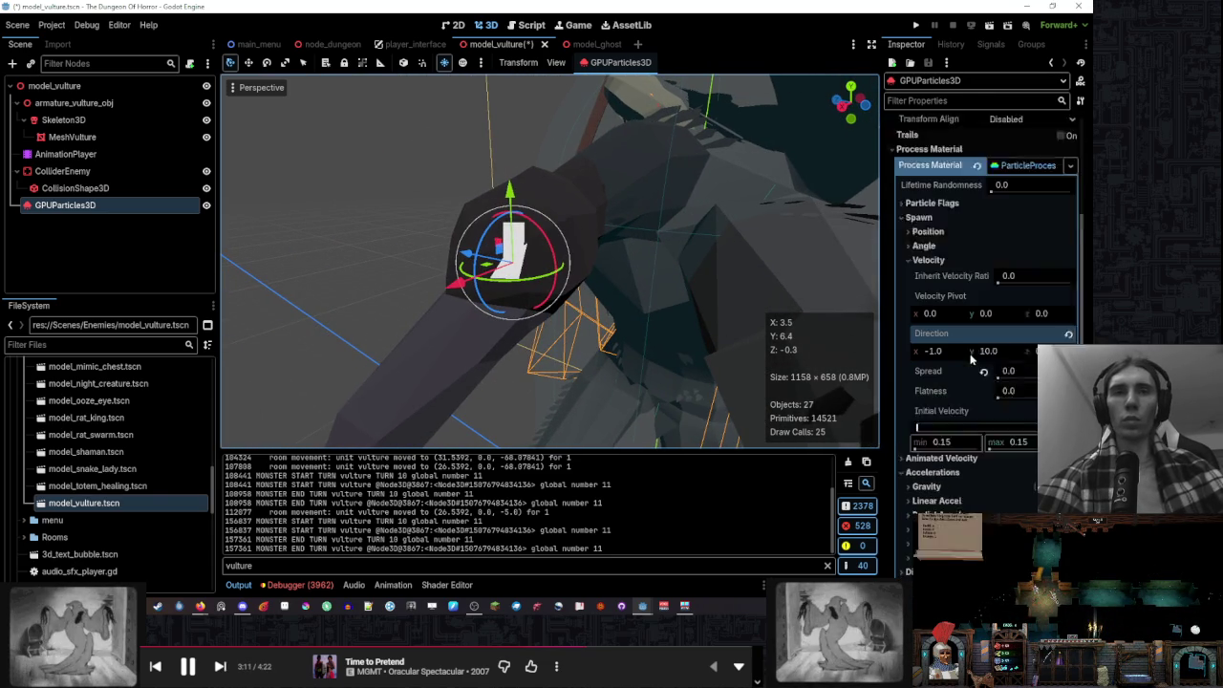
{"action": "scroll", "coordinate": [969, 331], "scroll_direction": "up", "scroll_amount": 3}
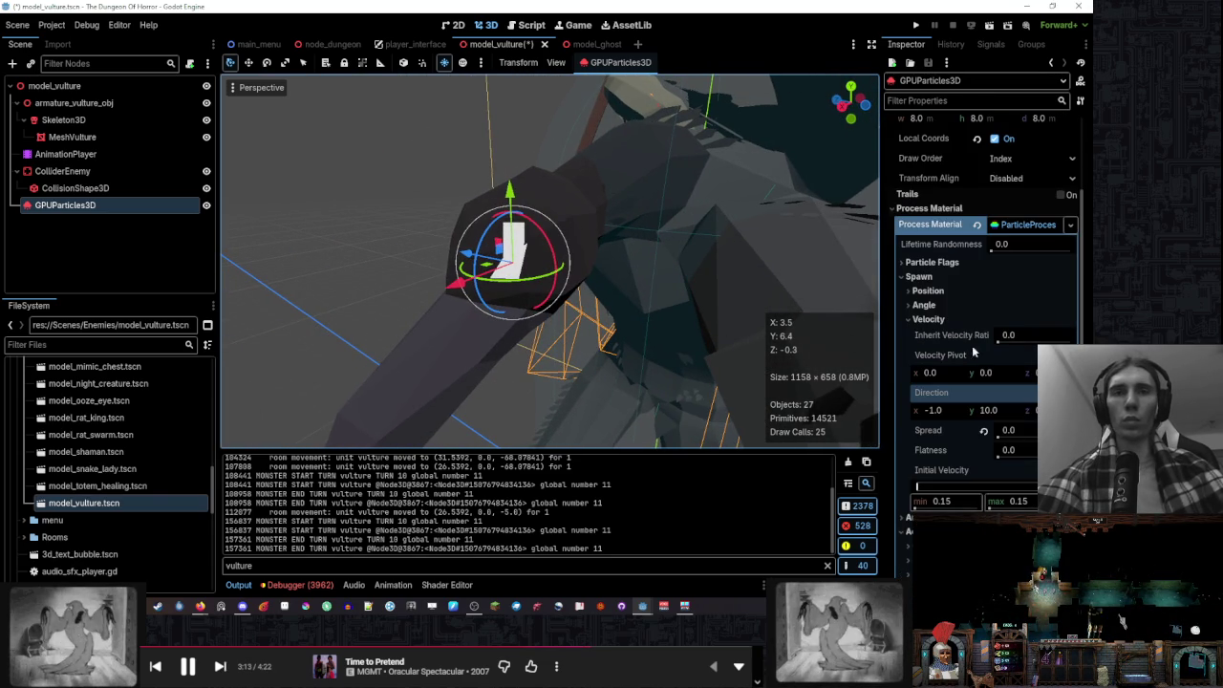
{"action": "left_click", "coordinate": [946, 501]}
{"action": "type", "text": "0.25"}
{"action": "key", "text": "Return"}
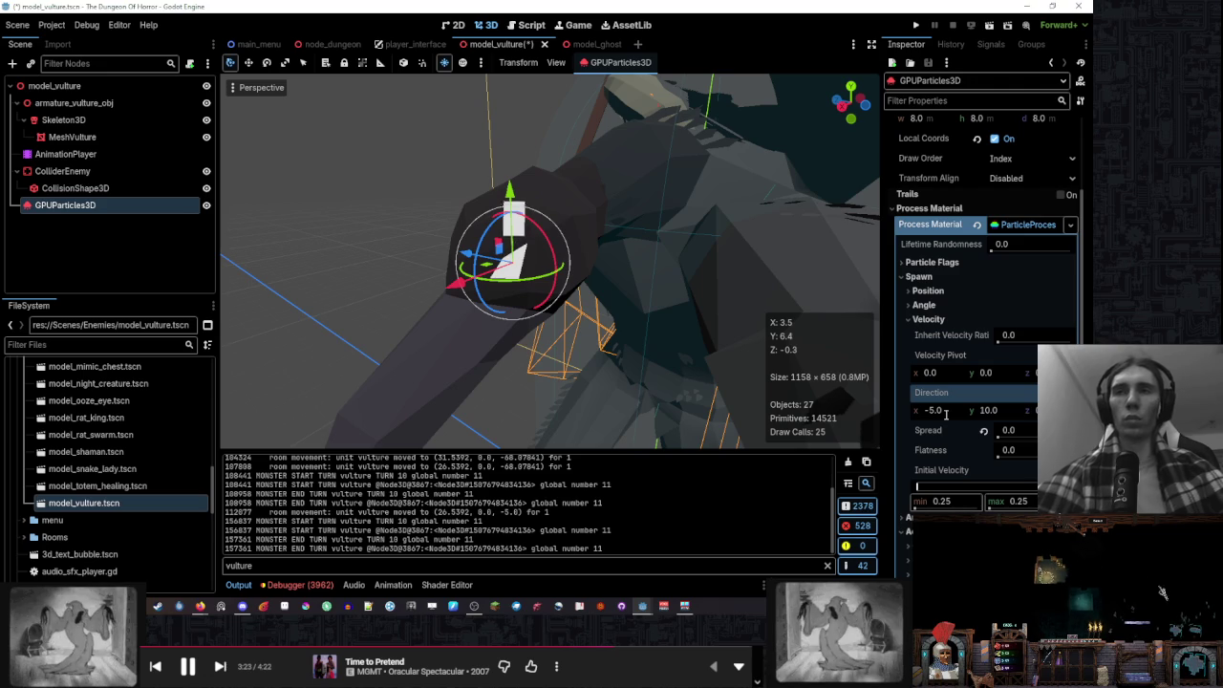
{"action": "key", "text": "Return"}
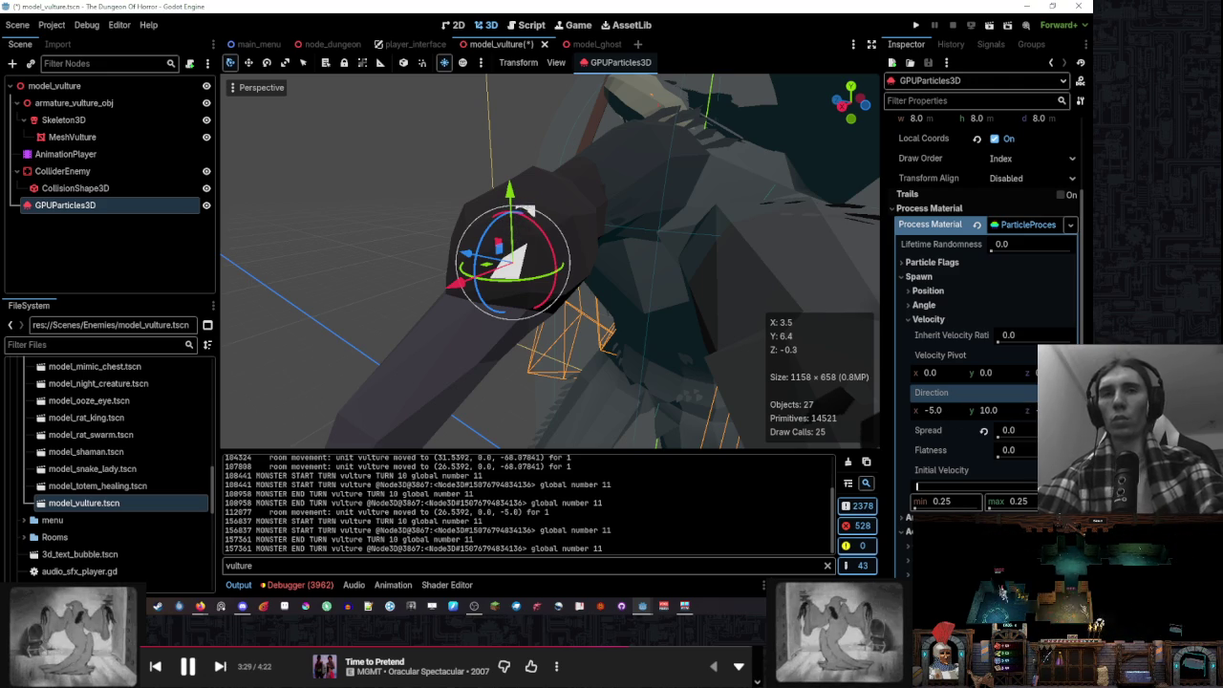
{"action": "mouse_move", "coordinate": [688, 366]}
{"action": "left_mouse_down"}
{"action": "mouse_move", "coordinate": [756, 366]}
{"action": "mouse_move", "coordinate": [591, 319]}
{"action": "mouse_move", "coordinate": [643, 339]}
{"action": "mouse_move", "coordinate": [630, 362]}
{"action": "mouse_move", "coordinate": [571, 384]}
{"action": "mouse_move", "coordinate": [679, 429]}
{"action": "mouse_move", "coordinate": [650, 382]}
{"action": "mouse_move", "coordinate": [860, 324]}
{"action": "left_mouse_up"}
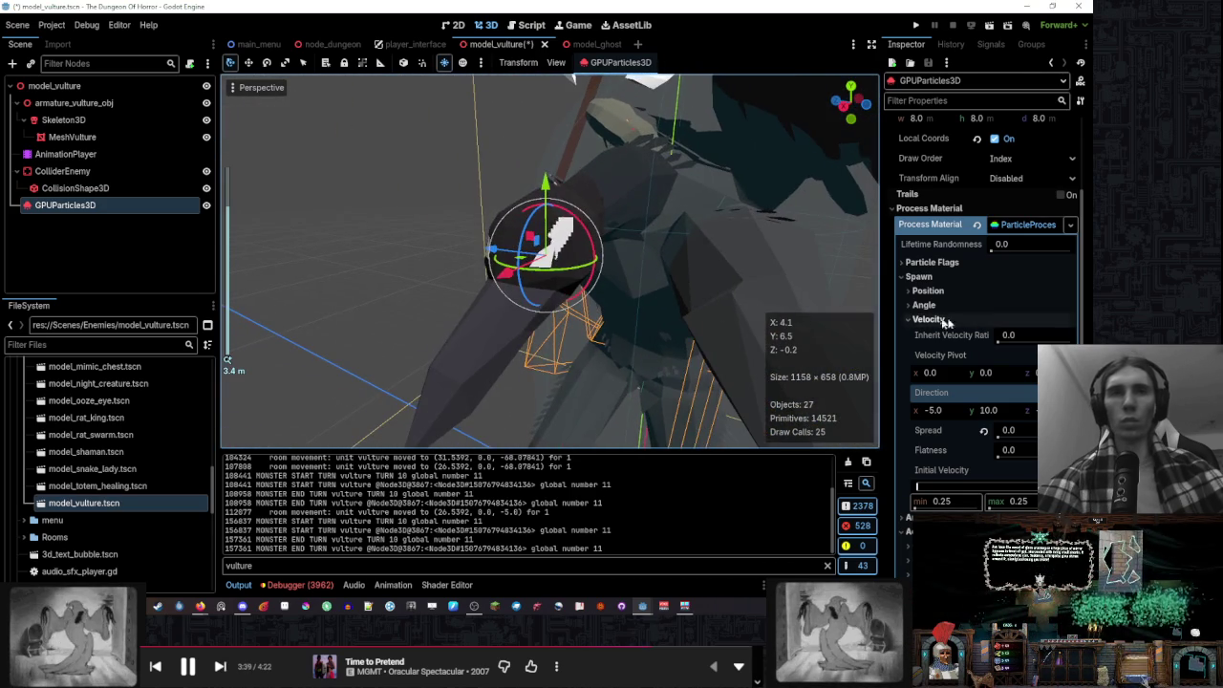
Set initial velocity to min 0.35, max 0.45, and enable Turbulence
{"action": "left_click", "coordinate": [1040, 211]}
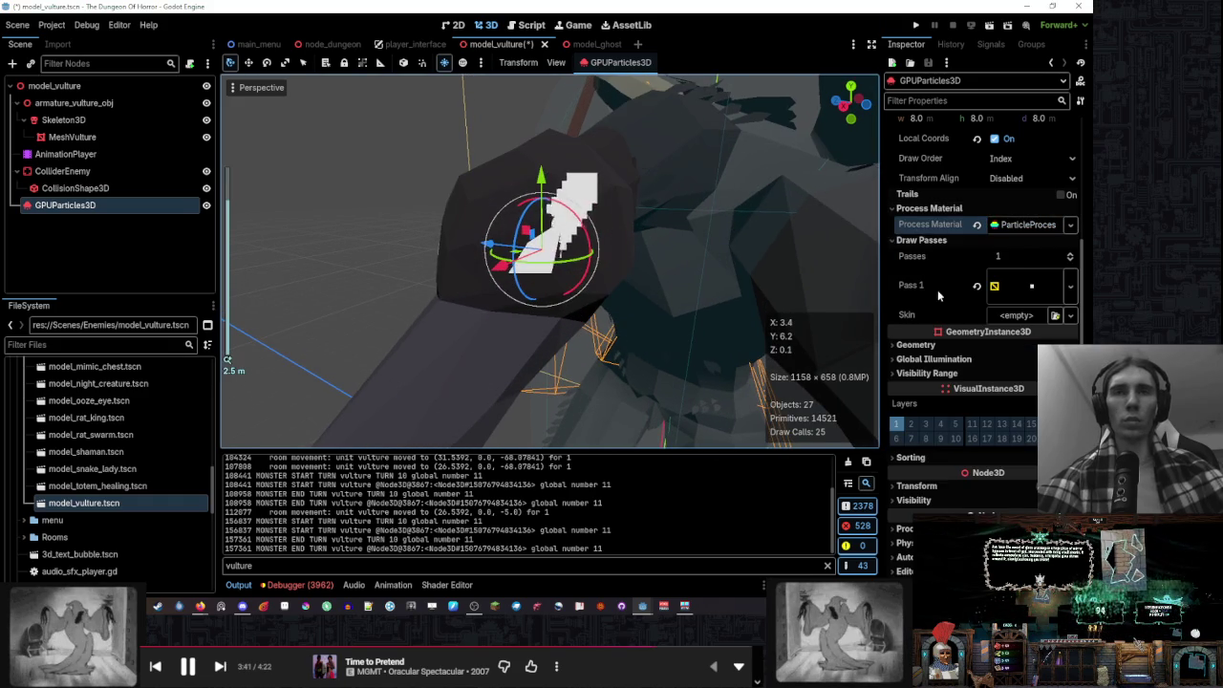
{"action": "left_click", "coordinate": [1029, 227]}
{"action": "scroll", "coordinate": [994, 315], "scroll_direction": "down", "scroll_amount": 5}
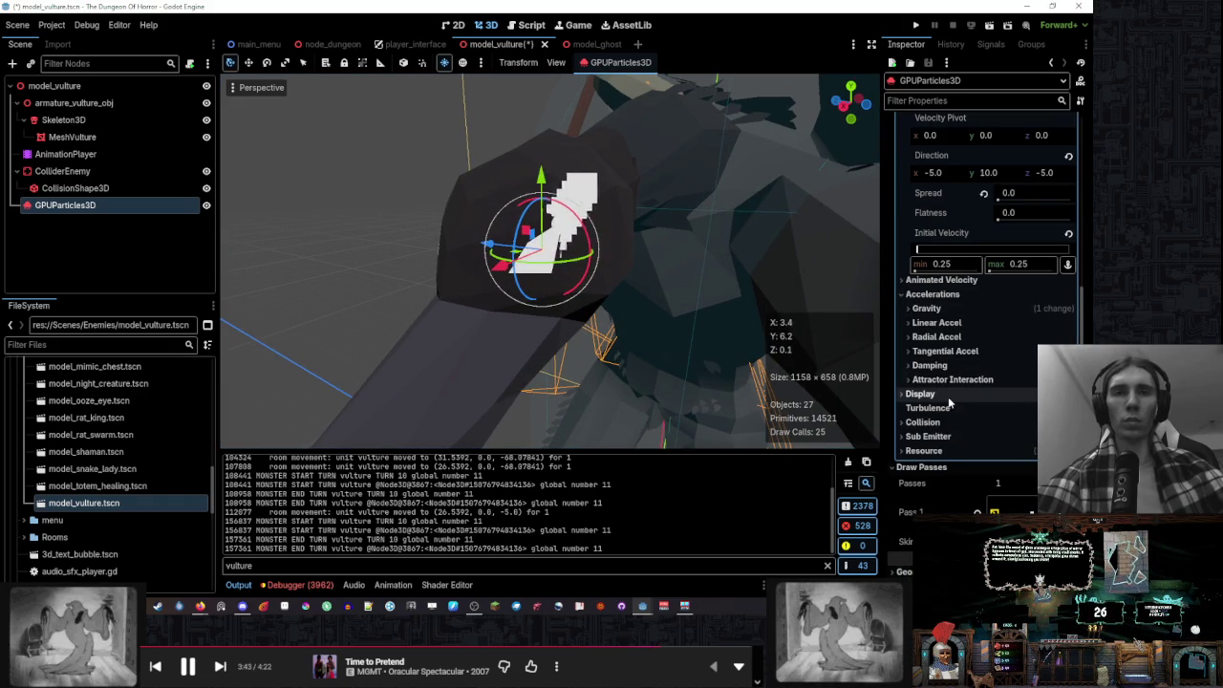
{"action": "double_click", "coordinate": [959, 267]}
{"action": "type", "text": "35"}
{"action": "left_click", "coordinate": [1029, 264]}
{"action": "type", "text": "0.45"}
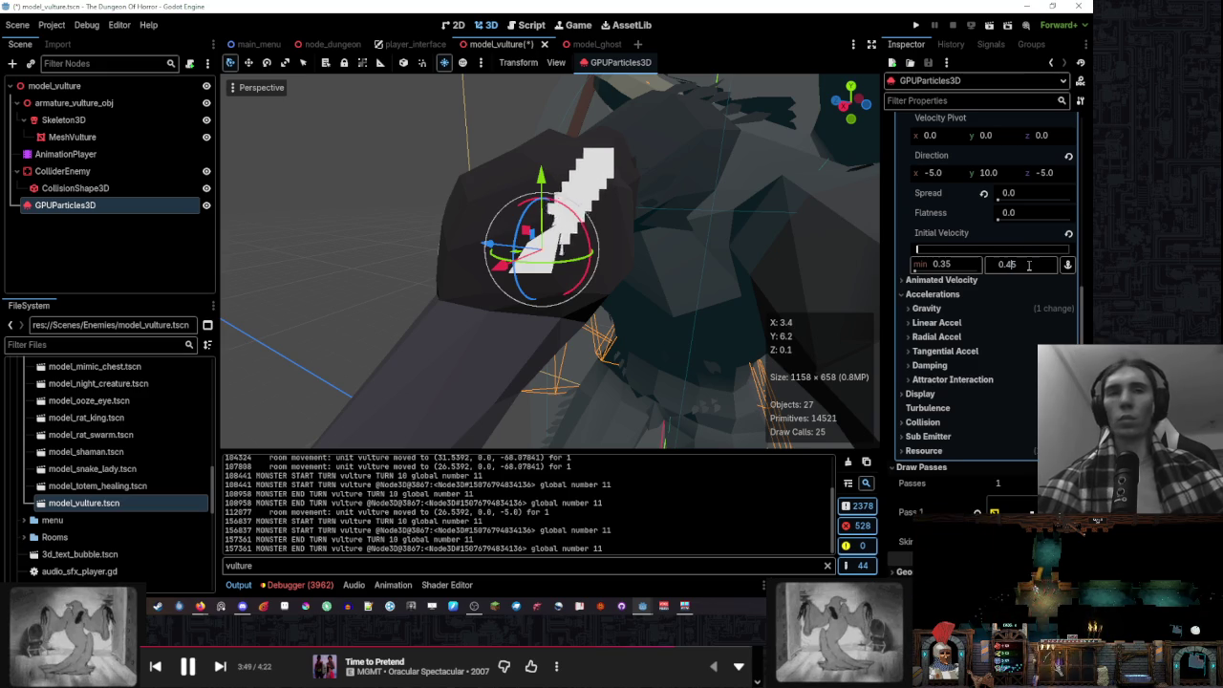
{"action": "key", "text": "Return"}
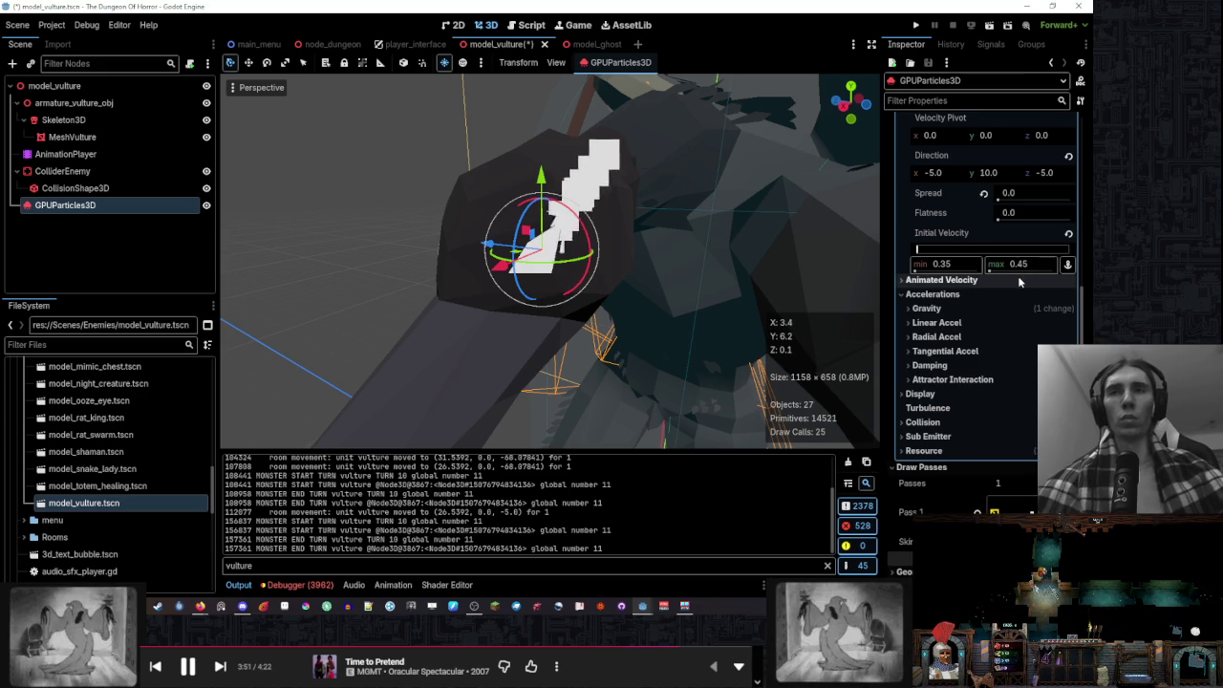
{"action": "scroll", "coordinate": [979, 315], "scroll_direction": "down", "scroll_amount": 2}
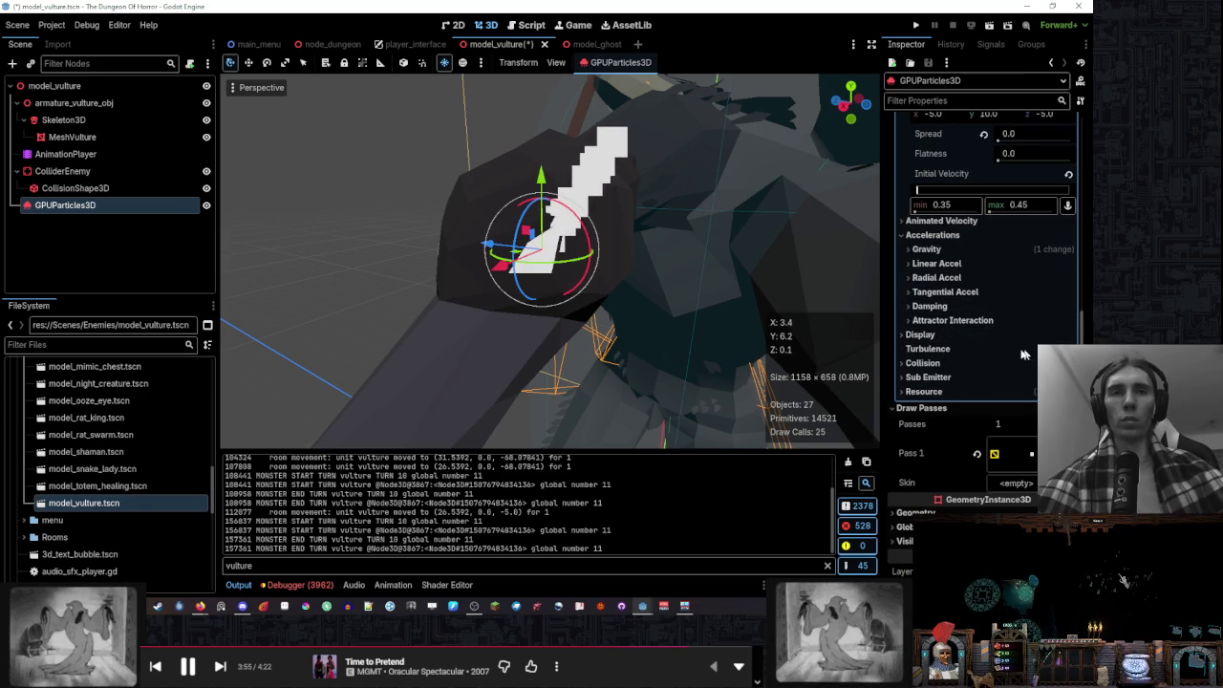
{"action": "left_click", "coordinate": [979, 350]}
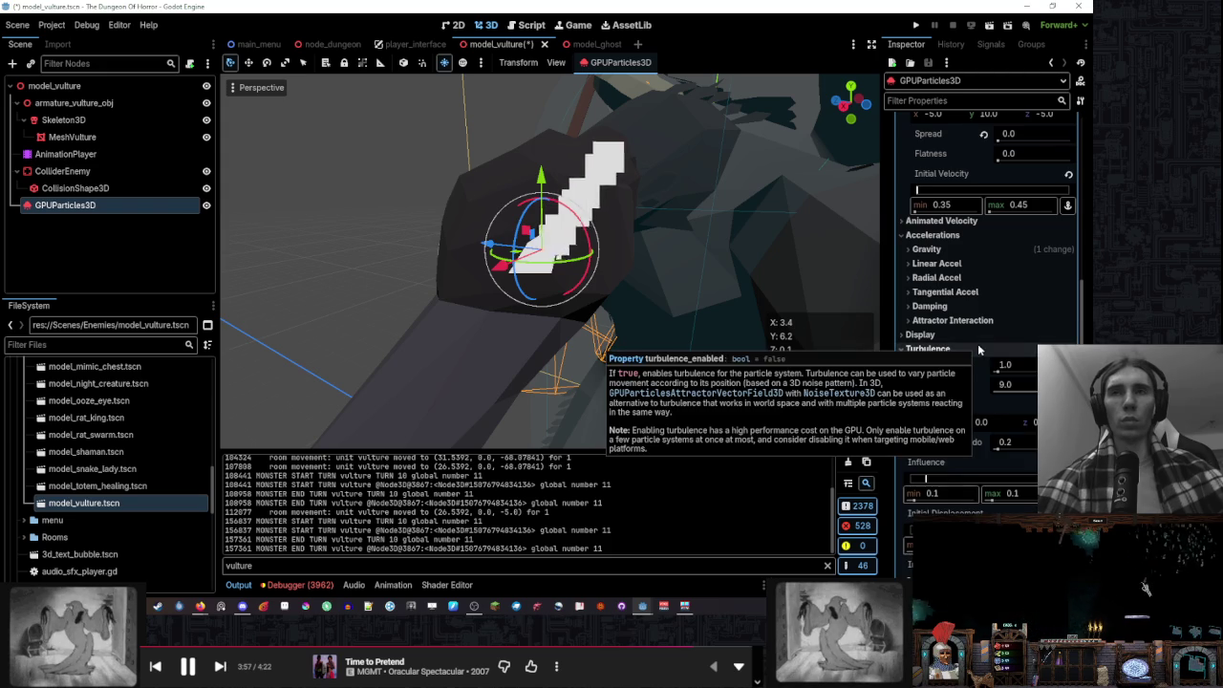
Lower turbulence influence, raise noise speed, and set noise scale to 0.704
{"action": "scroll", "coordinate": [974, 354], "scroll_direction": "down", "scroll_amount": 2}
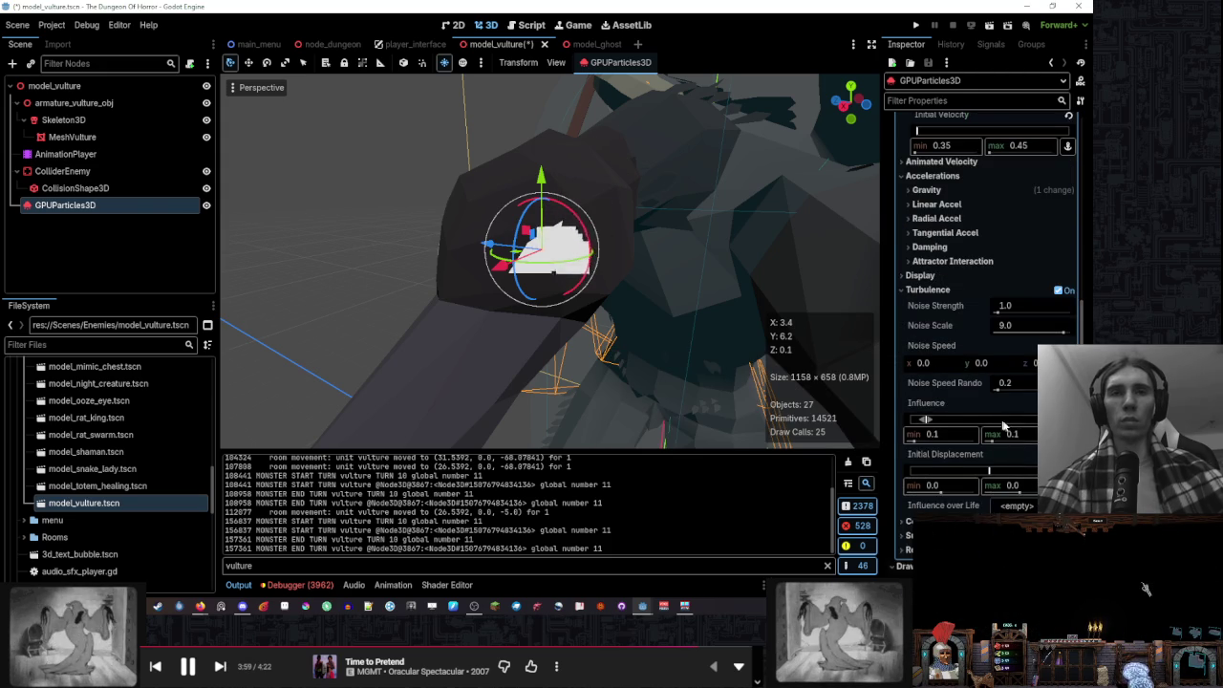
{"action": "left_click_drag", "start_coordinate": [1019, 427], "coordinate": [1007, 427]}
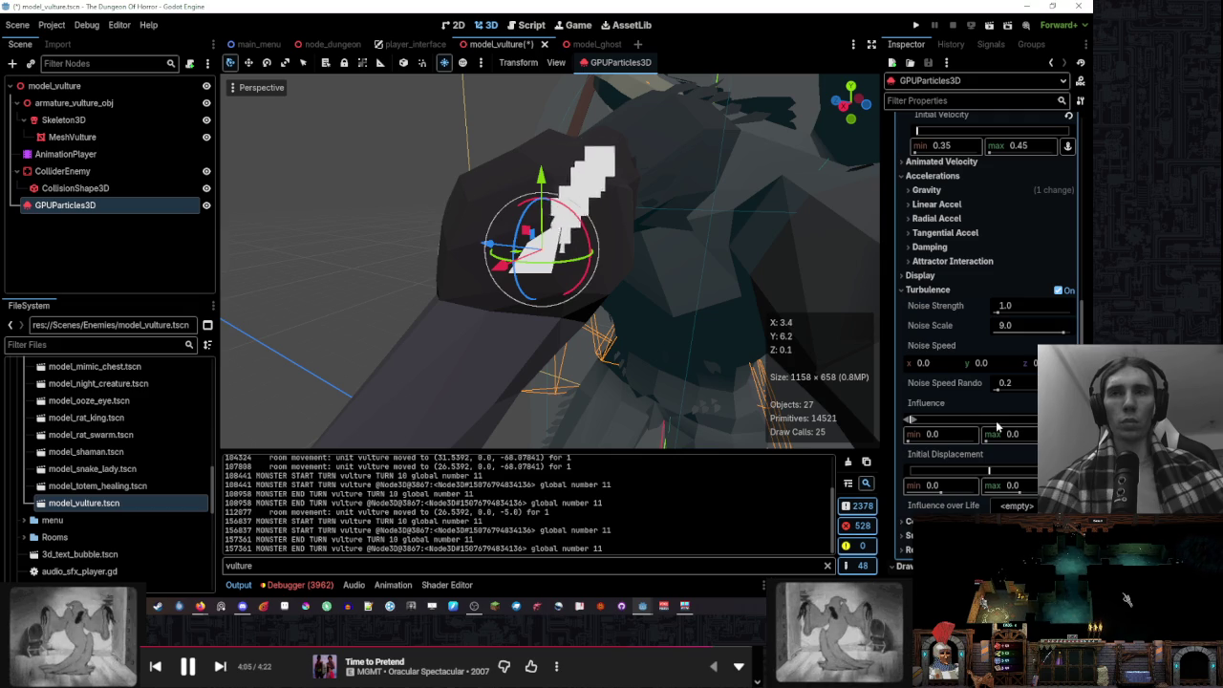
{"action": "left_click_drag", "start_coordinate": [1006, 427], "coordinate": [995, 427]}
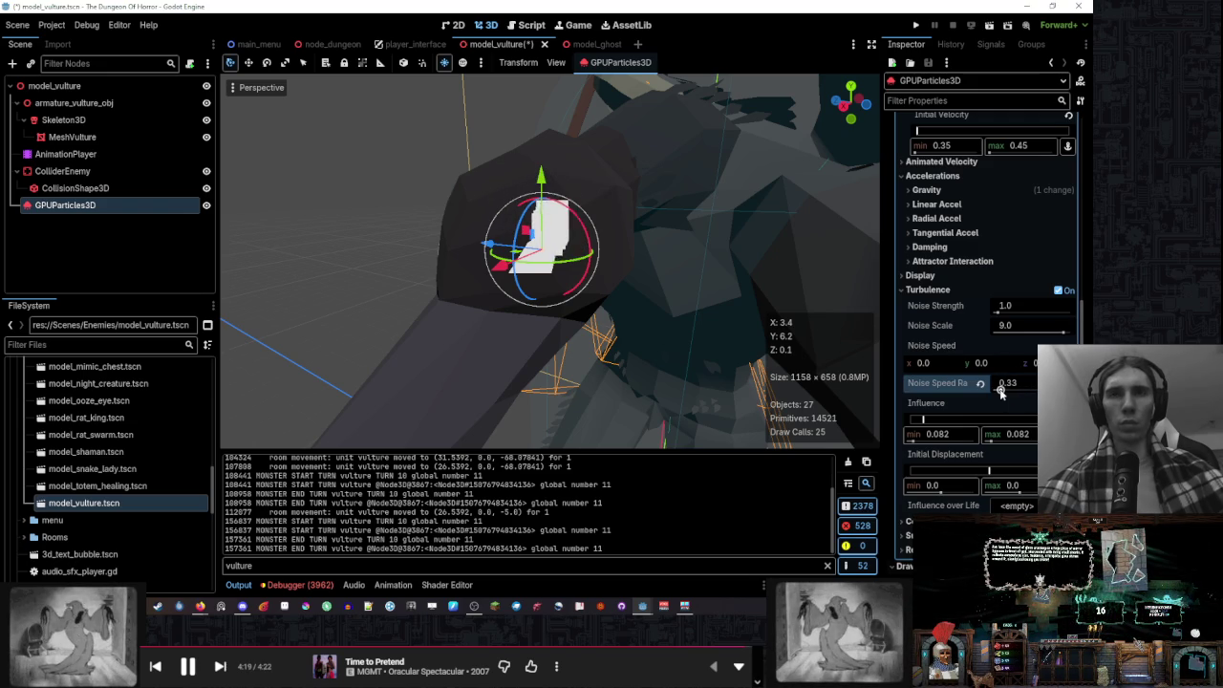
{"action": "left_click_drag", "start_coordinate": [941, 363], "coordinate": [994, 372]}
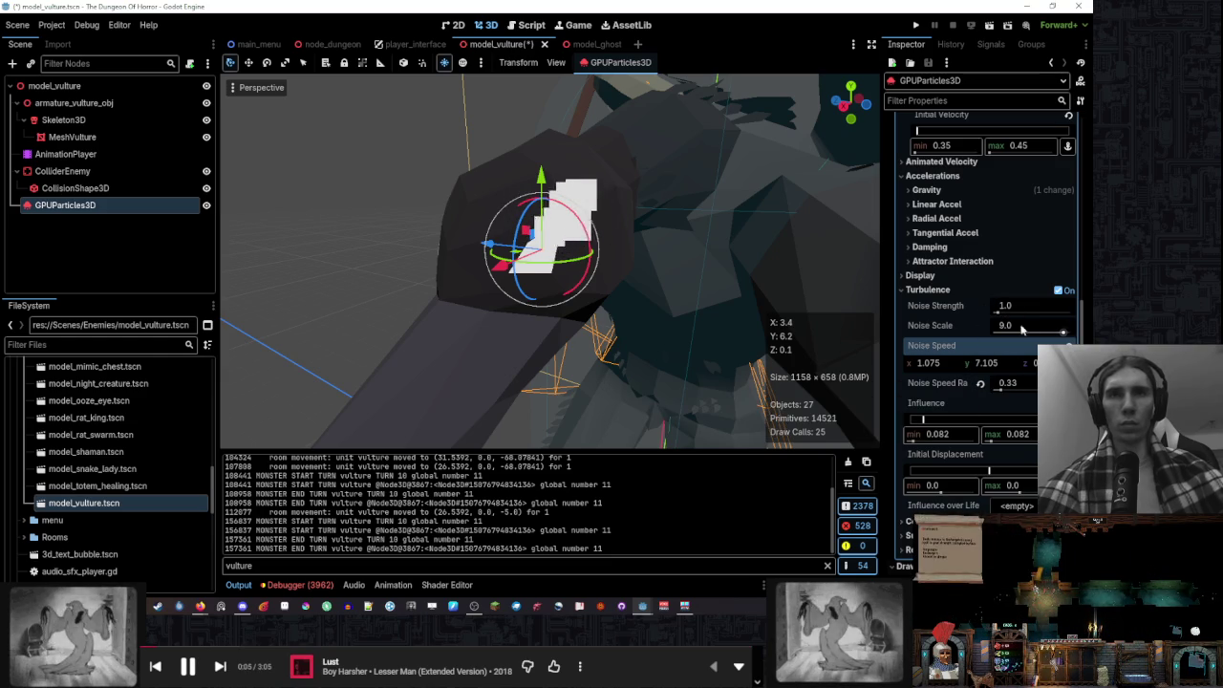
{"action": "left_click_drag", "start_coordinate": [1014, 330], "coordinate": [988, 329]}
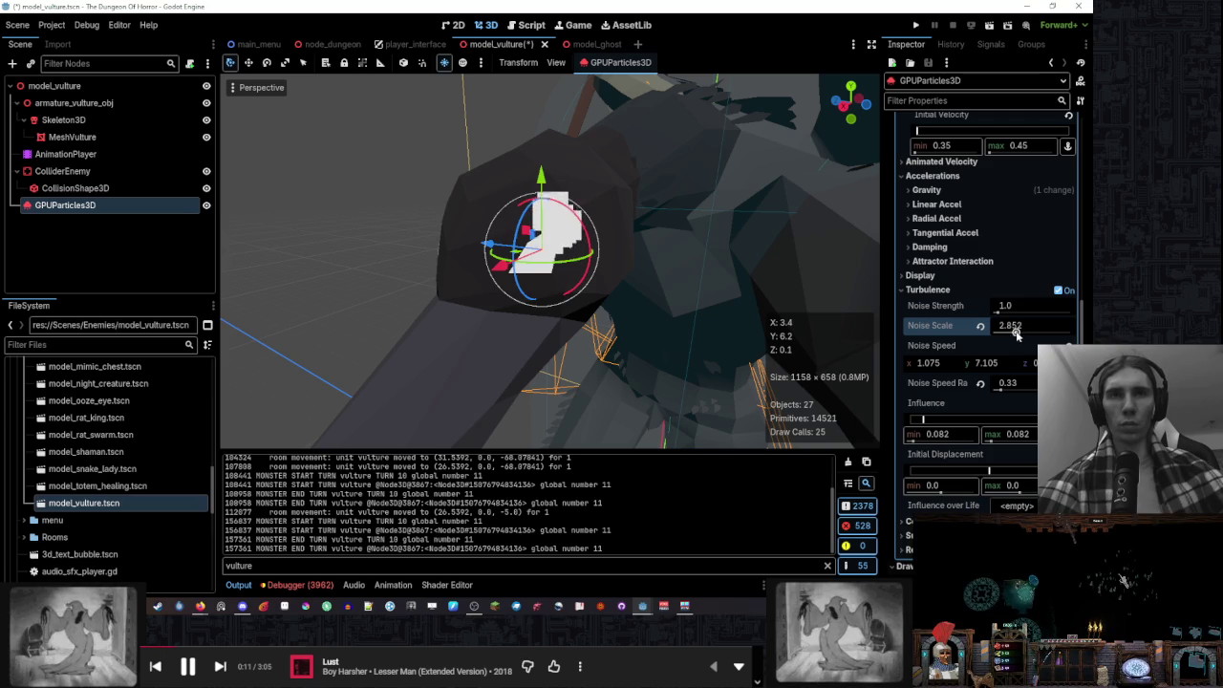
{"action": "left_click_drag", "start_coordinate": [1000, 332], "coordinate": [1000, 334]}
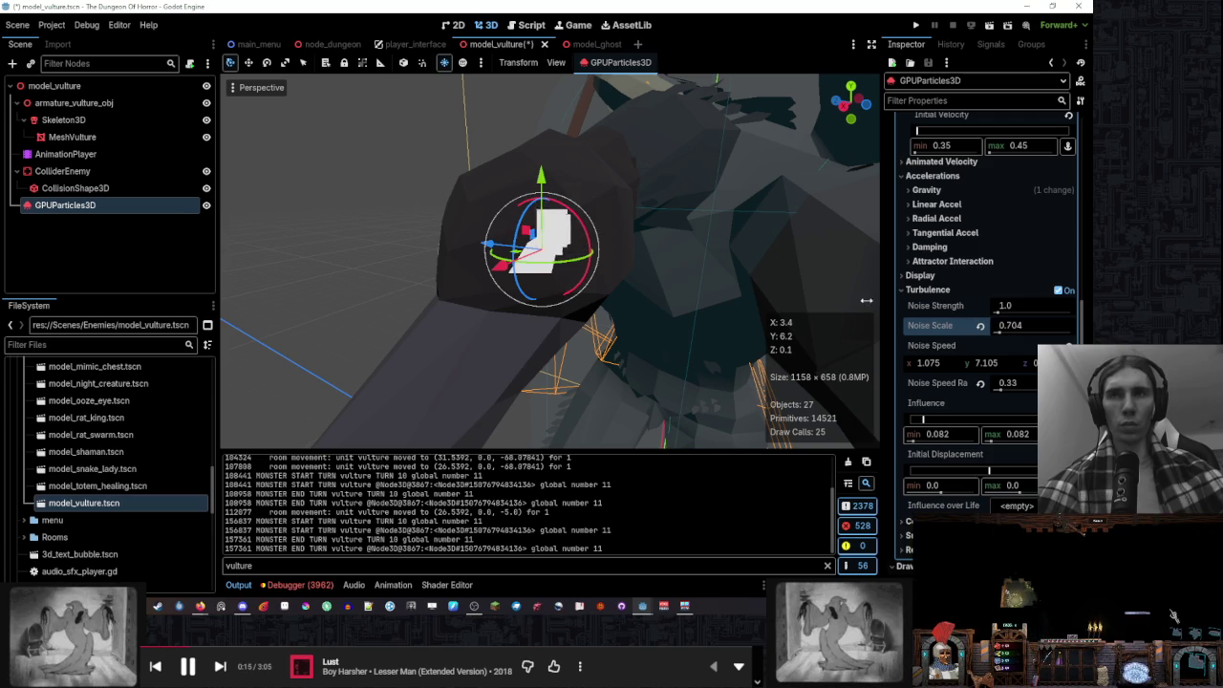
Set turbulence noise strength to 2.84 and raise noise speed randomness
{"action": "scroll", "coordinate": [629, 263], "scroll_direction": "down", "scroll_amount": 5}
{"action": "left_click", "coordinate": [764, 265]}
{"action": "mouse_move", "coordinate": [764, 265]}
{"action": "left_mouse_down"}
{"action": "mouse_move", "coordinate": [701, 338]}
{"action": "mouse_move", "coordinate": [657, 301]}
{"action": "left_mouse_up"}
{"action": "scroll", "coordinate": [621, 267], "scroll_direction": "up", "scroll_amount": 8}
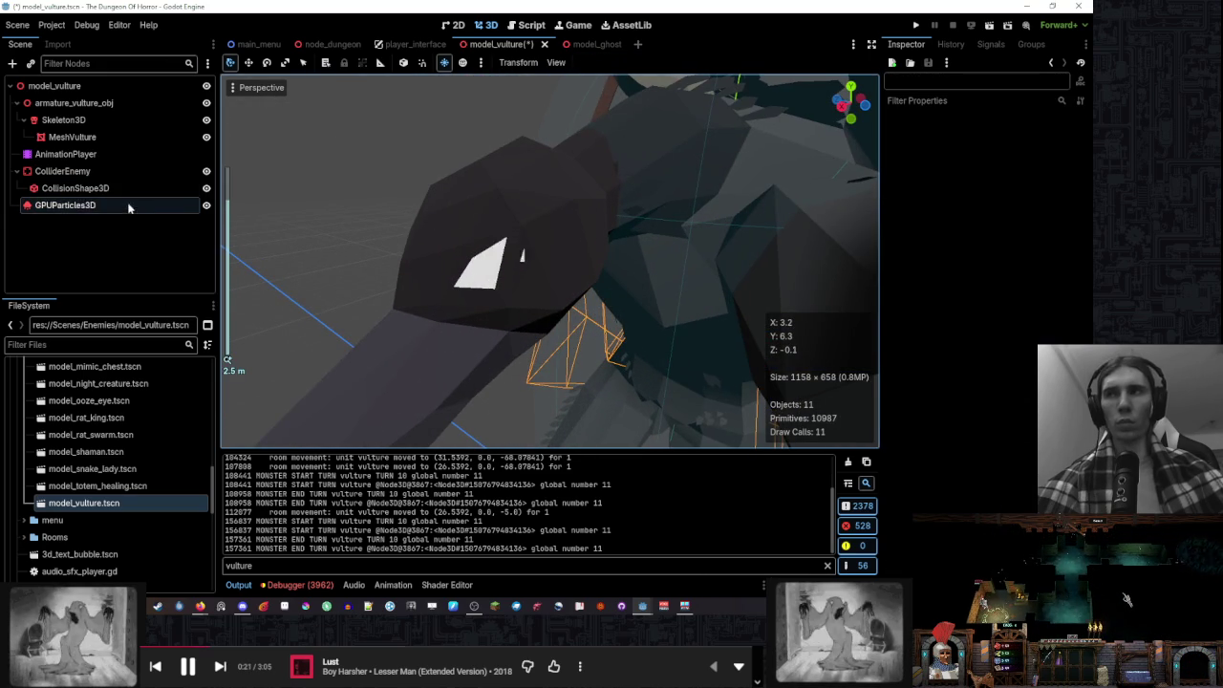
{"action": "left_click", "coordinate": [129, 205]}
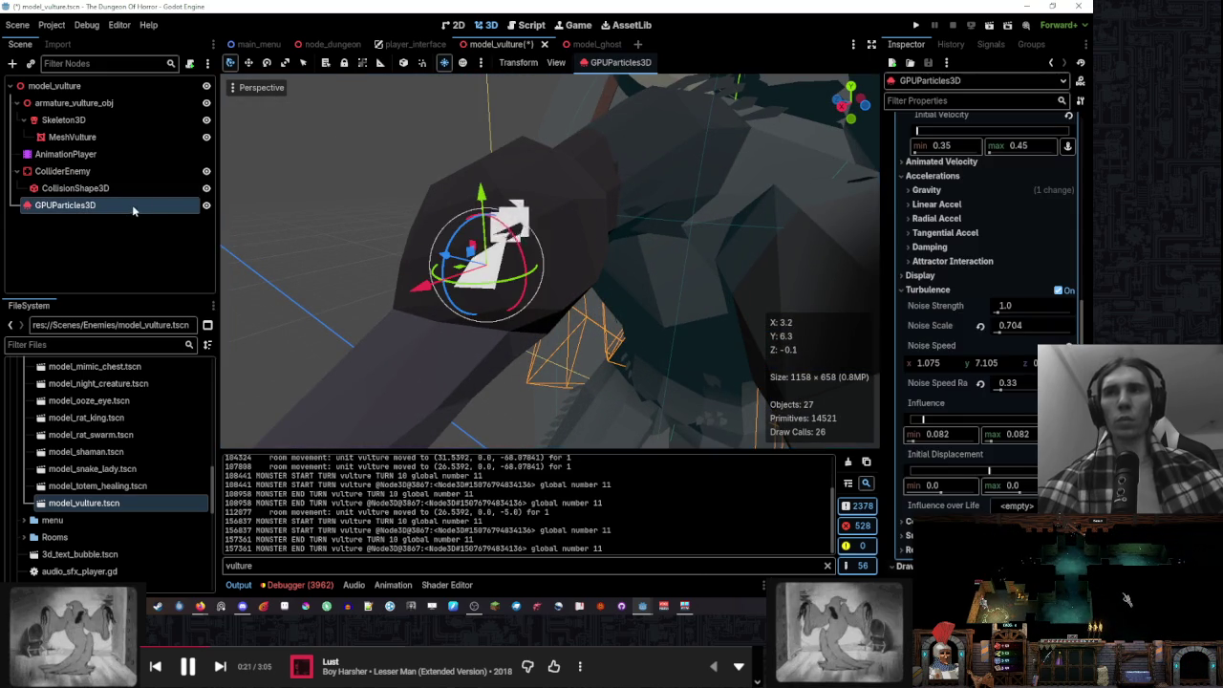
{"action": "left_click_drag", "start_coordinate": [1042, 312], "coordinate": [1004, 312]}
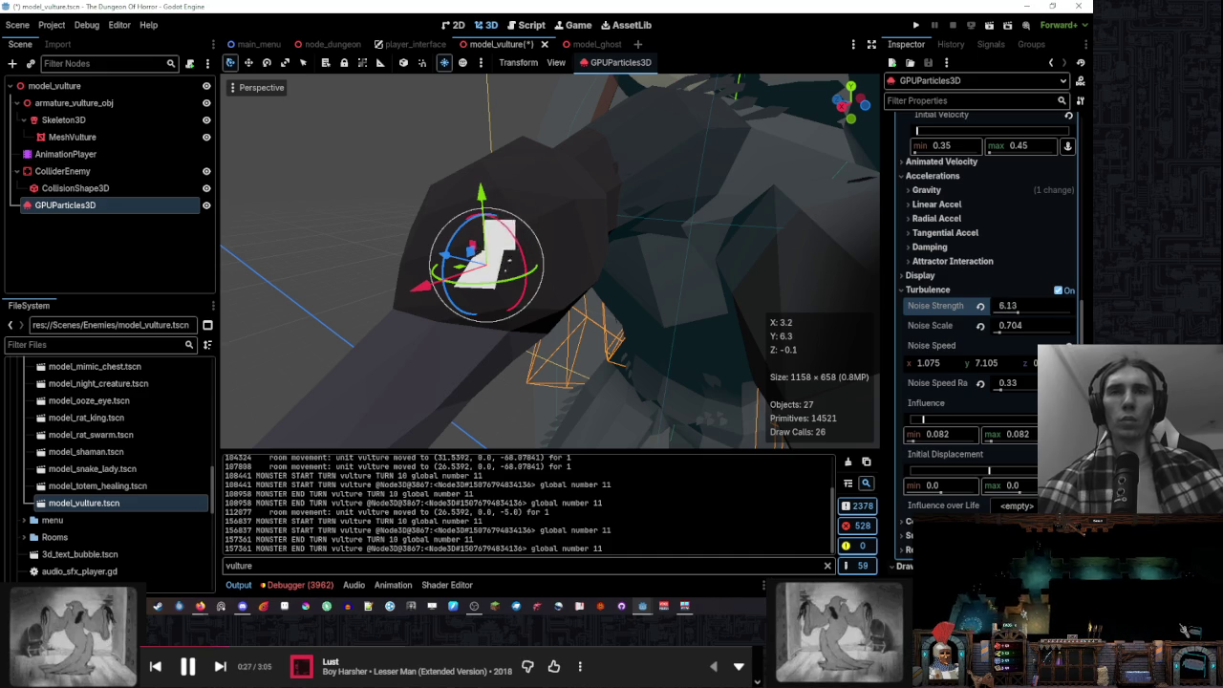
{"action": "left_click_drag", "start_coordinate": [1026, 385], "coordinate": [1051, 385]}
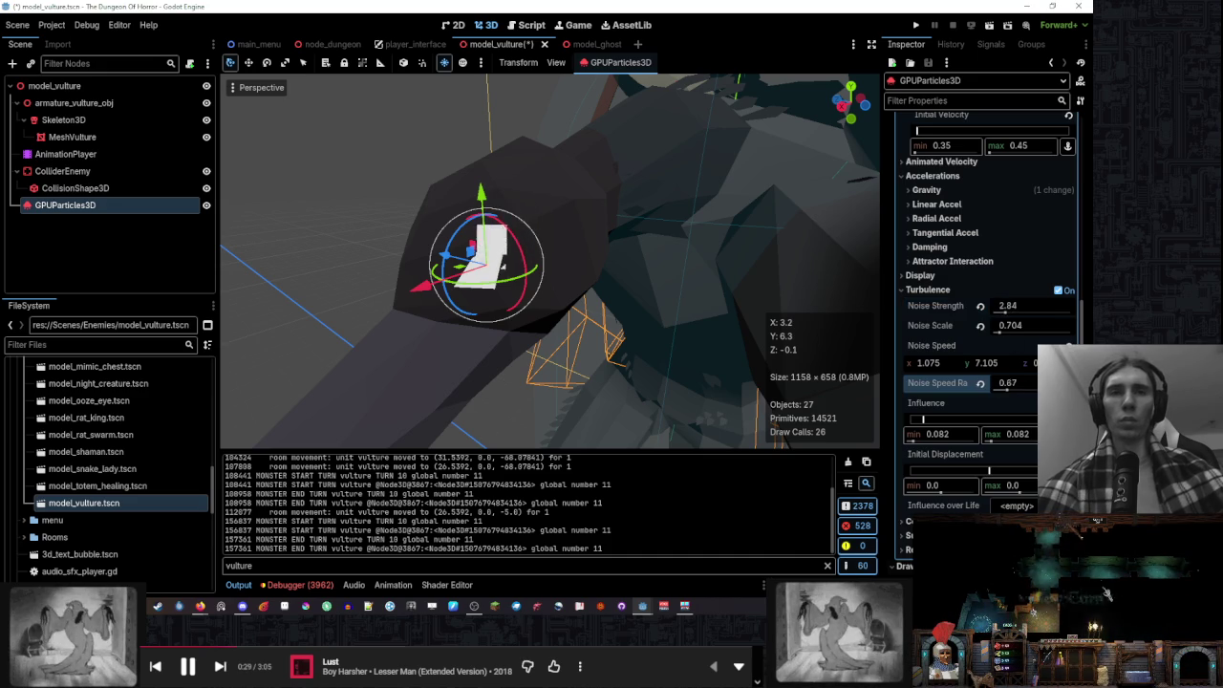
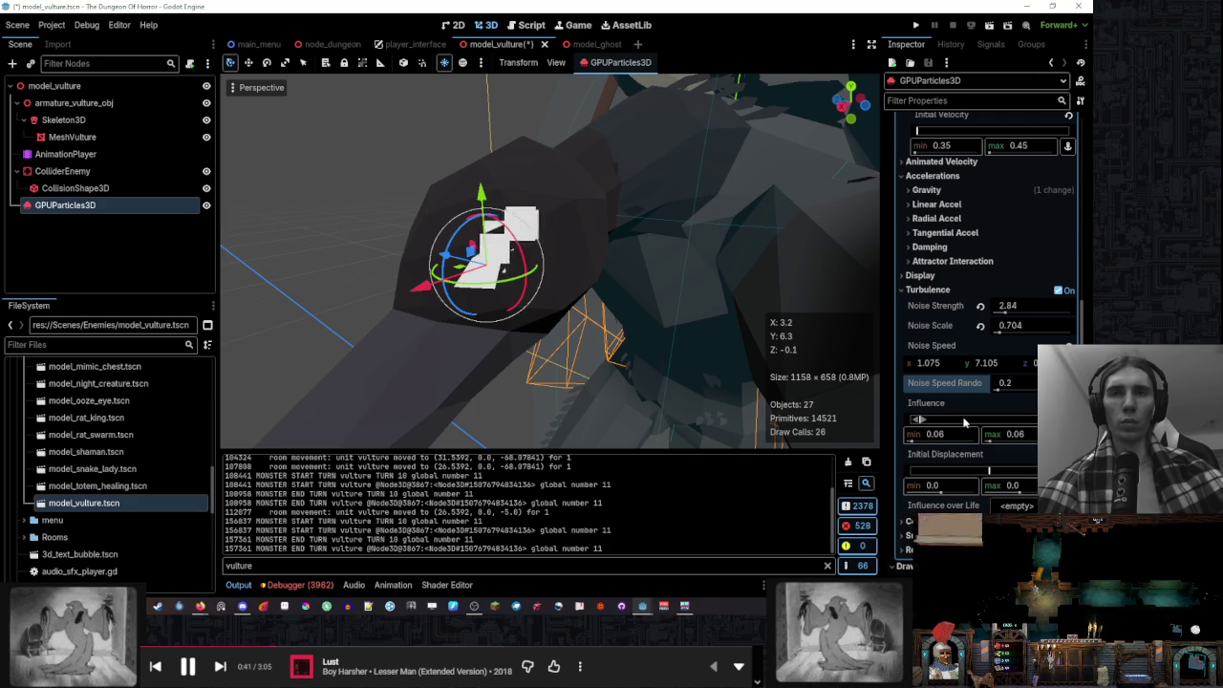
Drag the vulture particles' Turbulence Noise Speed X to -5.38, then expand the Display settings
{"action": "left_click_drag", "start_coordinate": [593, 325], "coordinate": [647, 339]}
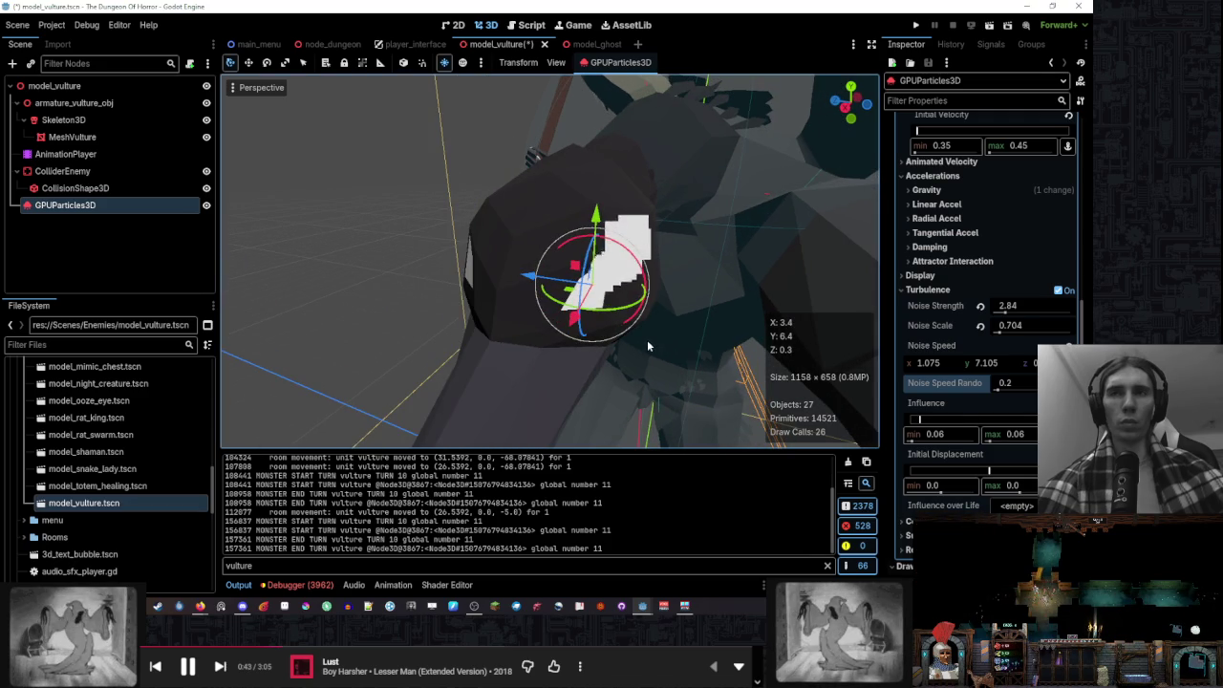
{"action": "left_click_drag", "start_coordinate": [930, 363], "coordinate": [998, 366]}
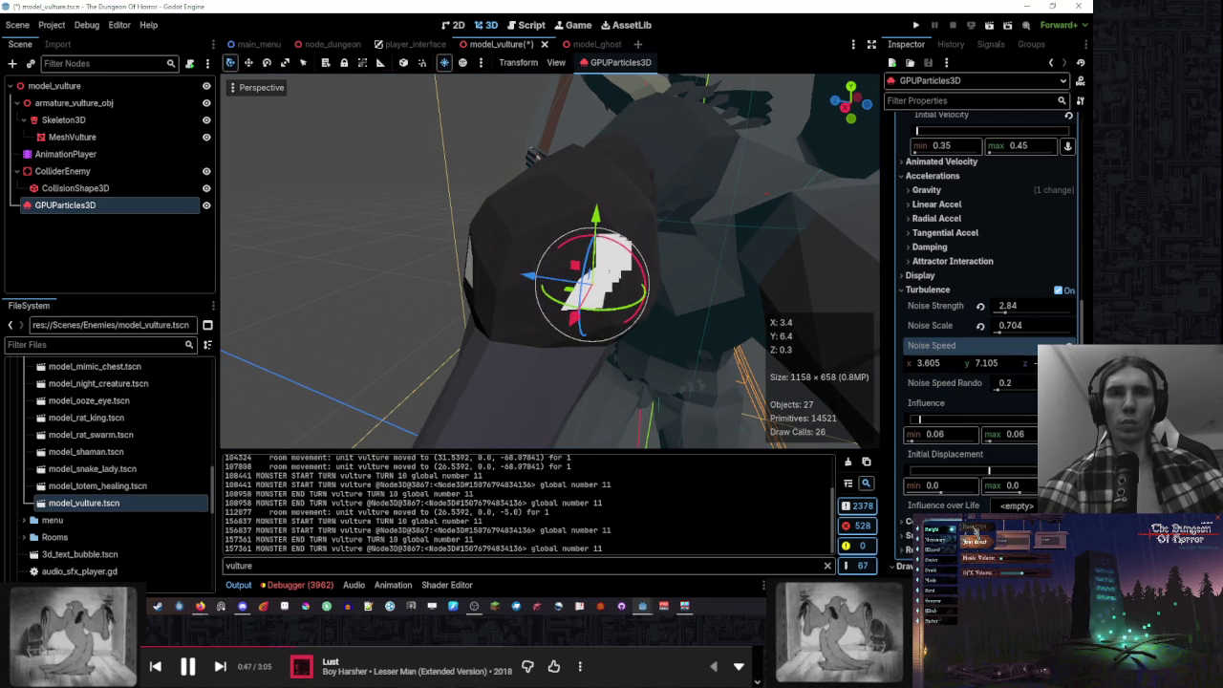
{"action": "mouse_move", "coordinate": [660, 320]}
{"action": "left_mouse_down"}
{"action": "mouse_move", "coordinate": [712, 320]}
{"action": "mouse_move", "coordinate": [681, 313]}
{"action": "left_mouse_up"}
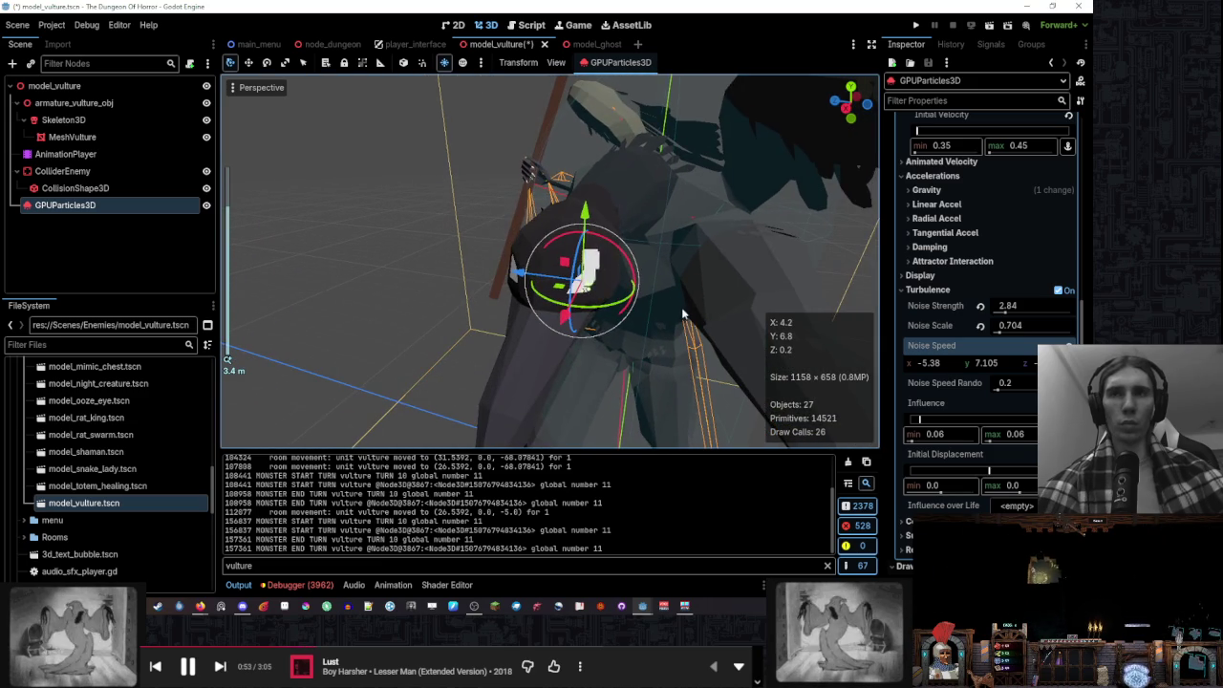
{"action": "scroll", "coordinate": [668, 310], "scroll_direction": "up", "scroll_amount": 3}
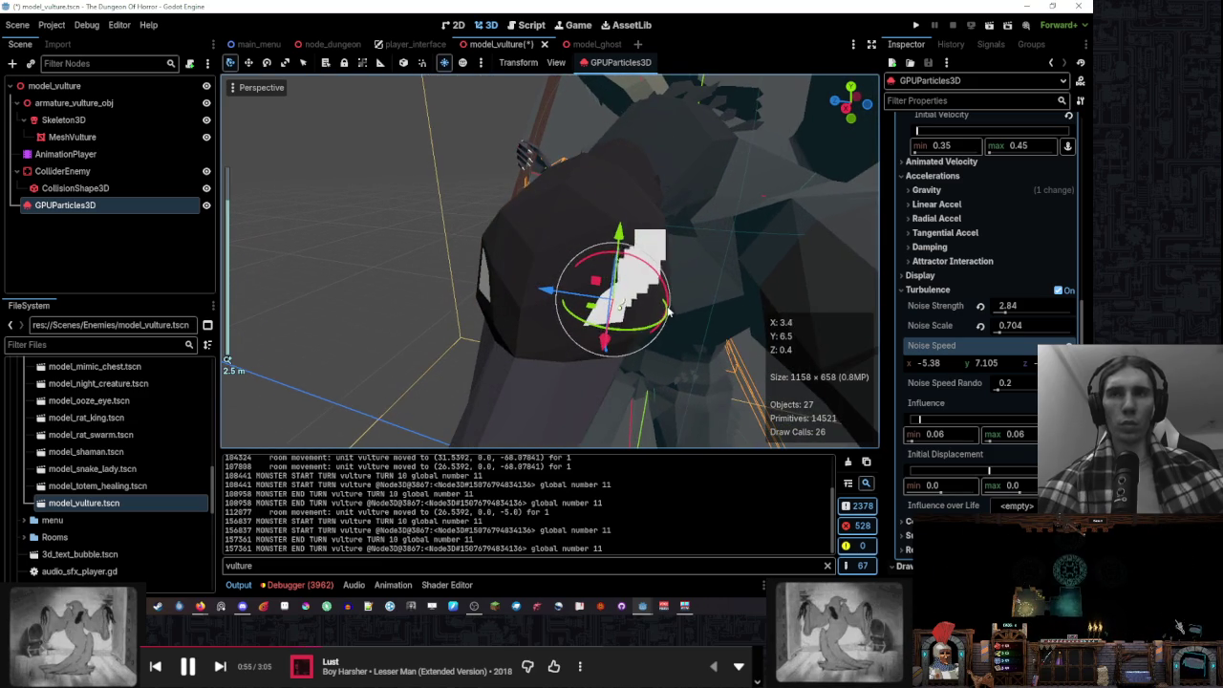
{"action": "left_click", "coordinate": [932, 275]}
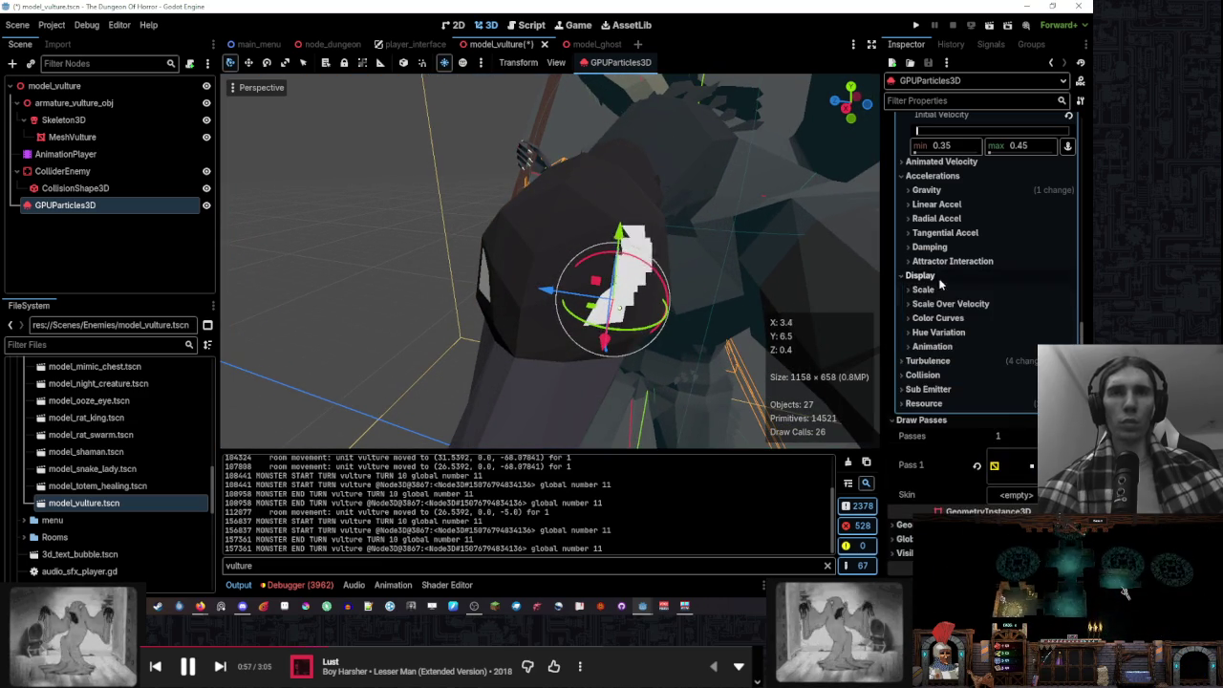
Assign a New CurveTexture with a New Curve to the Alpha Curve, then clear the selection
{"action": "left_click", "coordinate": [970, 318]}
{"action": "left_click", "coordinate": [1025, 396]}
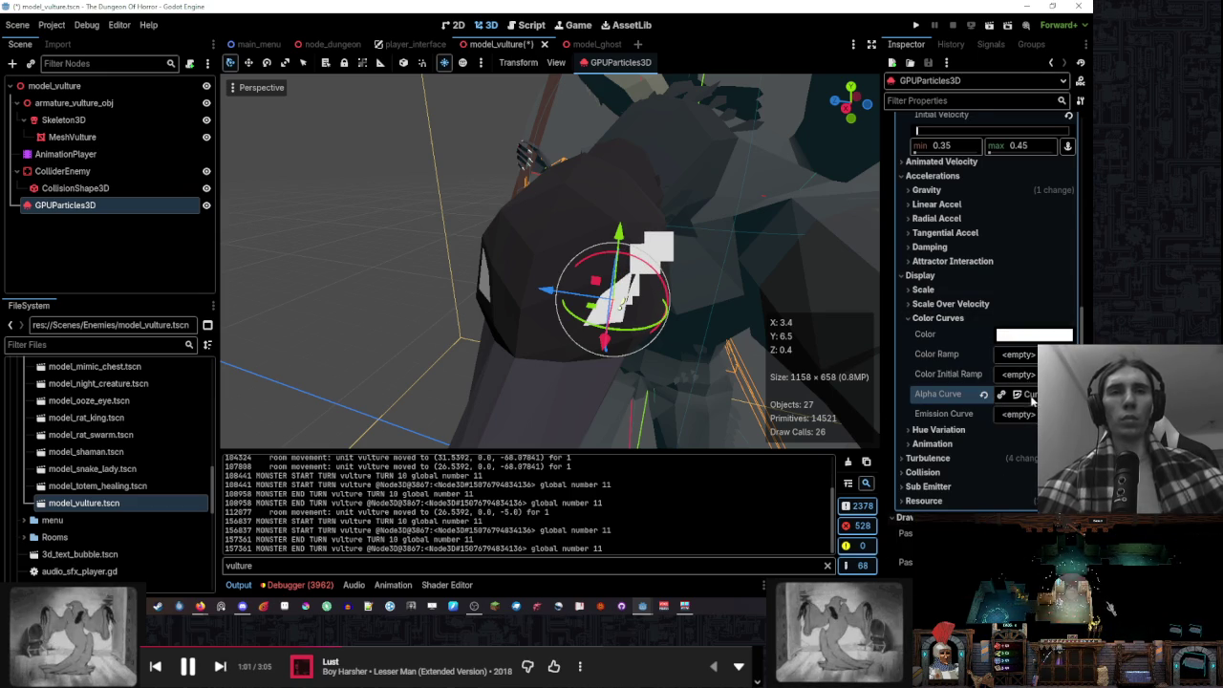
{"action": "left_click", "coordinate": [1032, 394]}
{"action": "left_click", "coordinate": [1016, 336]}
{"action": "left_click", "coordinate": [1022, 368]}
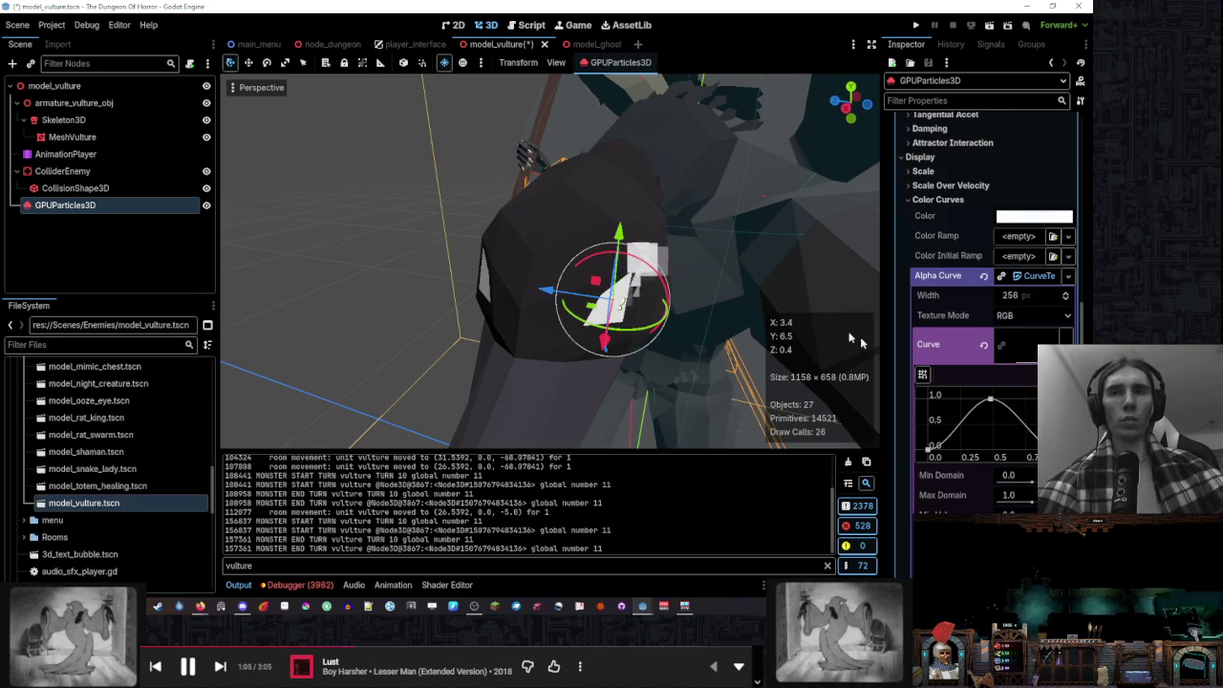
{"action": "scroll", "coordinate": [729, 275], "scroll_direction": "down", "scroll_amount": 3}
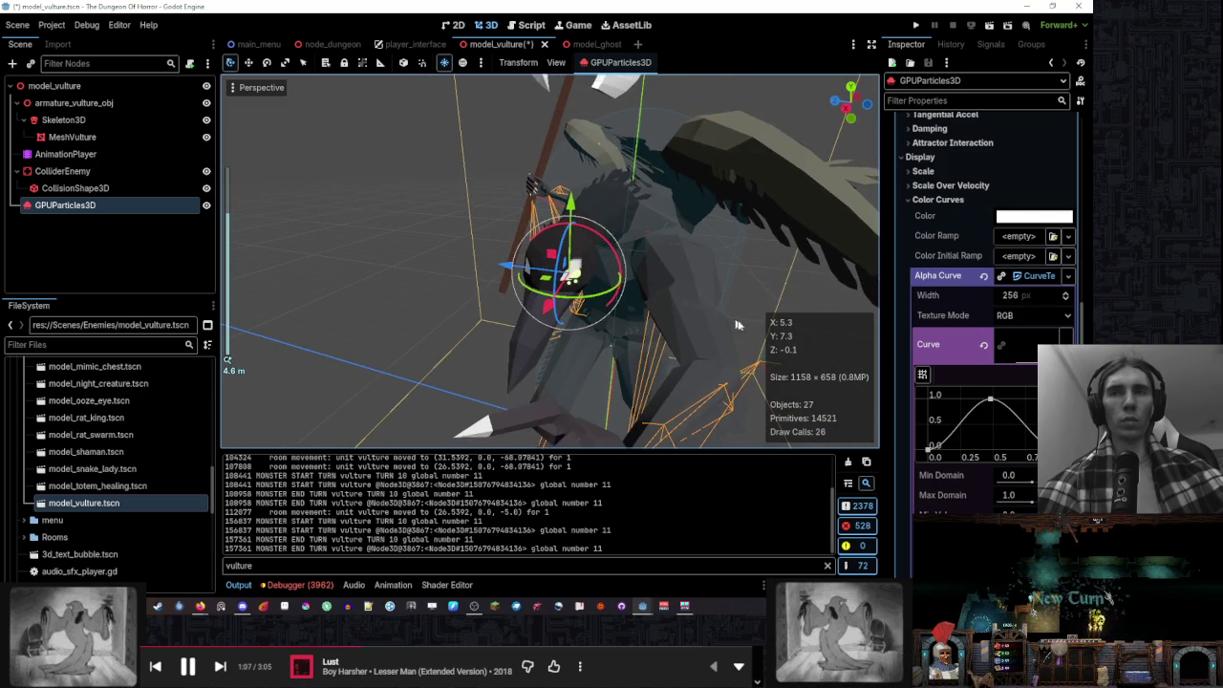
{"action": "left_click", "coordinate": [764, 271]}
{"action": "scroll", "coordinate": [767, 269], "scroll_direction": "down", "scroll_amount": 3}
{"action": "left_click", "coordinate": [767, 269]}
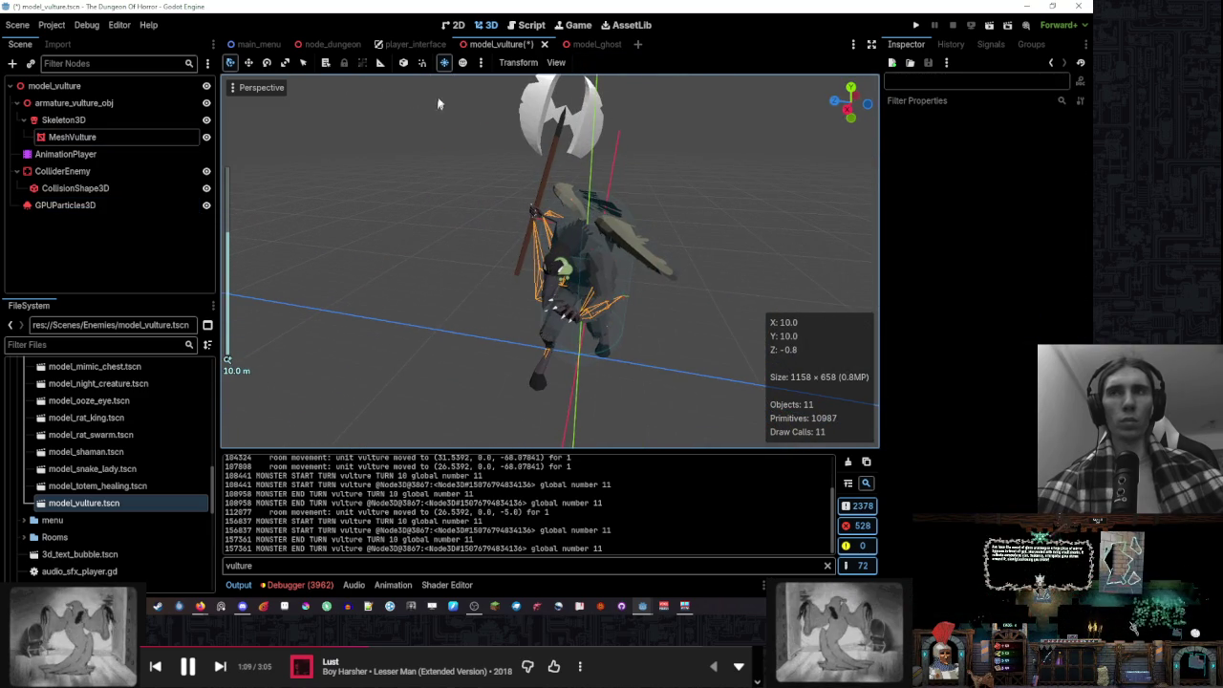
Uncheck View Gizmos in the Perspective menu to hide the skeleton gizmos
{"action": "left_click", "coordinate": [236, 88]}
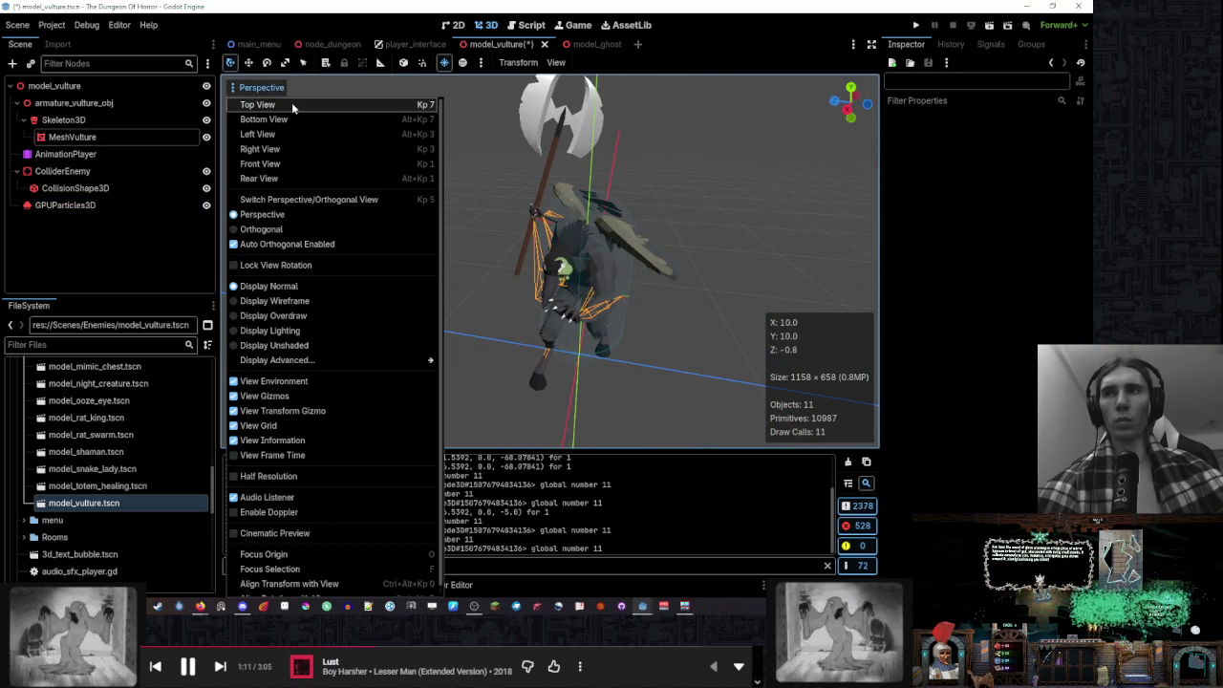
{"action": "left_click", "coordinate": [315, 396]}
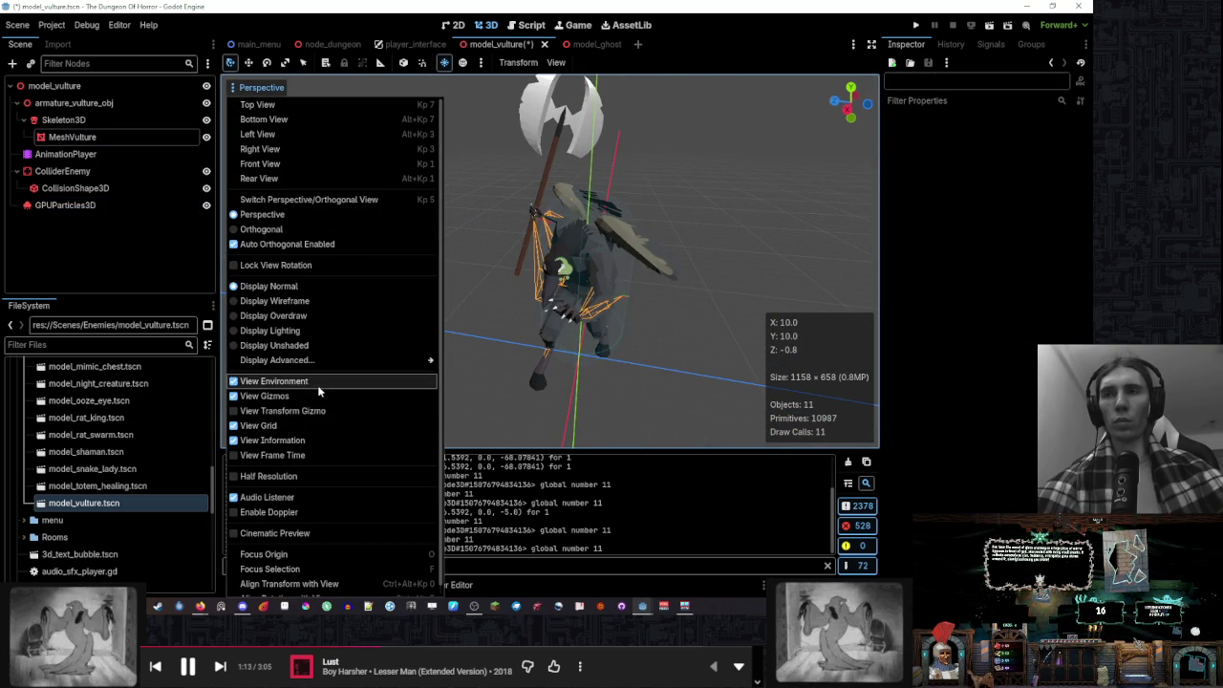
{"action": "left_click", "coordinate": [585, 346]}
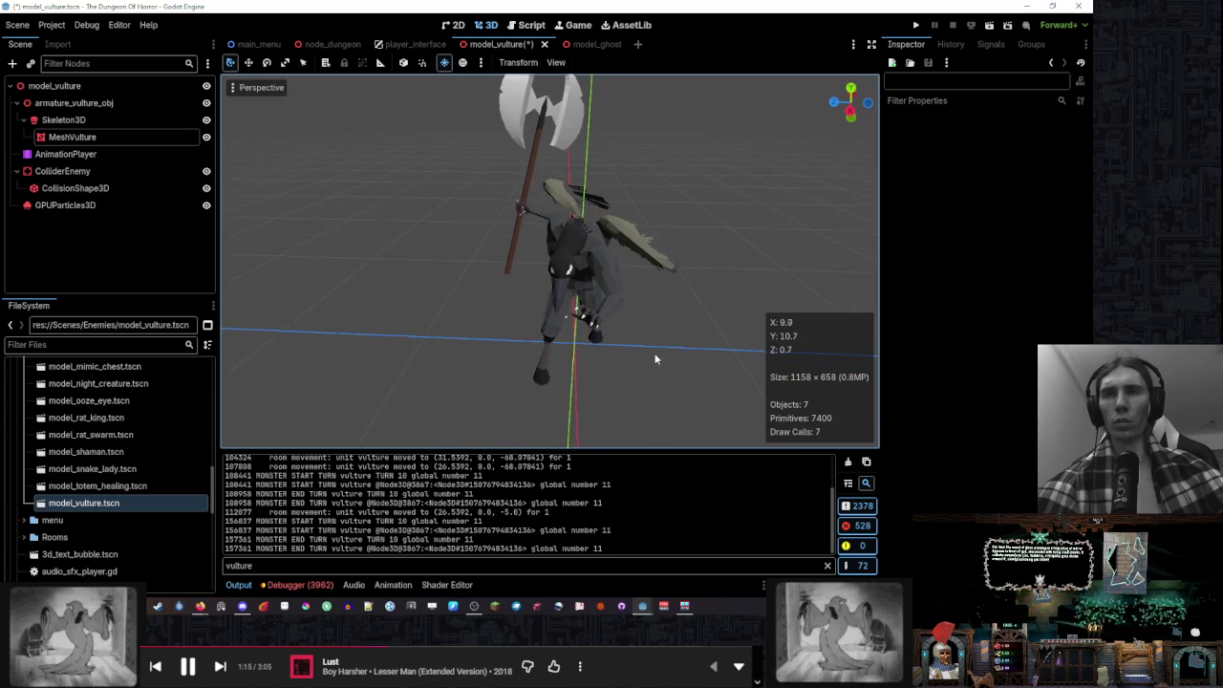
{"action": "scroll", "coordinate": [583, 354], "scroll_direction": "up", "scroll_amount": 4}
{"action": "mouse_move", "coordinate": [582, 353]}
{"action": "left_mouse_down"}
{"action": "mouse_move", "coordinate": [527, 322]}
{"action": "mouse_move", "coordinate": [576, 324]}
{"action": "left_mouse_up"}
Reselect GPUParticles3D and orbit around the vulture to check the emitter
{"action": "left_click", "coordinate": [65, 204]}
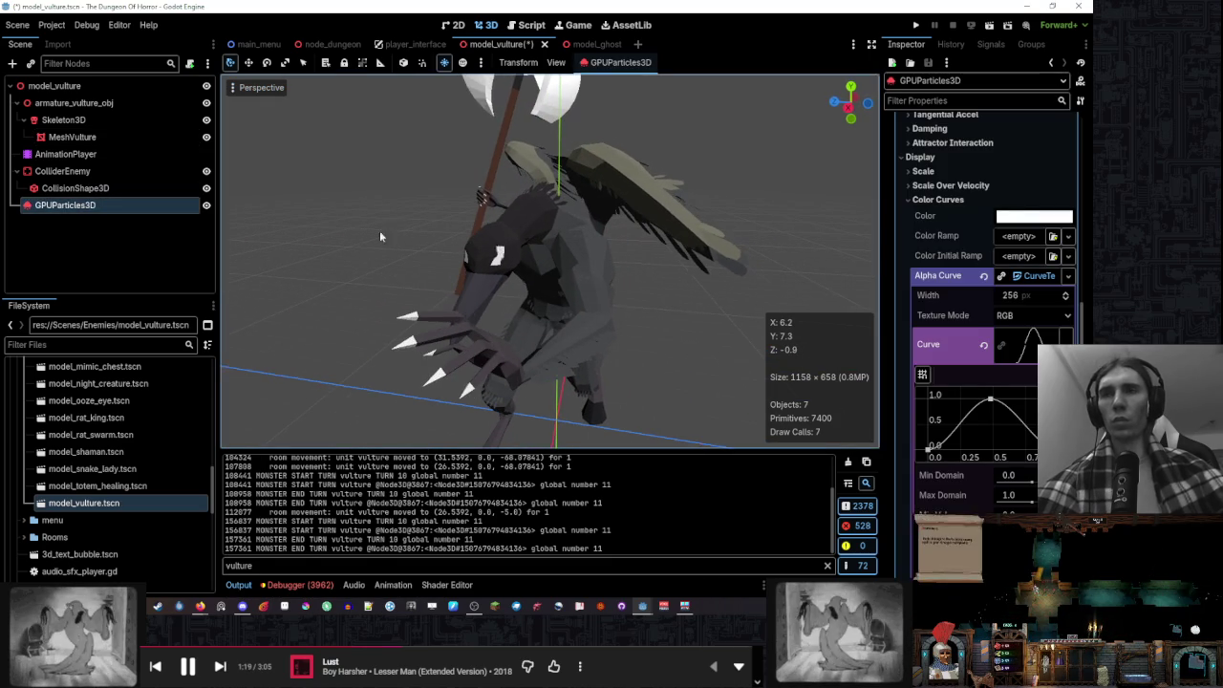
{"action": "scroll", "coordinate": [468, 249], "scroll_direction": "up", "scroll_amount": 3}
{"action": "scroll", "coordinate": [468, 245], "scroll_direction": "down", "scroll_amount": 2}
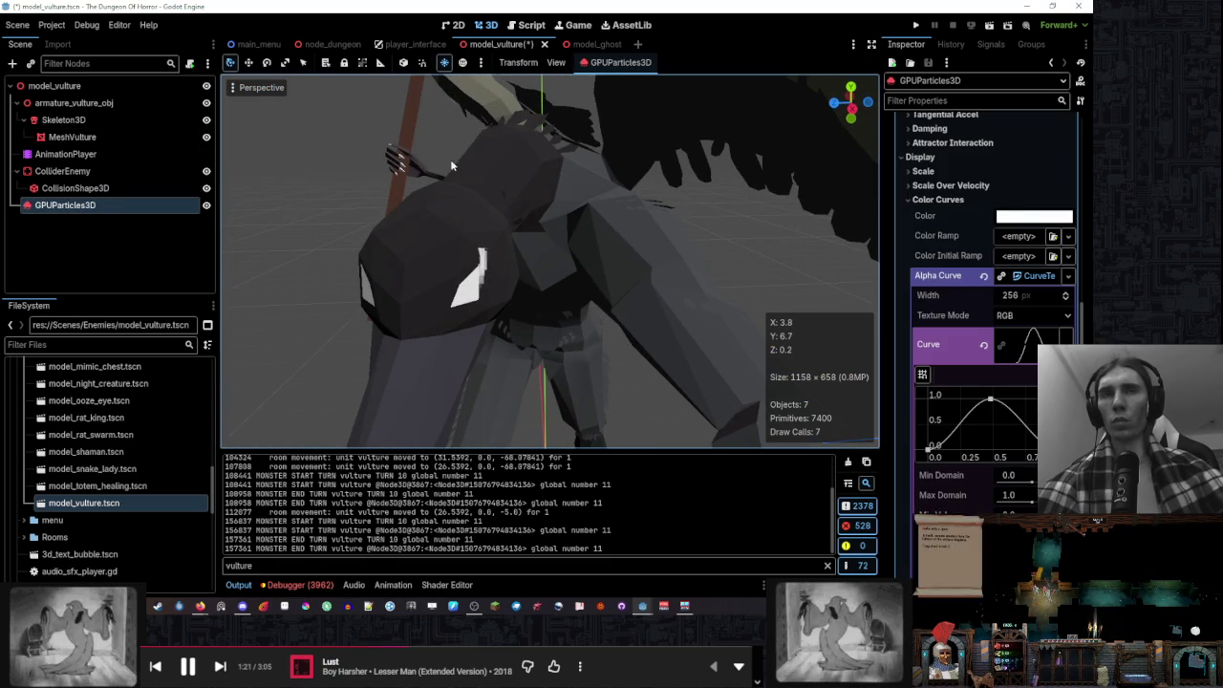
{"action": "scroll", "coordinate": [542, 206], "scroll_direction": "down", "scroll_amount": 1}
{"action": "mouse_move", "coordinate": [542, 206]}
{"action": "left_mouse_down"}
{"action": "mouse_move", "coordinate": [516, 222]}
{"action": "mouse_move", "coordinate": [476, 178]}
{"action": "mouse_move", "coordinate": [510, 224]}
{"action": "mouse_move", "coordinate": [583, 266]}
{"action": "left_mouse_up"}
{"action": "scroll", "coordinate": [510, 225], "scroll_direction": "down", "scroll_amount": 2}
{"action": "scroll", "coordinate": [959, 324], "scroll_direction": "up", "scroll_amount": 5}
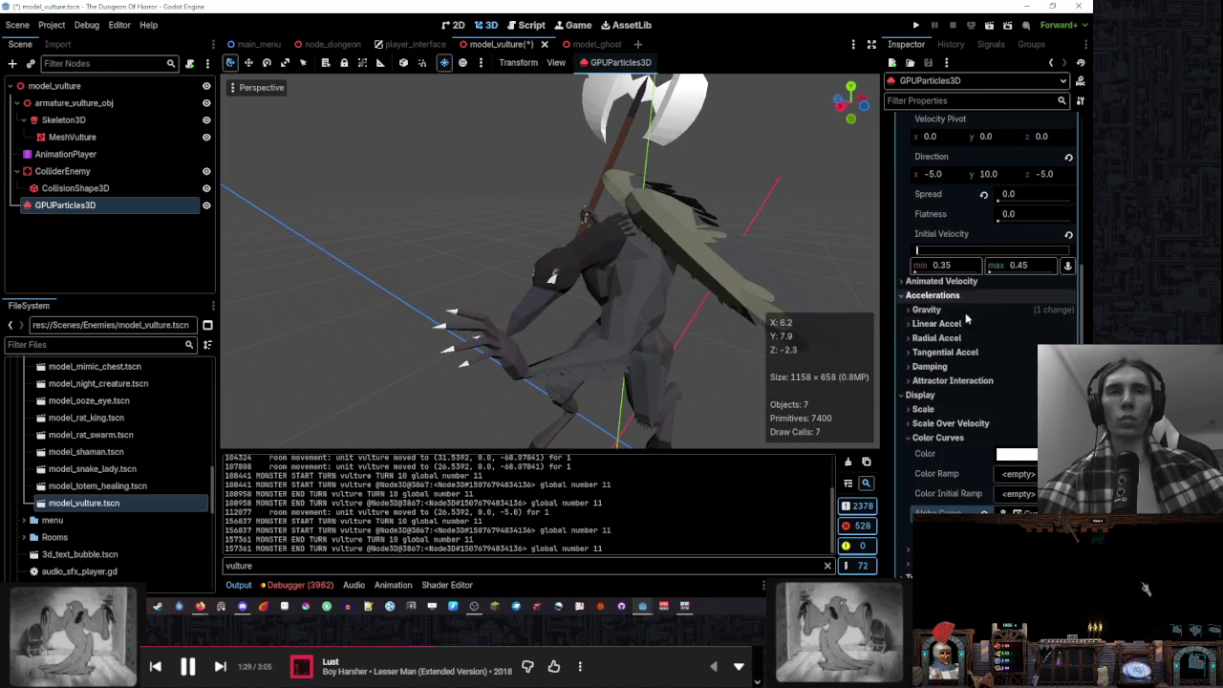
Set the Initial Velocity minimum to 0.55 and maximum to 0.85
{"action": "left_click", "coordinate": [960, 281]}
{"action": "left_click", "coordinate": [963, 280]}
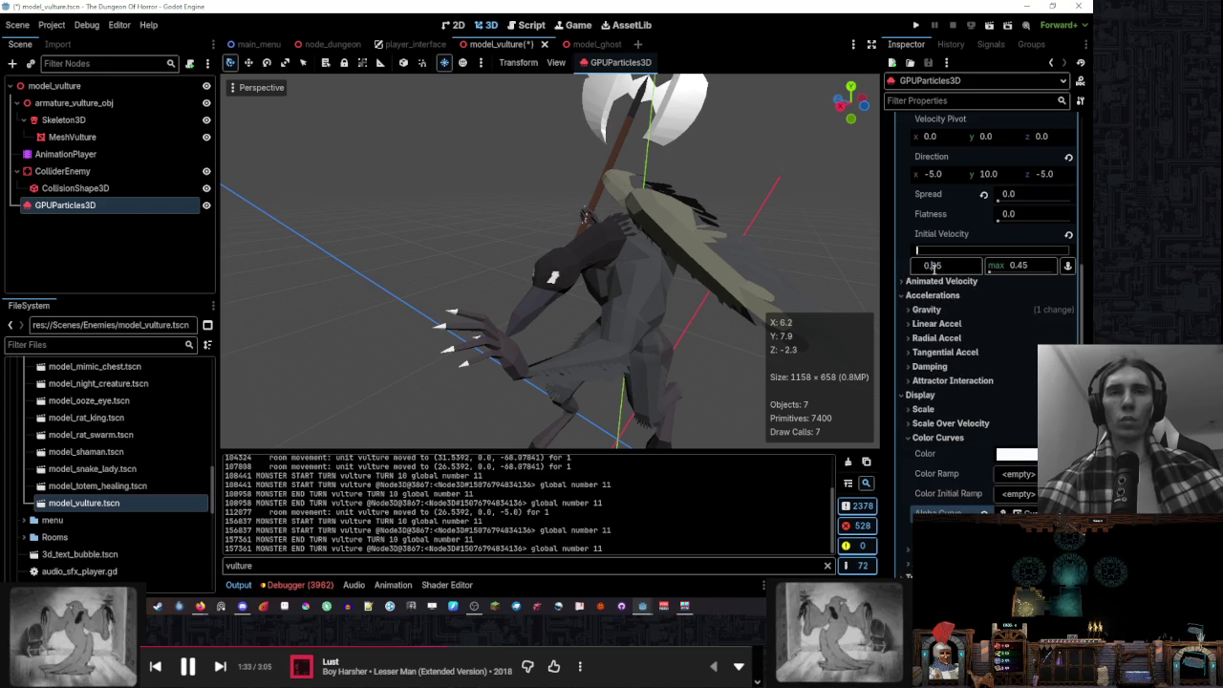
{"action": "left_click", "coordinate": [1040, 265]}
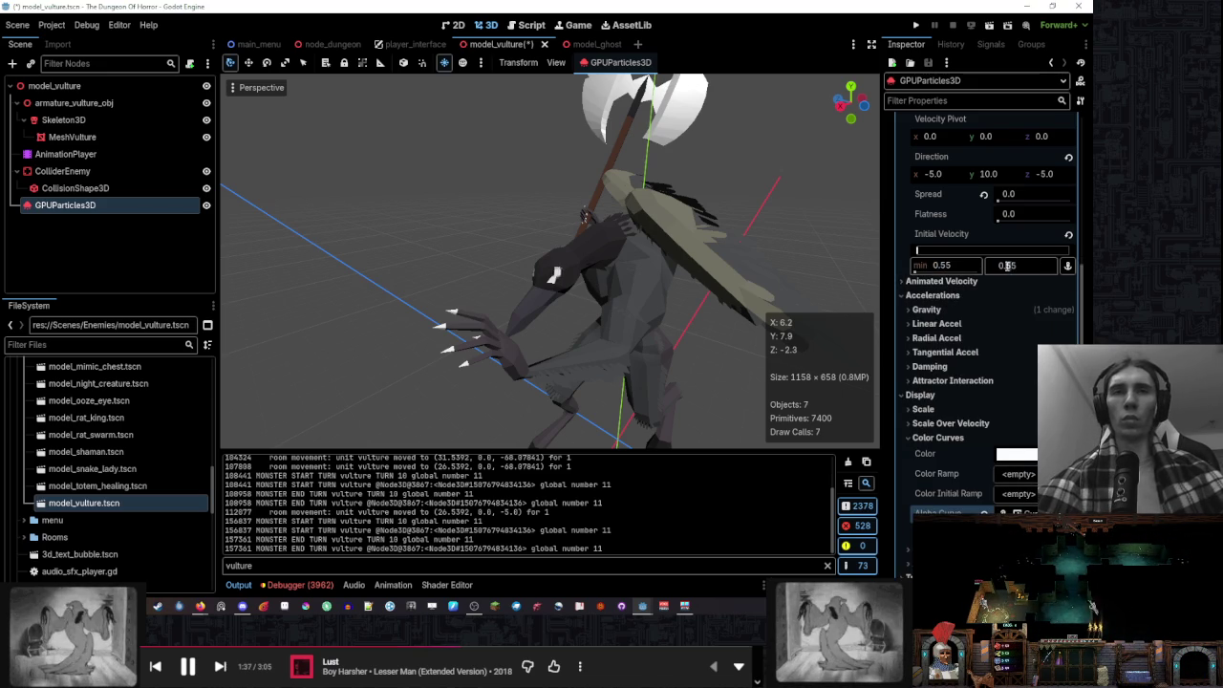
{"action": "type", "text": "0.85"}
{"action": "key", "text": "Return"}
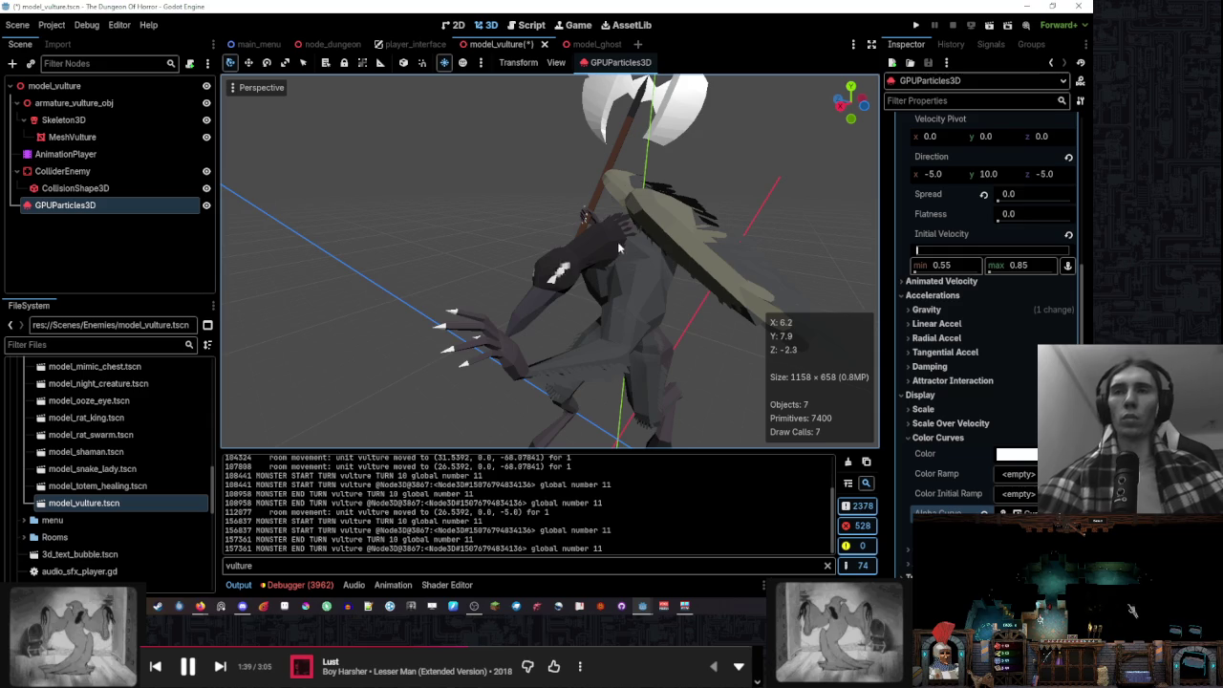
Orbit to a close front view of the vulture's head and select its mesh
{"action": "mouse_move", "coordinate": [619, 248]}
{"action": "left_mouse_down"}
{"action": "mouse_move", "coordinate": [659, 274]}
{"action": "mouse_move", "coordinate": [619, 274]}
{"action": "left_mouse_up"}
{"action": "scroll", "coordinate": [619, 273], "scroll_direction": "down", "scroll_amount": 3}
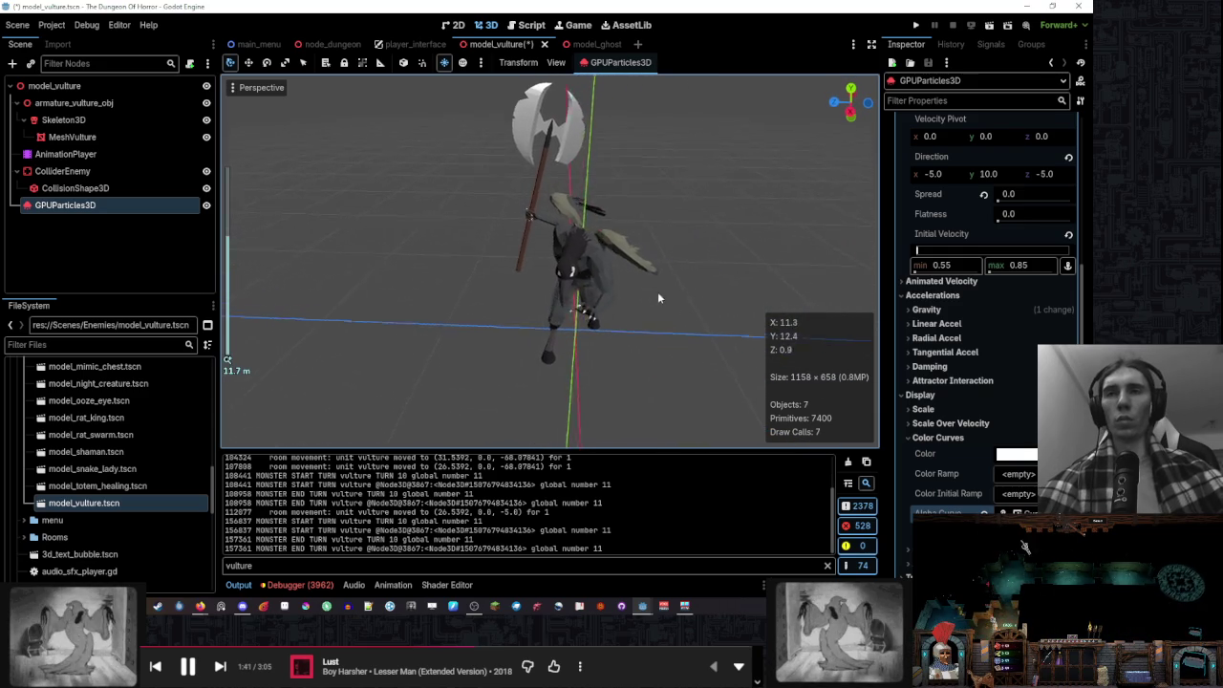
{"action": "scroll", "coordinate": [663, 289], "scroll_direction": "up", "scroll_amount": 5}
{"action": "scroll", "coordinate": [641, 296], "scroll_direction": "up", "scroll_amount": 2}
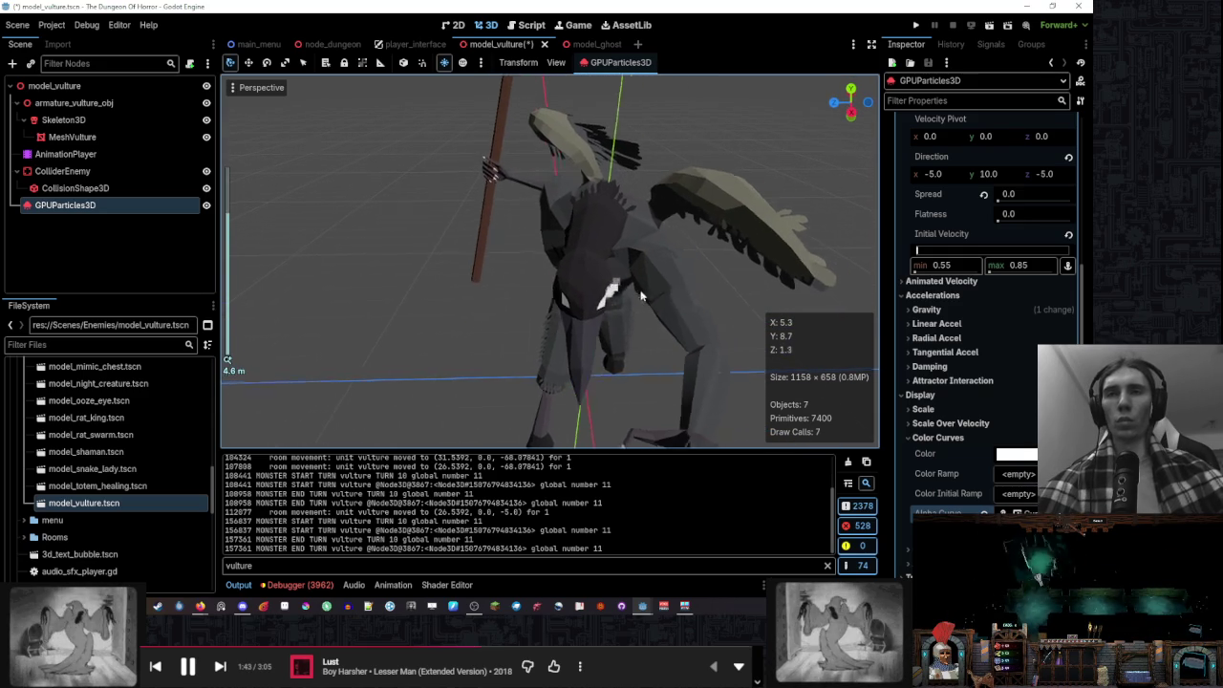
{"action": "left_click_drag", "start_coordinate": [634, 289], "coordinate": [531, 236]}
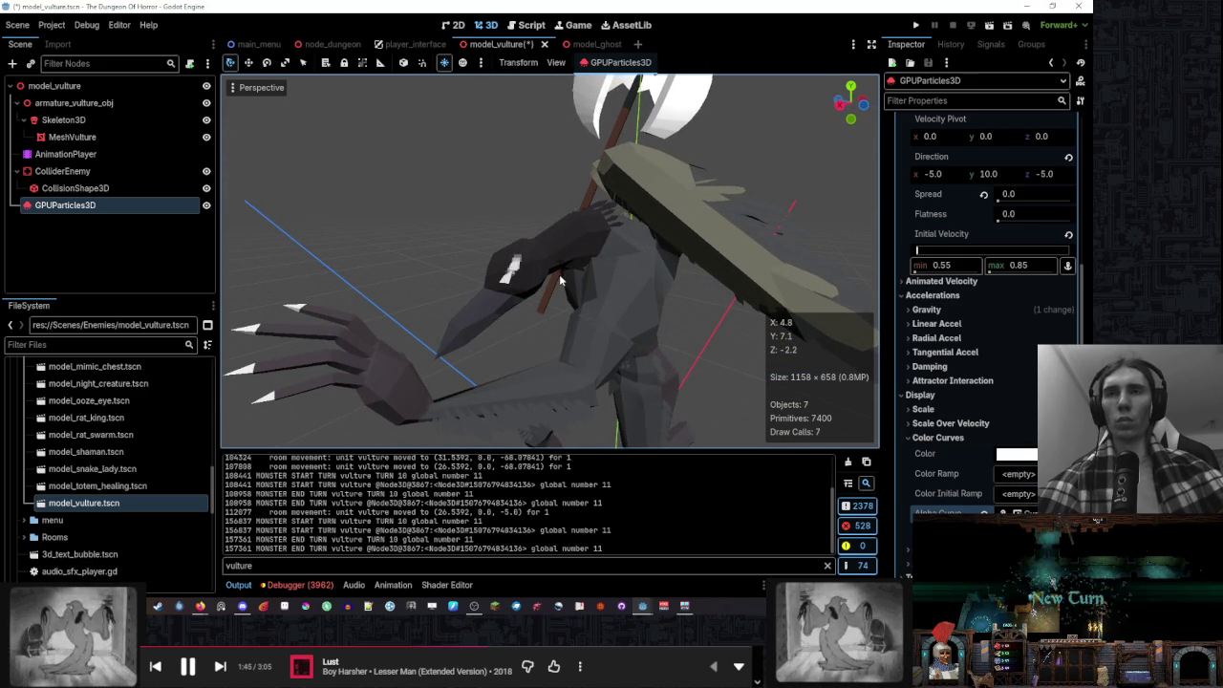
{"action": "left_click", "coordinate": [560, 276]}
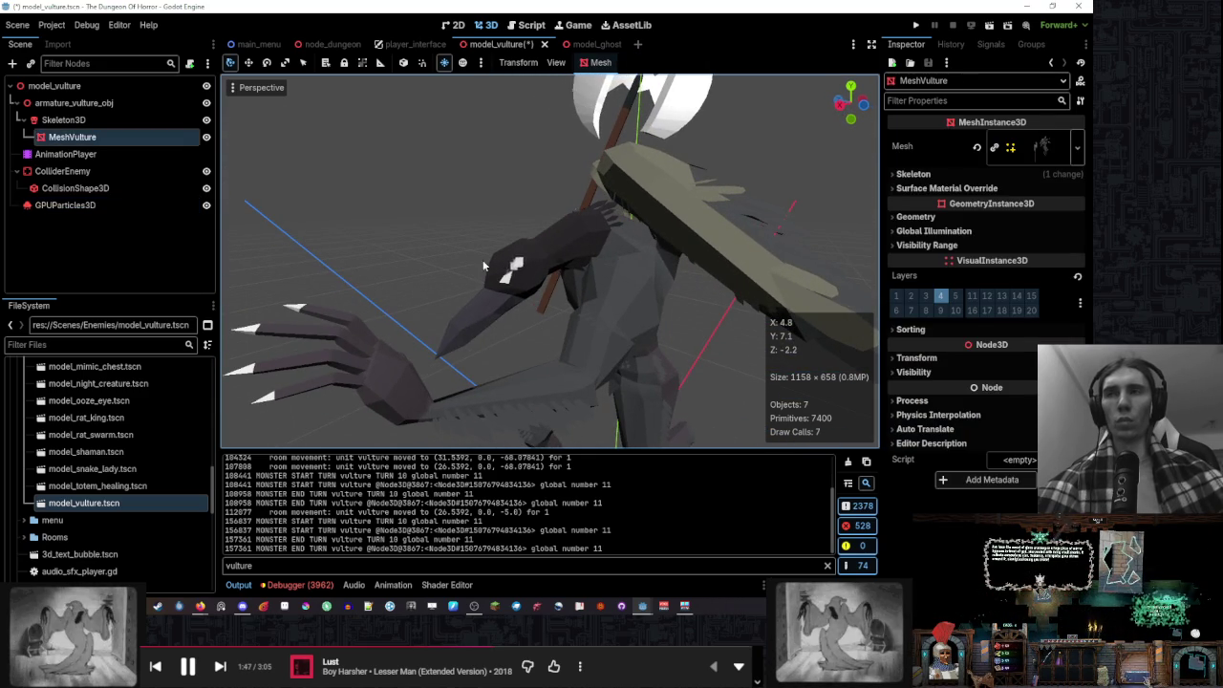
Preview Display Overdraw, return to Display Normal, and enable View Transform Gizmo with gizmos hidden
{"action": "left_click", "coordinate": [131, 210]}
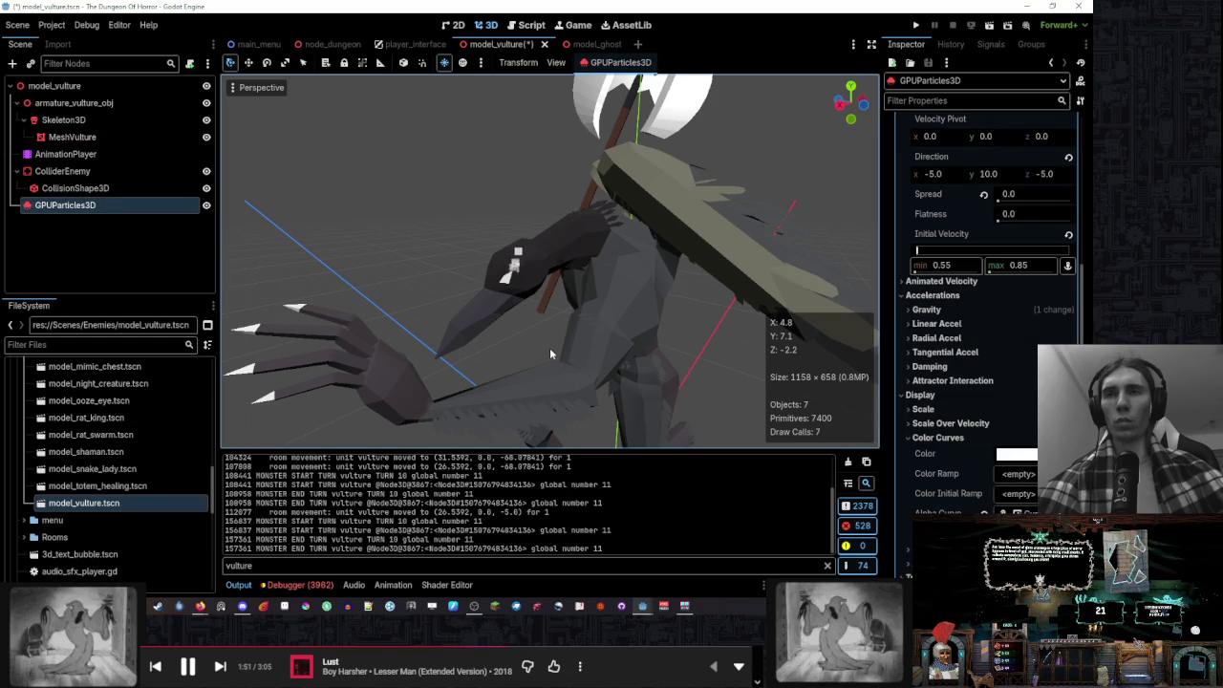
{"action": "left_click", "coordinate": [251, 87]}
{"action": "left_click", "coordinate": [311, 317]}
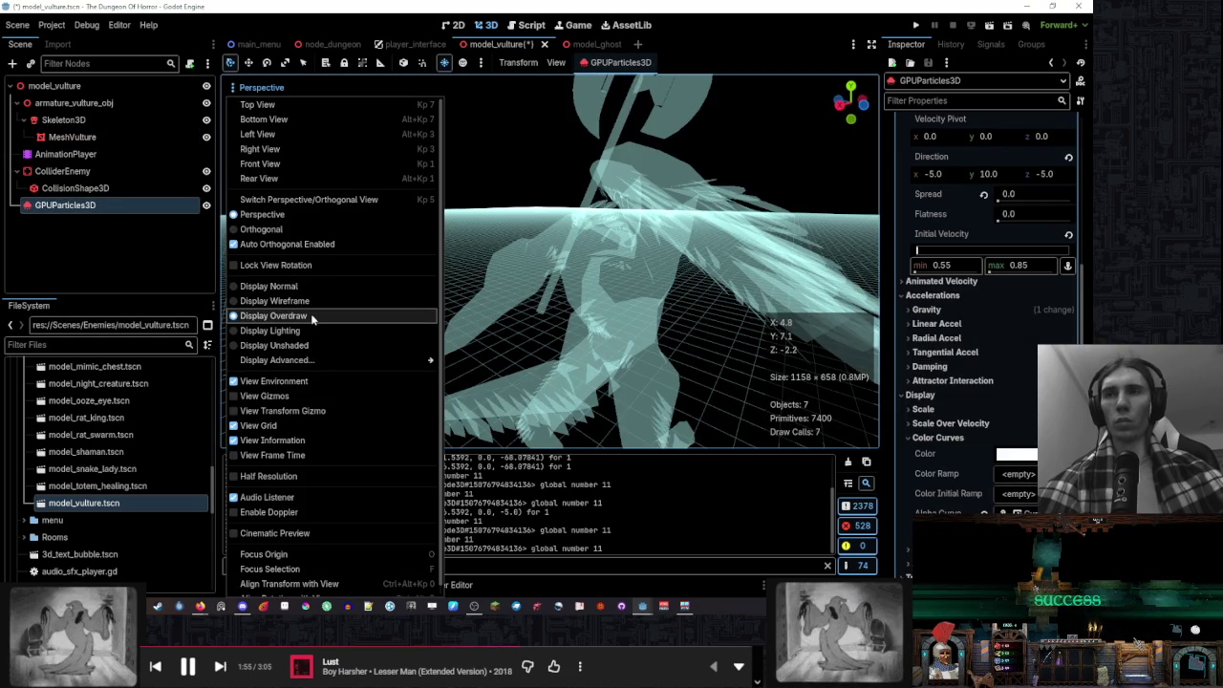
{"action": "left_click", "coordinate": [312, 289]}
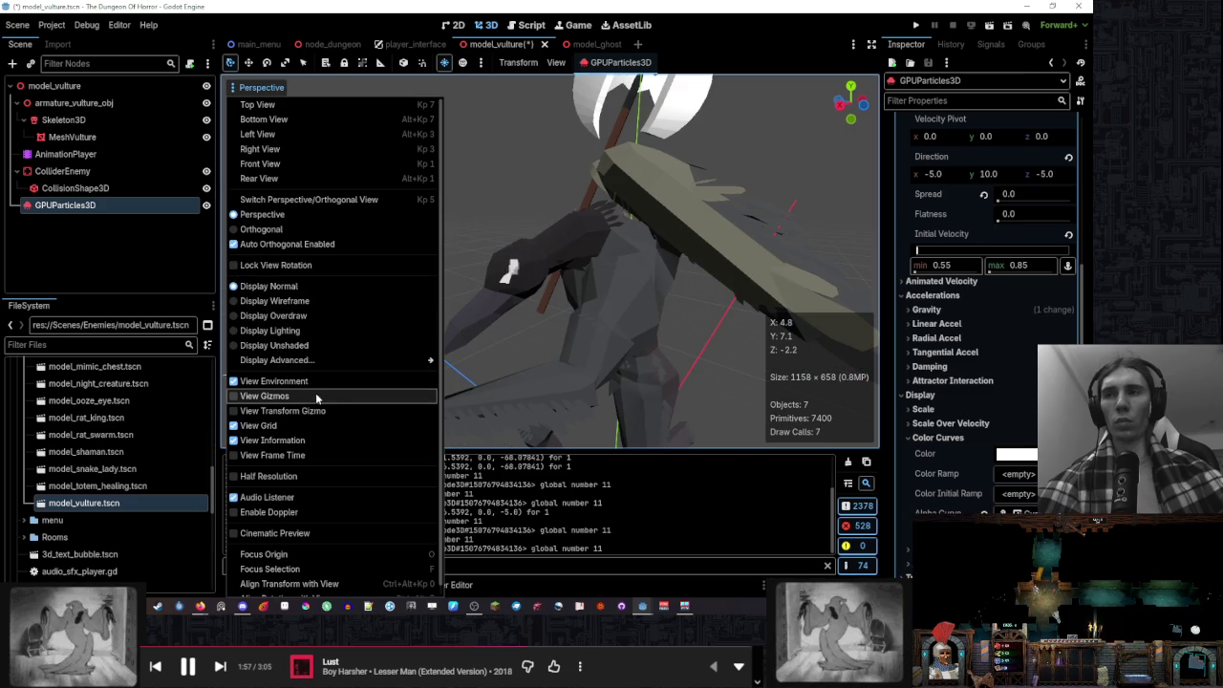
{"action": "left_click", "coordinate": [316, 396]}
{"action": "left_click", "coordinate": [316, 395]}
{"action": "left_click", "coordinate": [316, 410]}
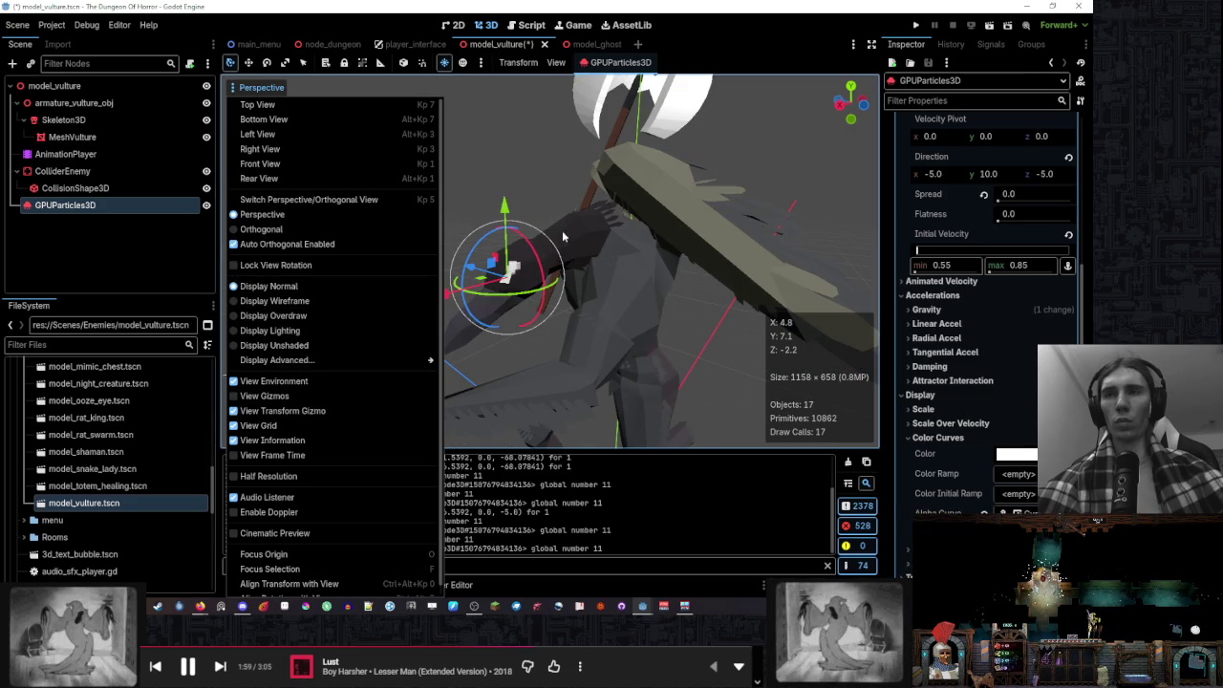
{"action": "left_click", "coordinate": [505, 206]}
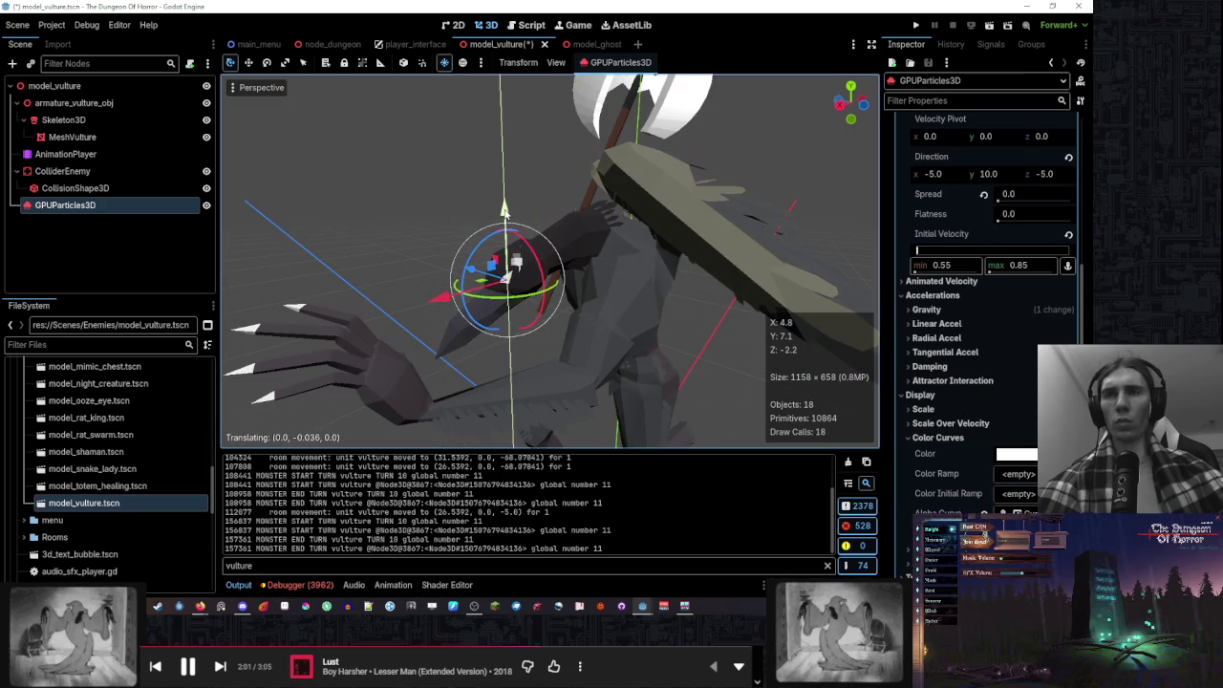
Orbit to a front view of the vulture and clear the selection
{"action": "scroll", "coordinate": [569, 221], "scroll_direction": "up", "scroll_amount": 3}
{"action": "scroll", "coordinate": [477, 203], "scroll_direction": "up", "scroll_amount": 5}
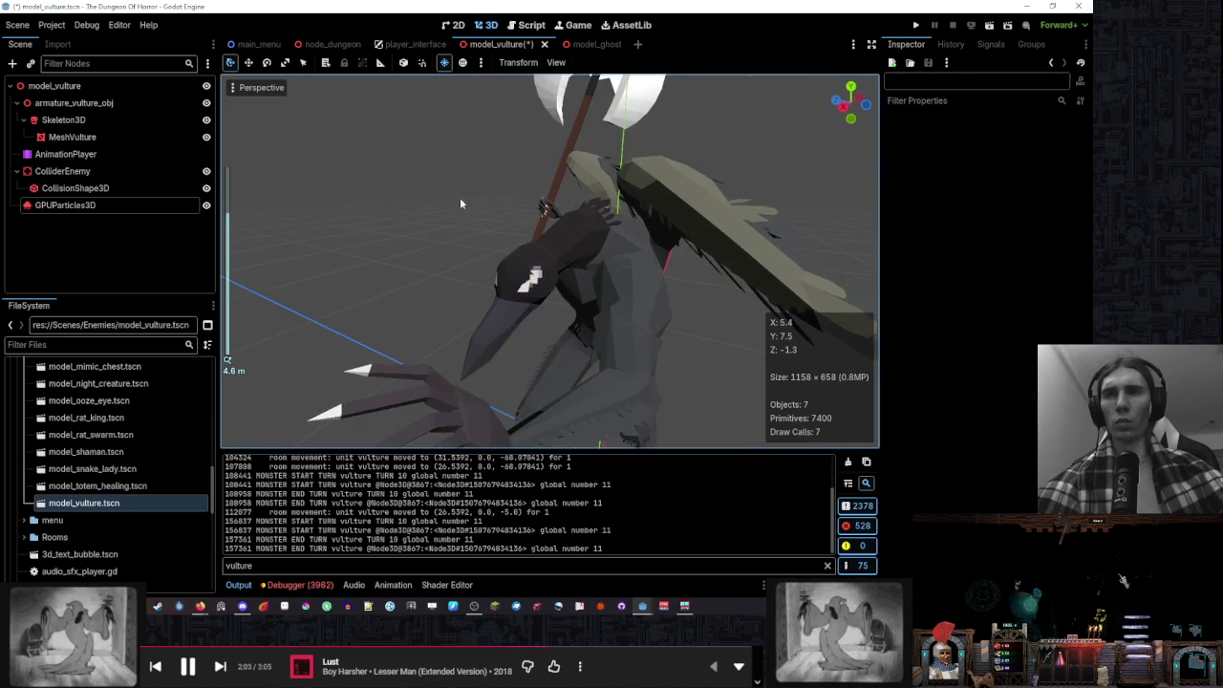
{"action": "left_click_drag", "start_coordinate": [497, 293], "coordinate": [669, 401]}
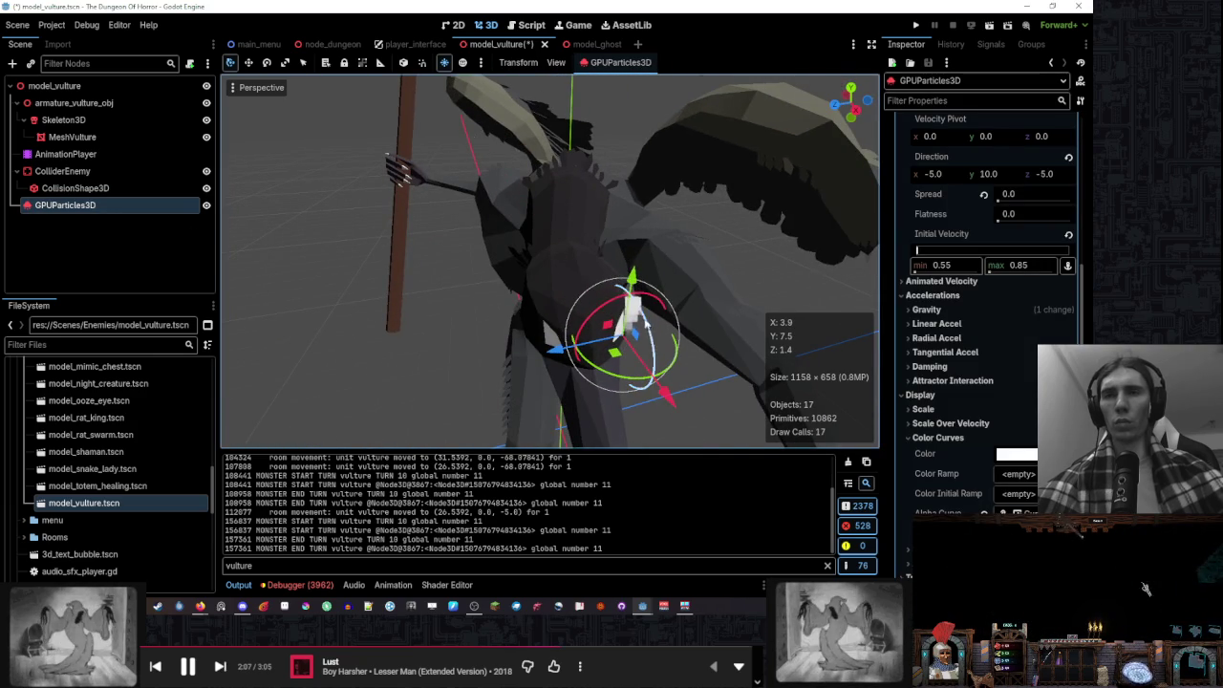
{"action": "scroll", "coordinate": [650, 286], "scroll_direction": "down", "scroll_amount": 15}
{"action": "left_click", "coordinate": [656, 282]}
{"action": "left_click_drag", "start_coordinate": [656, 283], "coordinate": [621, 317]}
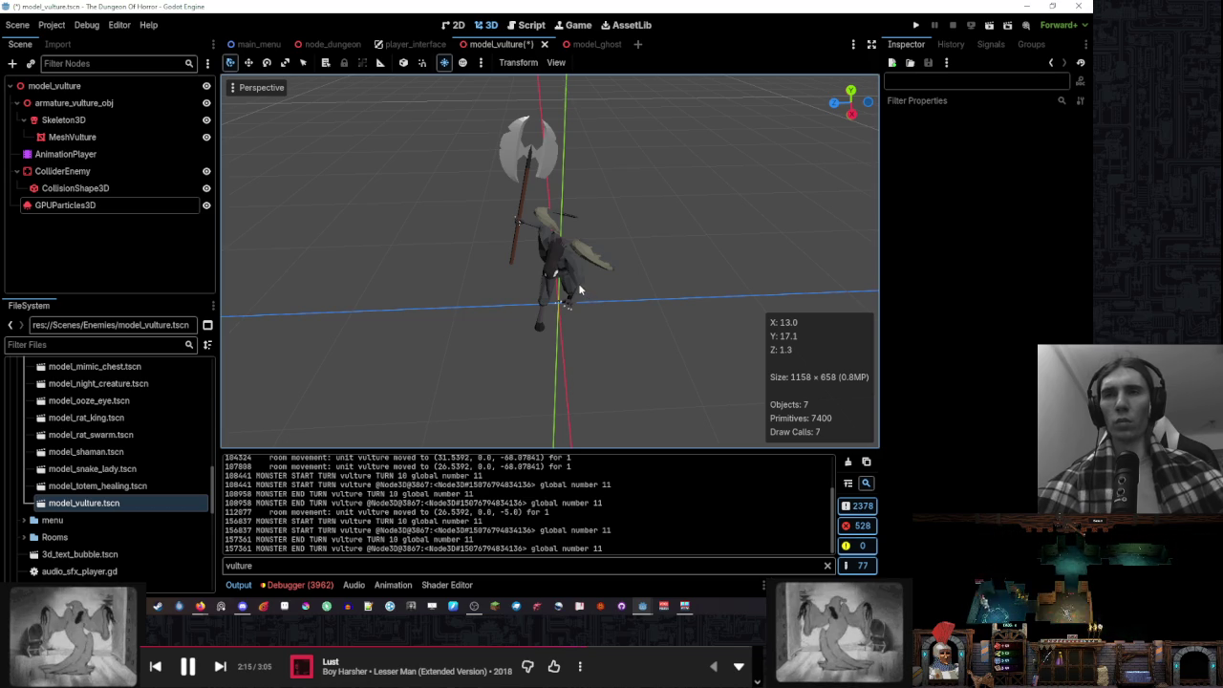
Select the particle emitter and inspect the shape of its alpha fade curve
{"action": "scroll", "coordinate": [579, 289], "scroll_direction": "up", "scroll_amount": 5}
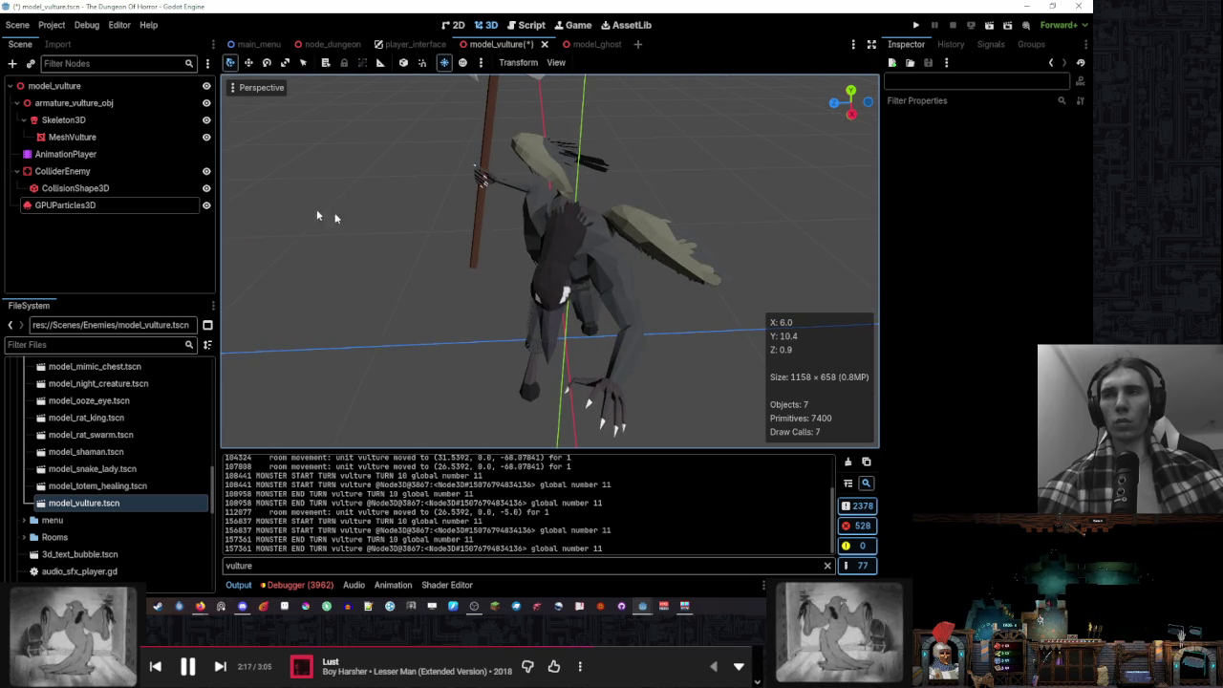
{"action": "left_click", "coordinate": [65, 205]}
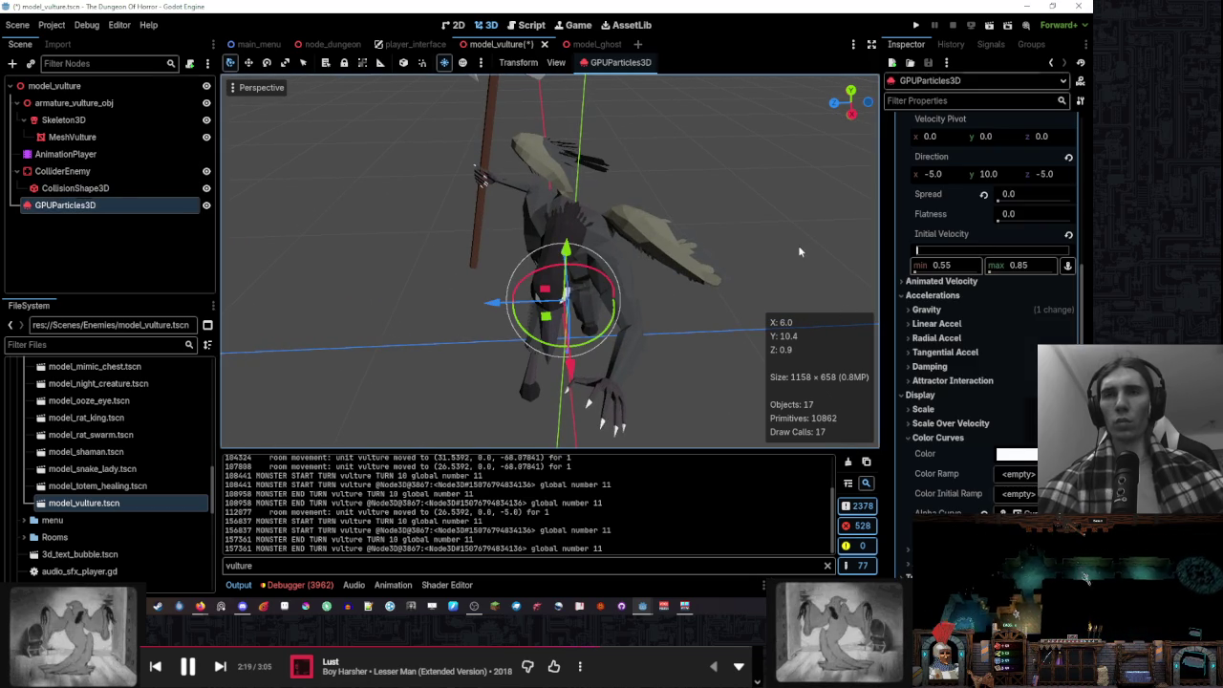
{"action": "left_click", "coordinate": [156, 249]}
{"action": "left_click", "coordinate": [157, 204]}
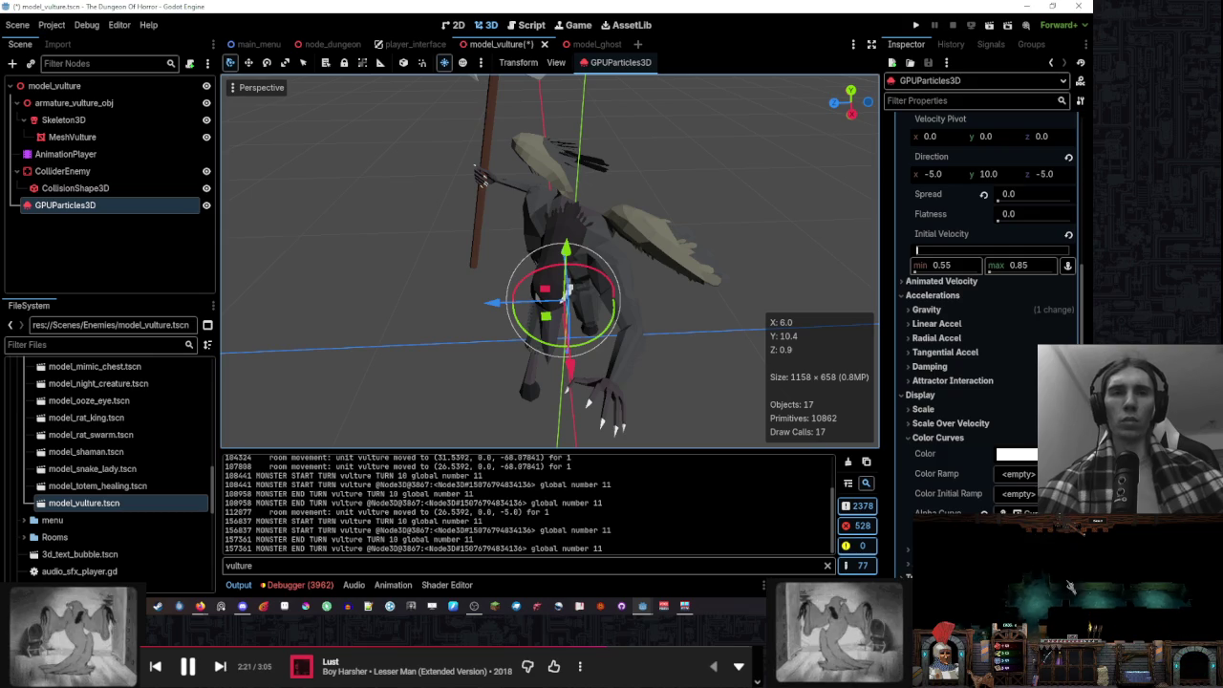
{"action": "scroll", "coordinate": [985, 383], "scroll_direction": "down", "scroll_amount": 3}
{"action": "left_click", "coordinate": [1040, 276]}
{"action": "left_click", "coordinate": [1028, 345]}
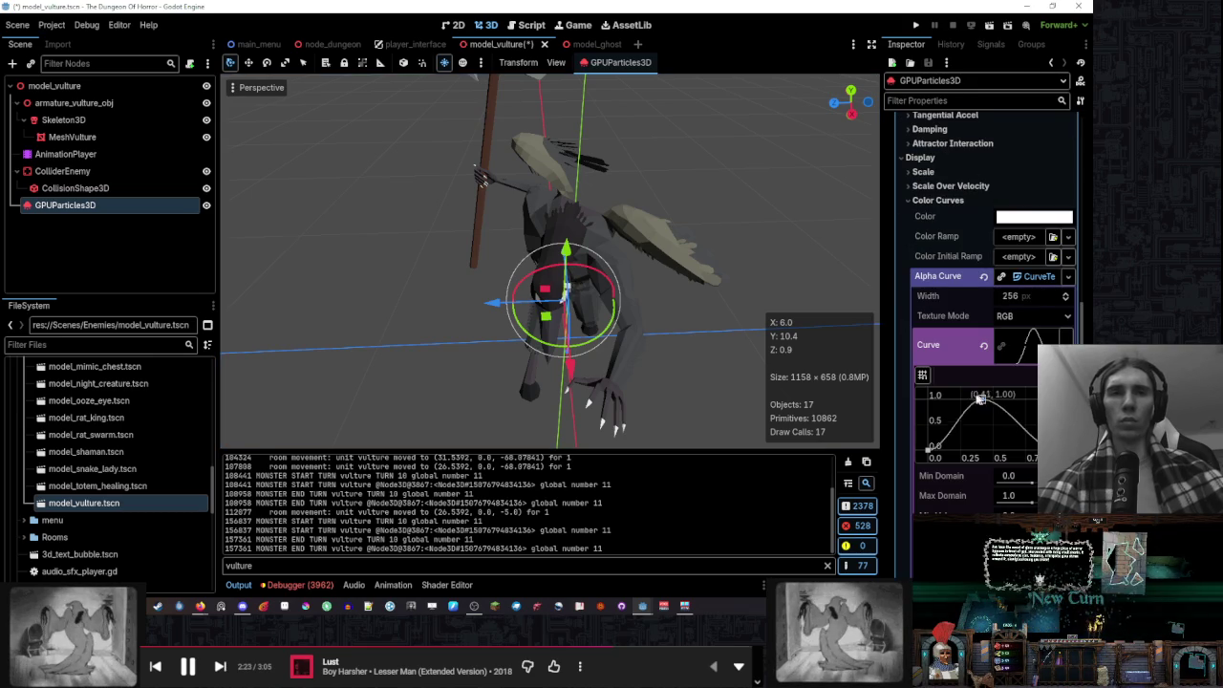
{"action": "left_click", "coordinate": [773, 203]}
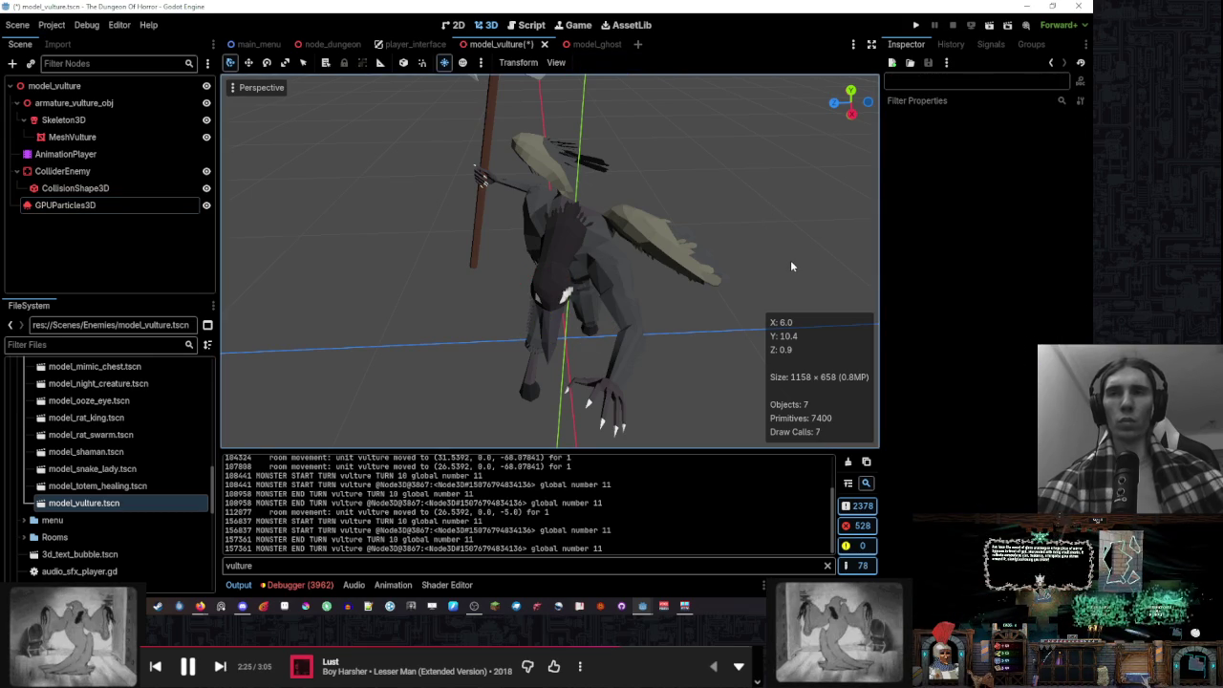
{"action": "scroll", "coordinate": [793, 271], "scroll_direction": "down", "scroll_amount": 3}
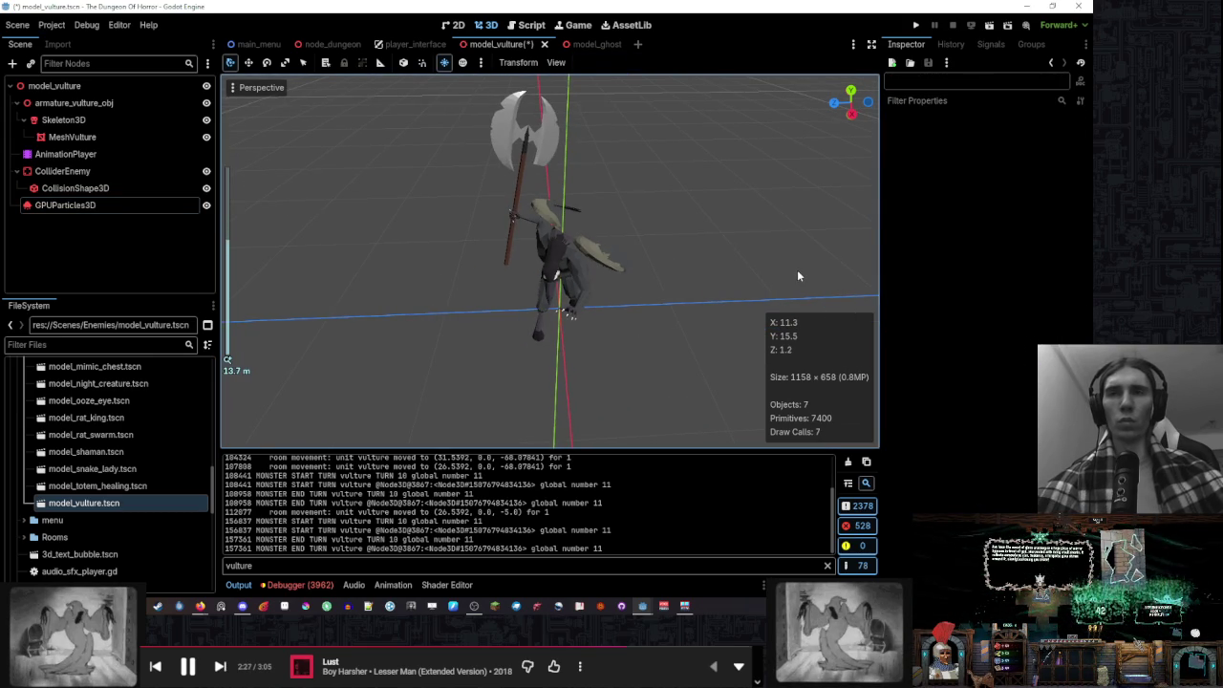
{"action": "scroll", "coordinate": [797, 269], "scroll_direction": "up", "scroll_amount": 5}
Rename the GPUParticles3D node to 'PartEye'
{"action": "left_click", "coordinate": [67, 205]}
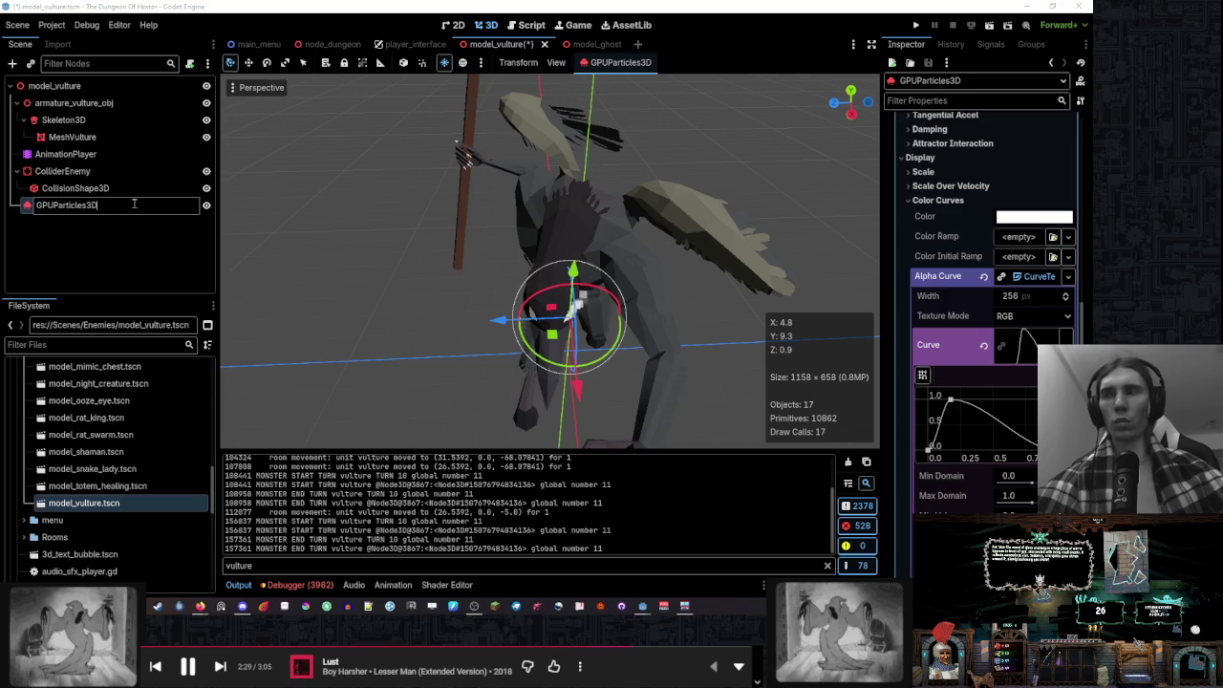
{"action": "double_click", "coordinate": [134, 204]}
{"action": "type", "text": "Par"}
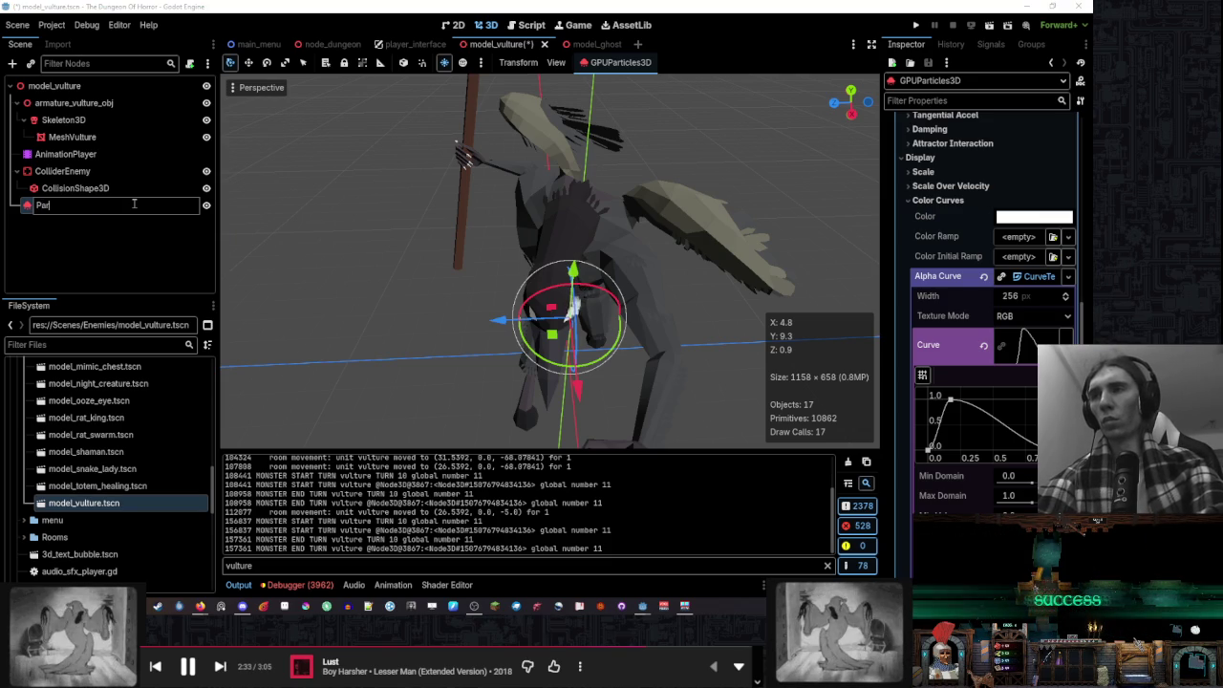
{"action": "type", "text": "tEye"}
{"action": "key", "text": "Return"}
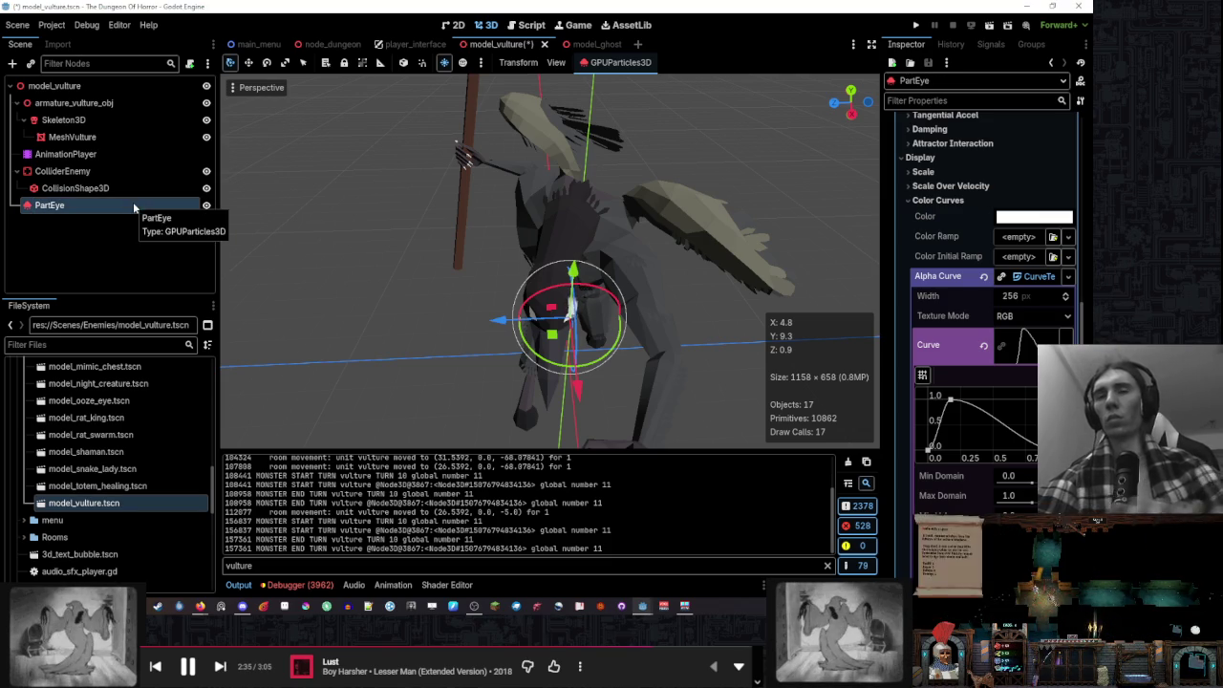
{"action": "scroll", "coordinate": [322, 258], "scroll_direction": "up", "scroll_amount": 2}
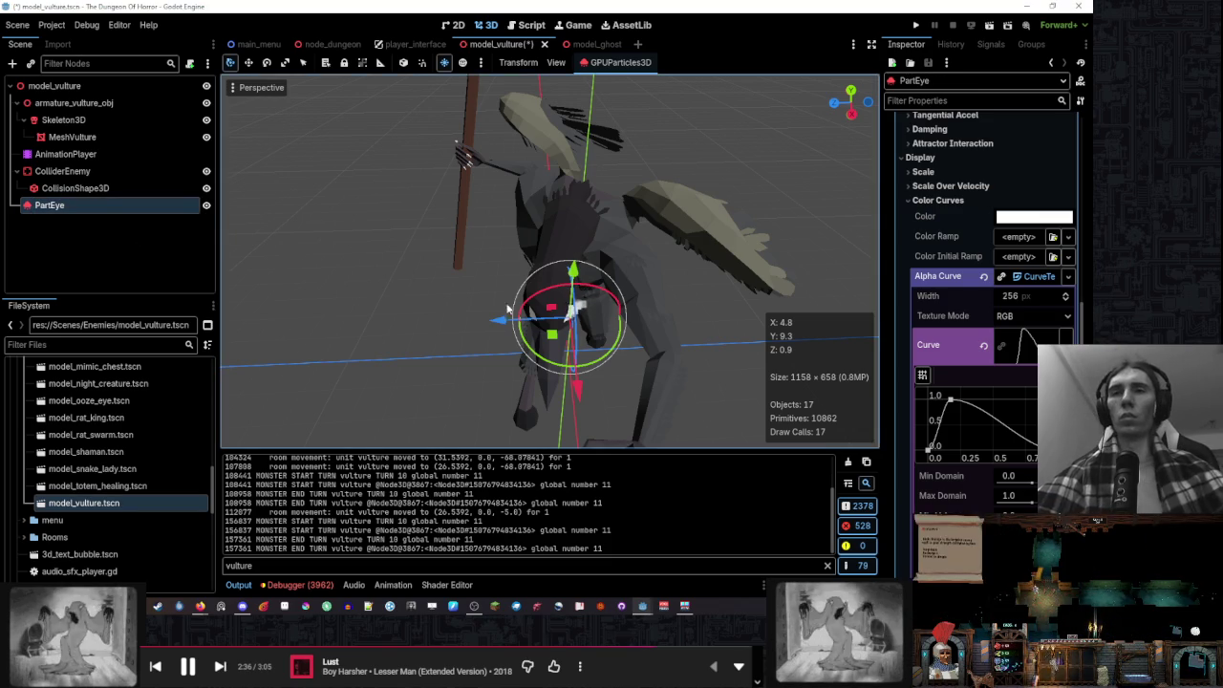
Duplicate PartEye into PartEye2 and drag the copy sideways along the X axis
{"action": "right_click", "coordinate": [164, 210]}
{"action": "left_click", "coordinate": [238, 440]}
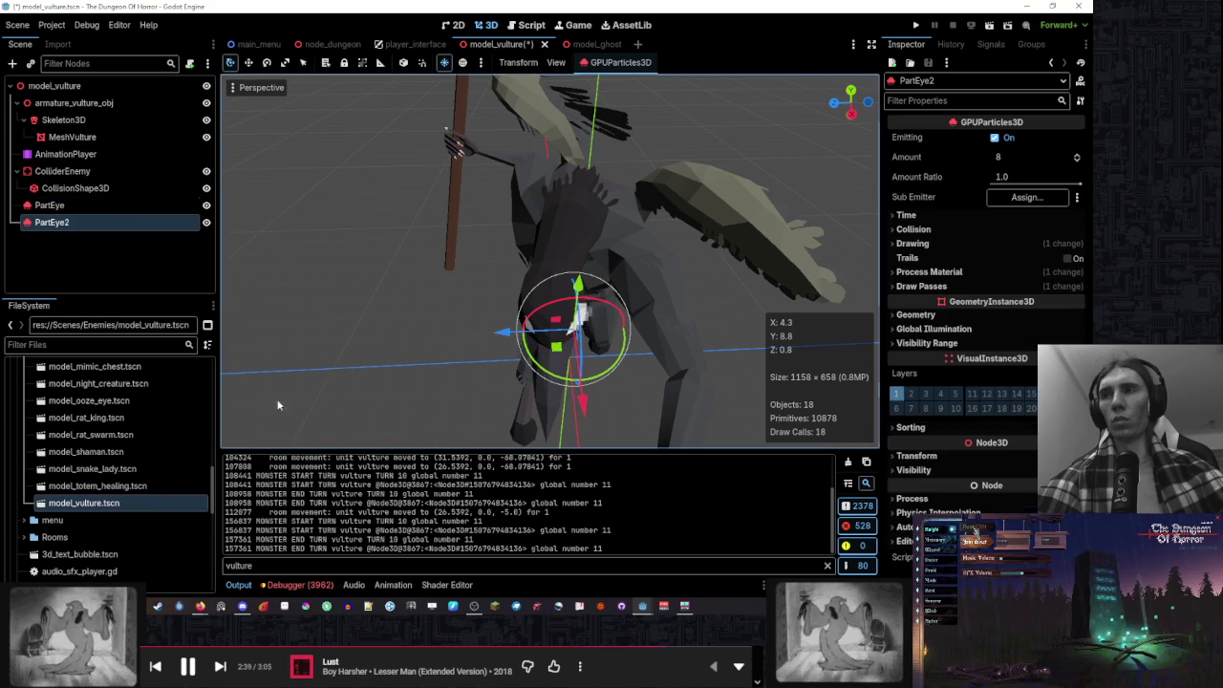
{"action": "left_click_drag", "start_coordinate": [503, 331], "coordinate": [442, 332]}
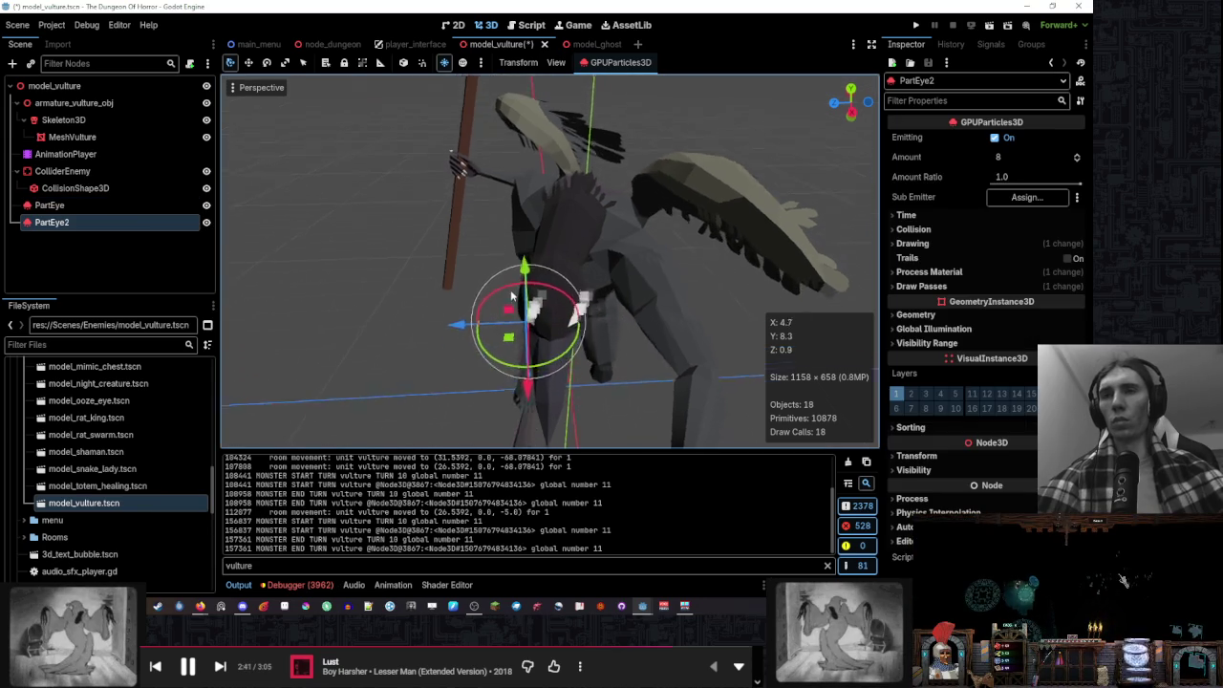
{"action": "left_click_drag", "start_coordinate": [657, 292], "coordinate": [642, 295]}
{"action": "mouse_move", "coordinate": [442, 319]}
{"action": "left_mouse_down"}
{"action": "mouse_move", "coordinate": [624, 306]}
{"action": "mouse_move", "coordinate": [538, 319]}
{"action": "mouse_move", "coordinate": [541, 355]}
{"action": "mouse_move", "coordinate": [601, 322]}
{"action": "mouse_move", "coordinate": [621, 285]}
{"action": "mouse_move", "coordinate": [509, 187]}
{"action": "mouse_move", "coordinate": [719, 261]}
{"action": "mouse_move", "coordinate": [615, 273]}
{"action": "left_mouse_up"}
{"action": "left_click", "coordinate": [55, 85]}
{"action": "mouse_move", "coordinate": [342, 197]}
{"action": "left_mouse_down"}
{"action": "mouse_move", "coordinate": [594, 363]}
{"action": "mouse_move", "coordinate": [573, 355]}
{"action": "mouse_move", "coordinate": [628, 350]}
{"action": "mouse_move", "coordinate": [656, 319]}
{"action": "mouse_move", "coordinate": [657, 264]}
{"action": "mouse_move", "coordinate": [462, 283]}
{"action": "mouse_move", "coordinate": [535, 284]}
{"action": "left_mouse_up"}
Make PartEye2's process material unique with Make Unique (Recursive) and confirm
{"action": "left_click", "coordinate": [52, 222]}
{"action": "left_click_drag", "start_coordinate": [669, 277], "coordinate": [868, 272]}
{"action": "left_click", "coordinate": [928, 272]}
{"action": "left_click", "coordinate": [1032, 287]}
{"action": "left_click", "coordinate": [1008, 418]}
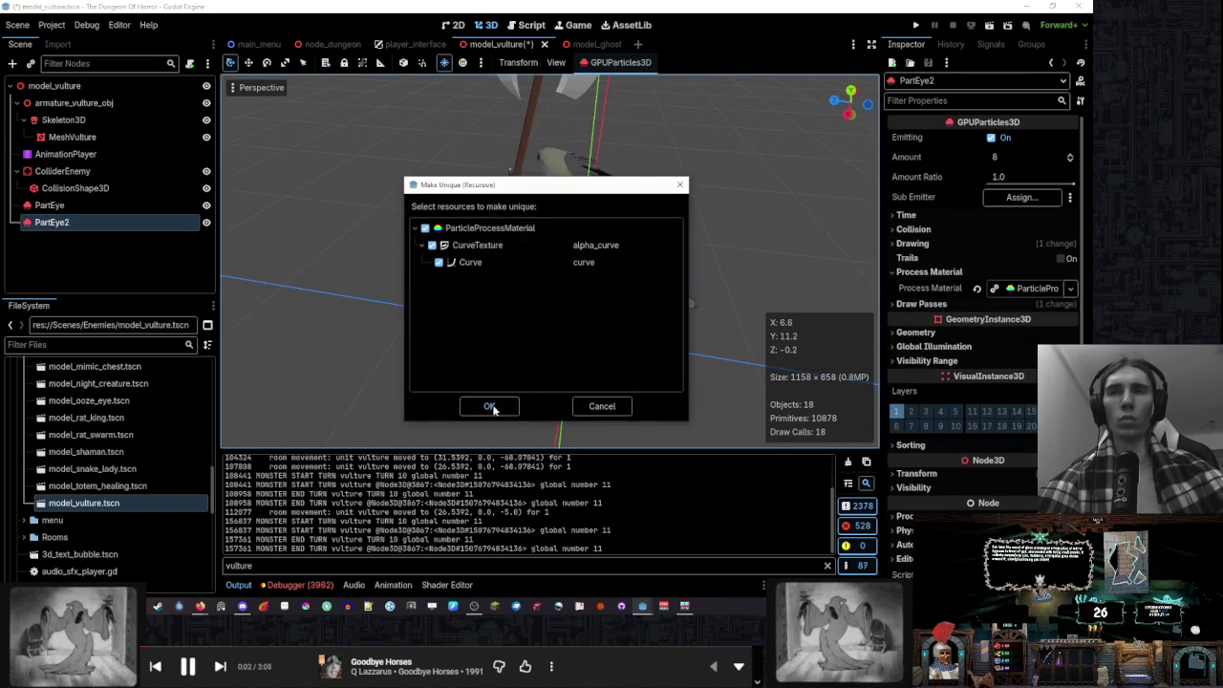
{"action": "left_click", "coordinate": [490, 406]}
{"action": "left_click", "coordinate": [1027, 288]}
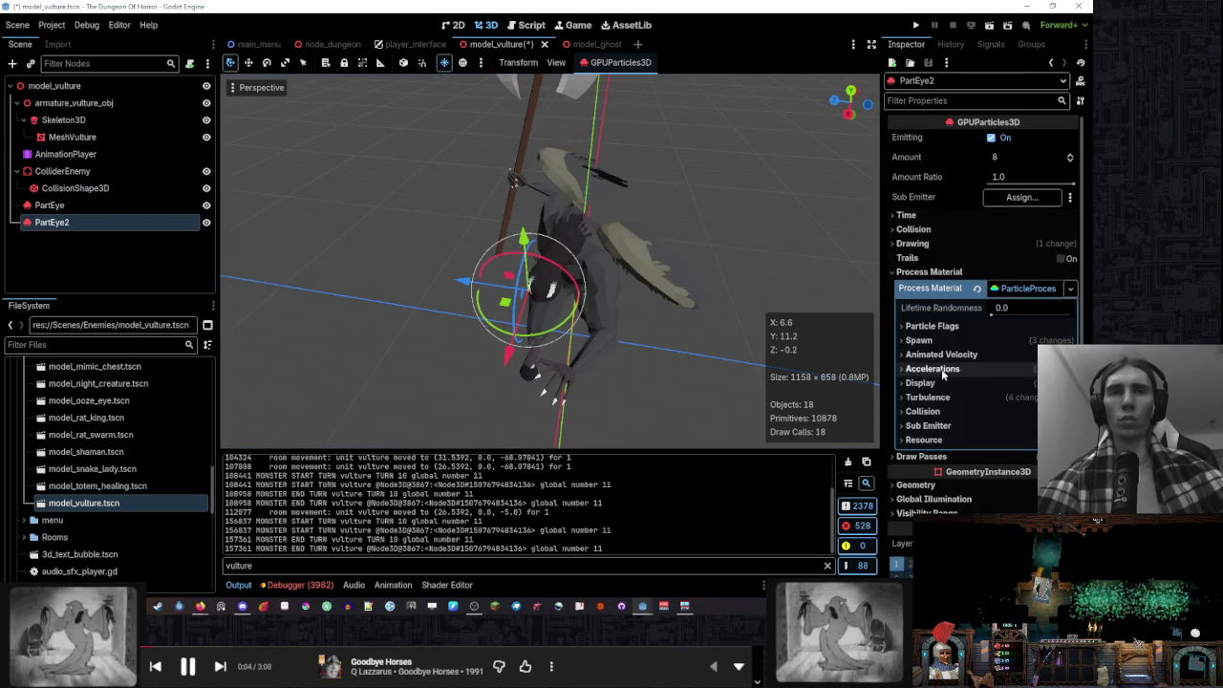
Browse the unique material's Spawn settings and expand its Velocity section
{"action": "right_click", "coordinate": [1056, 294]}
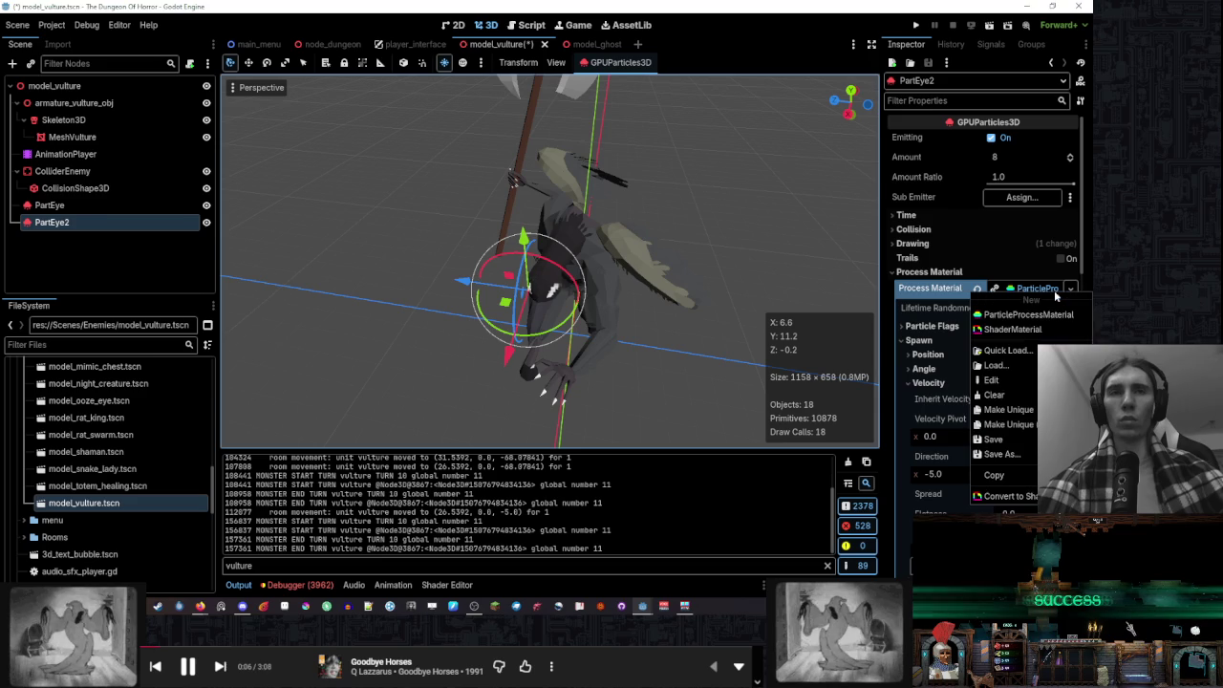
{"action": "left_click", "coordinate": [1013, 424]}
{"action": "left_click", "coordinate": [918, 340]}
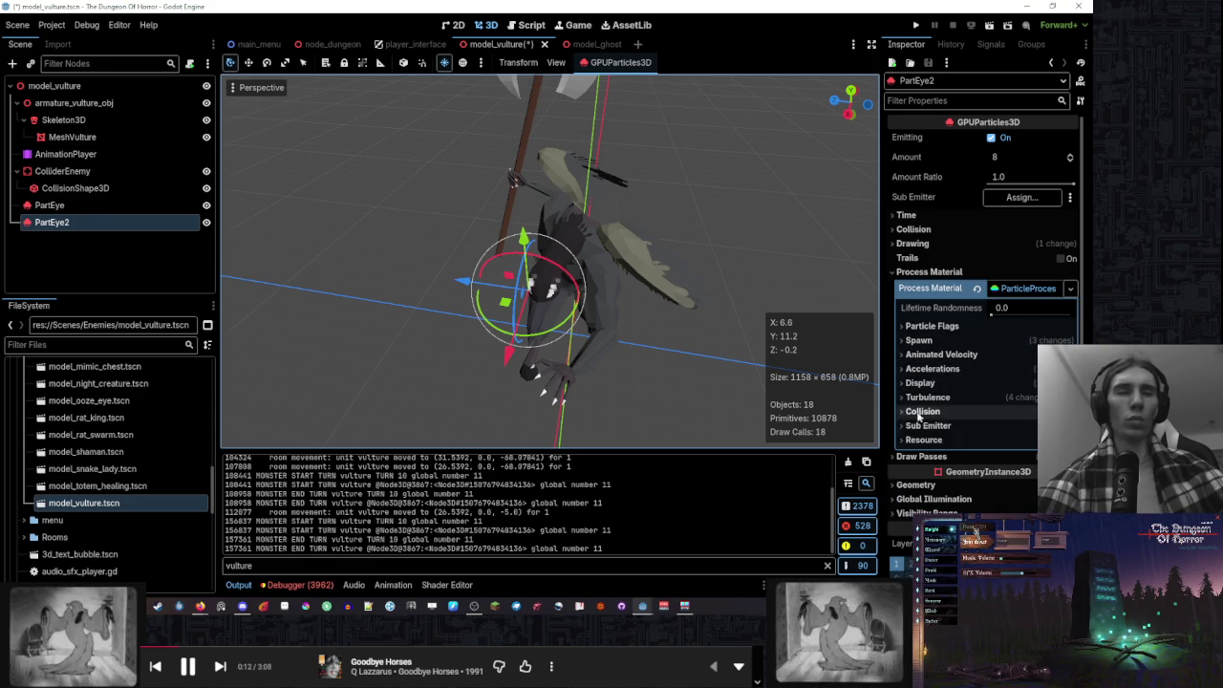
{"action": "left_click", "coordinate": [906, 368]}
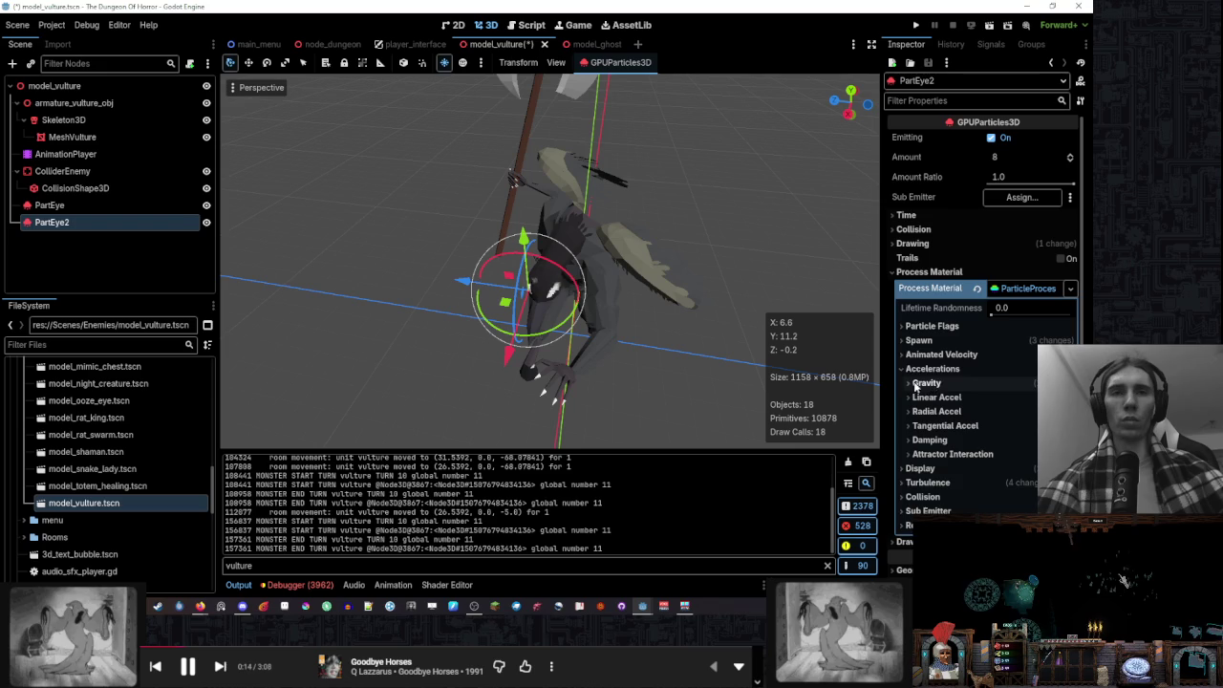
{"action": "left_click", "coordinate": [906, 368]}
{"action": "left_click", "coordinate": [906, 341]}
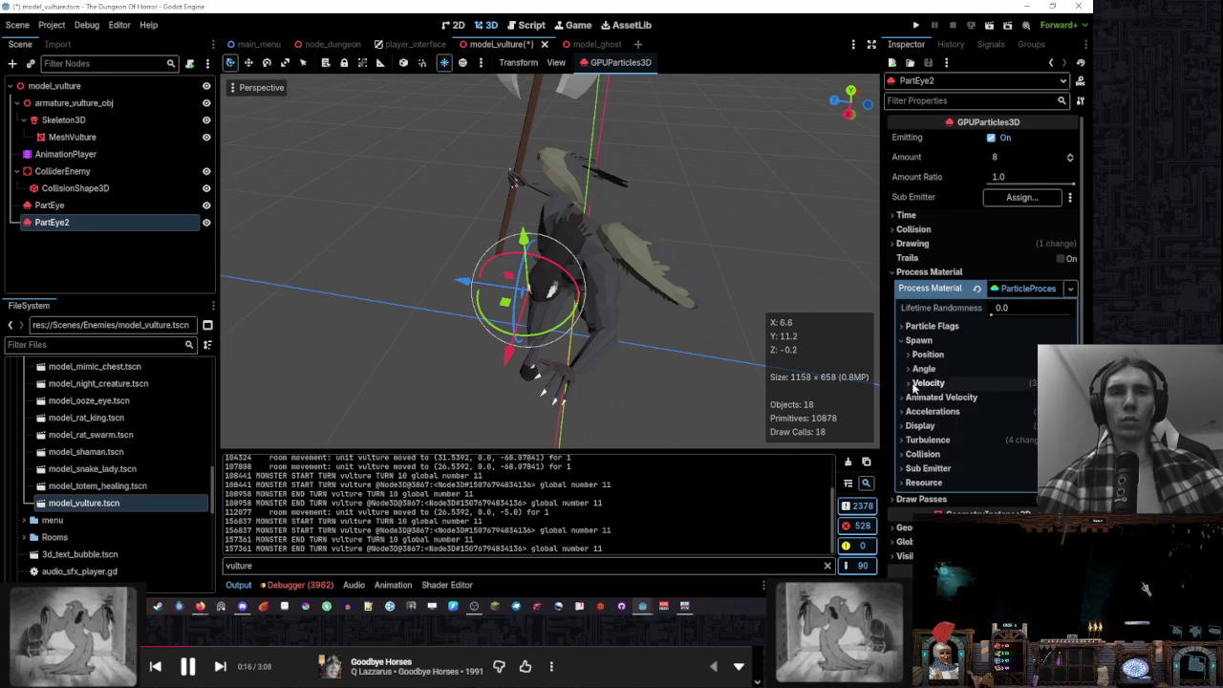
{"action": "left_click", "coordinate": [913, 383]}
{"action": "scroll", "coordinate": [950, 395], "scroll_direction": "down", "scroll_amount": 3}
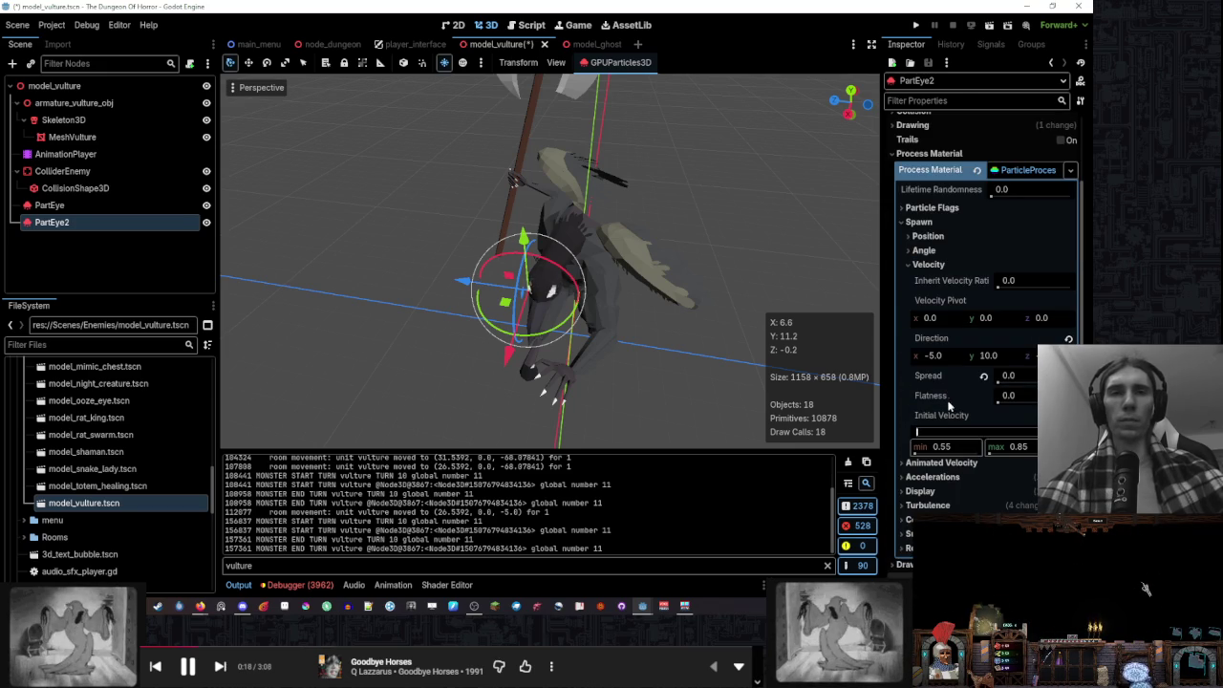
{"action": "scroll", "coordinate": [578, 299], "scroll_direction": "up", "scroll_amount": 5}
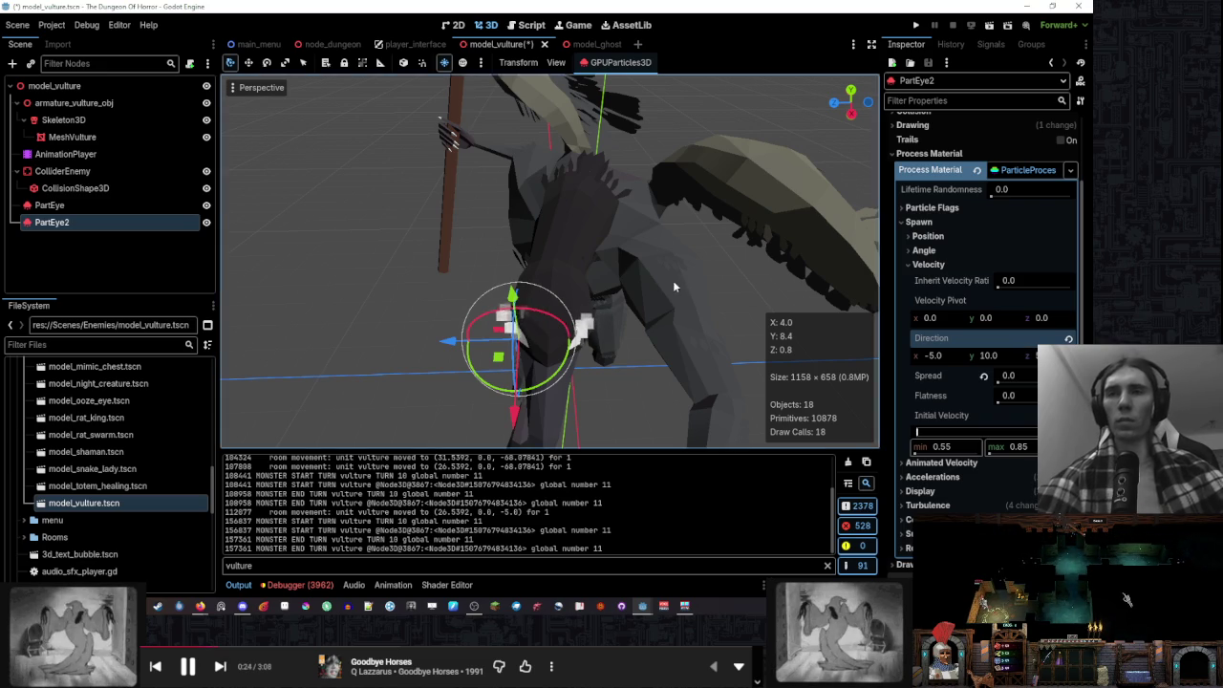
Select PartEye2 and nudge it slightly along the X axis
{"action": "scroll", "coordinate": [672, 280], "scroll_direction": "down", "scroll_amount": 5}
{"action": "left_click", "coordinate": [720, 165]}
{"action": "scroll", "coordinate": [684, 217], "scroll_direction": "up", "scroll_amount": 2}
{"action": "scroll", "coordinate": [683, 215], "scroll_direction": "down", "scroll_amount": 2}
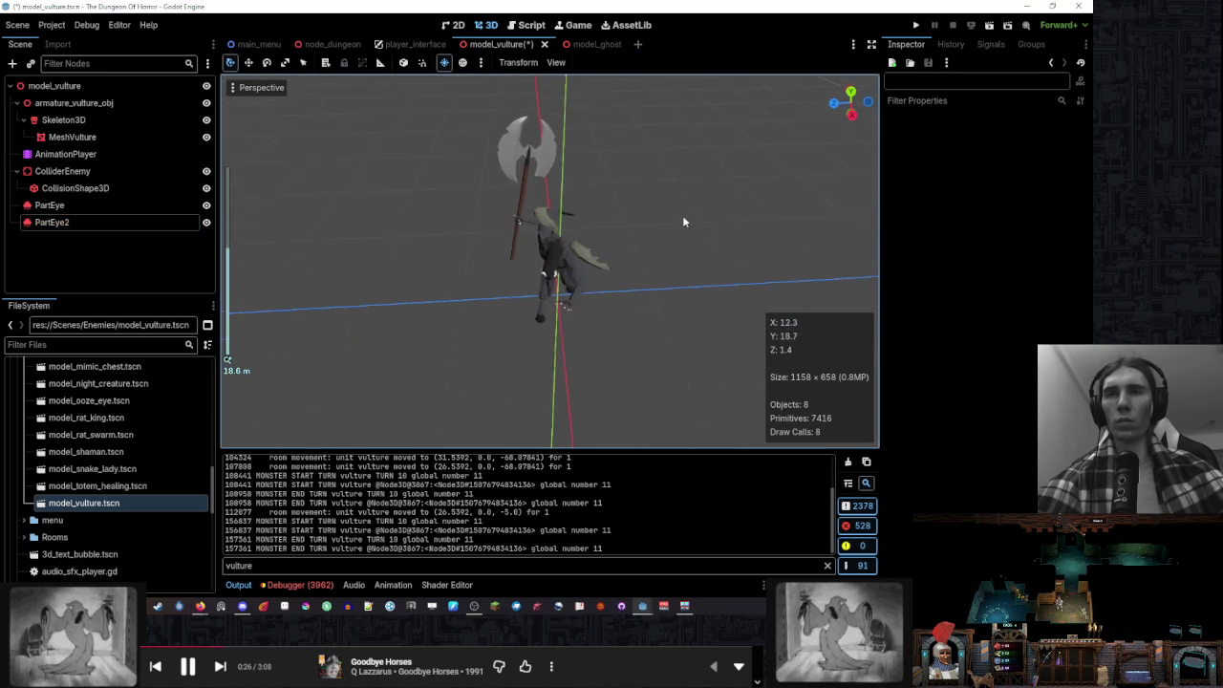
{"action": "scroll", "coordinate": [689, 245], "scroll_direction": "up", "scroll_amount": 3}
{"action": "scroll", "coordinate": [688, 245], "scroll_direction": "up", "scroll_amount": 4}
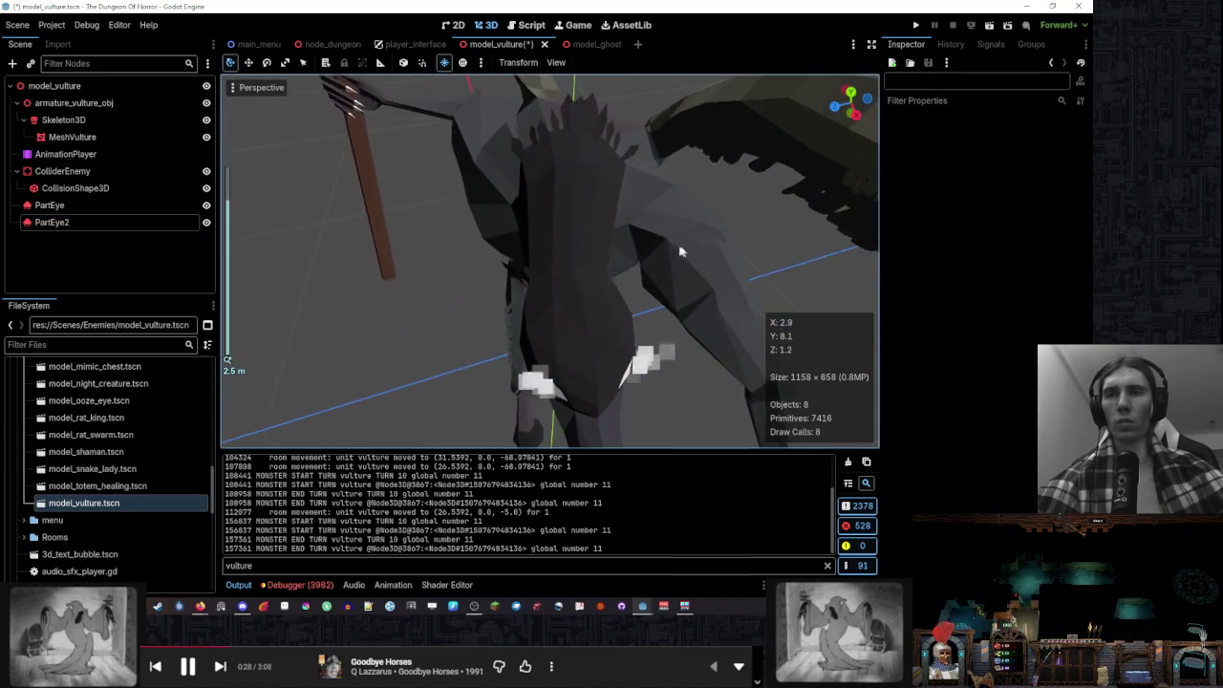
{"action": "left_click", "coordinate": [138, 225]}
{"action": "left_click_drag", "start_coordinate": [594, 403], "coordinate": [600, 406]}
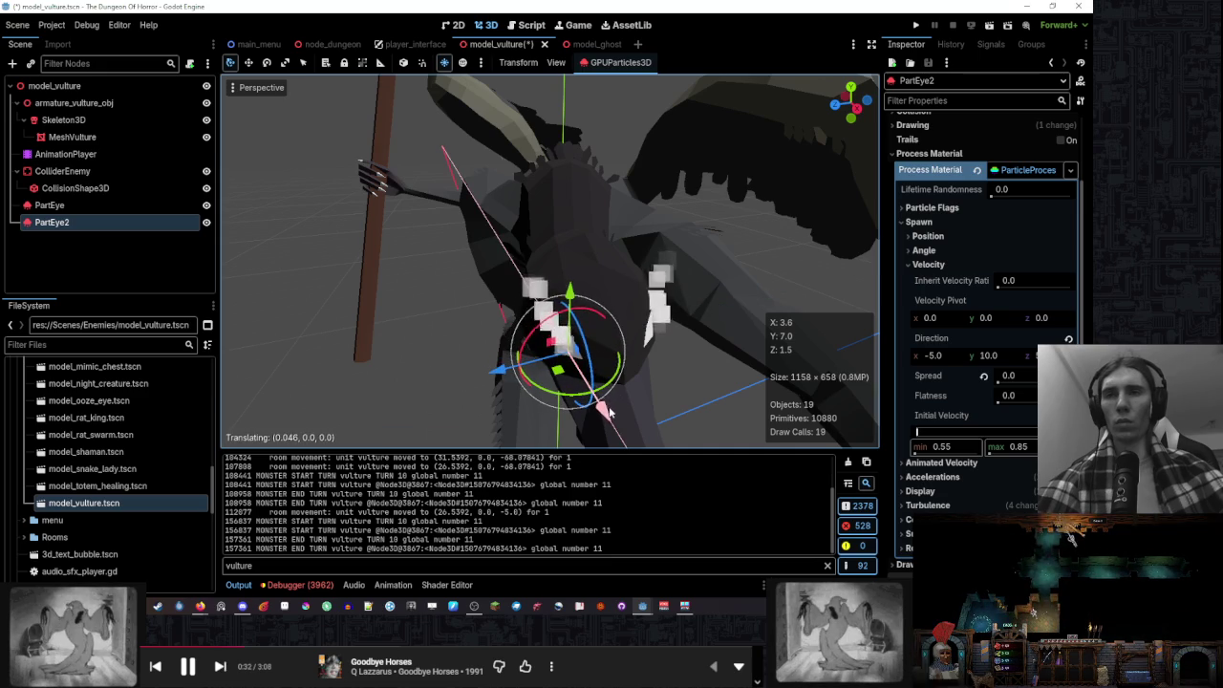
Orbit around the vulture to check PartEye2's placement, then select PartEye
{"action": "scroll", "coordinate": [611, 280], "scroll_direction": "up", "scroll_amount": 1}
{"action": "scroll", "coordinate": [635, 290], "scroll_direction": "down", "scroll_amount": 10}
{"action": "left_click", "coordinate": [750, 297]}
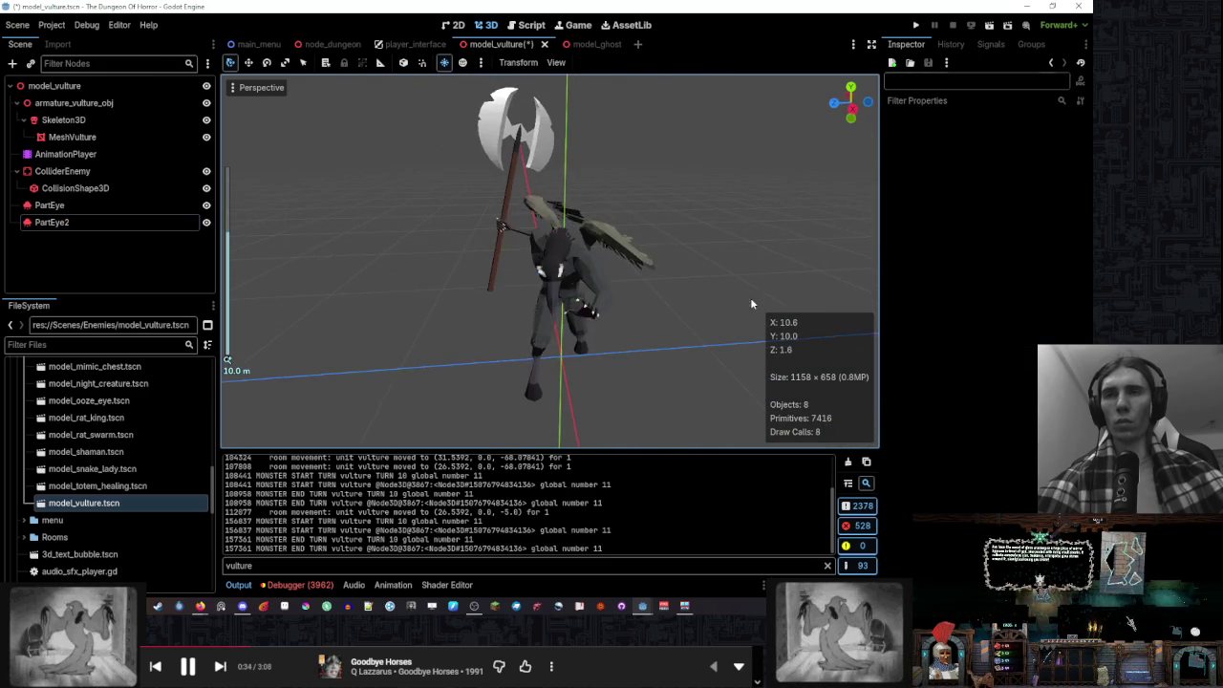
{"action": "scroll", "coordinate": [649, 271], "scroll_direction": "up", "scroll_amount": 8}
{"action": "left_click_drag", "start_coordinate": [625, 274], "coordinate": [772, 270]}
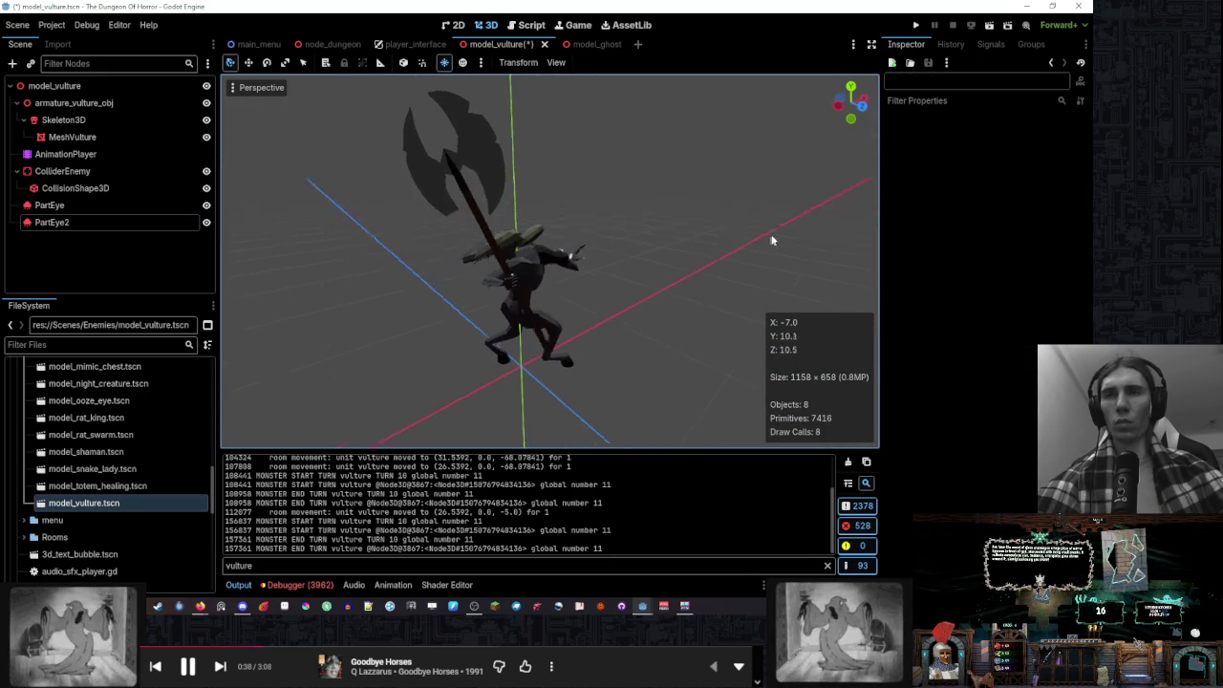
{"action": "mouse_move", "coordinate": [762, 251]}
{"action": "left_mouse_down"}
{"action": "mouse_move", "coordinate": [753, 199]}
{"action": "mouse_move", "coordinate": [658, 338]}
{"action": "mouse_move", "coordinate": [611, 296]}
{"action": "mouse_move", "coordinate": [644, 309]}
{"action": "mouse_move", "coordinate": [423, 315]}
{"action": "mouse_move", "coordinate": [477, 305]}
{"action": "mouse_move", "coordinate": [508, 276]}
{"action": "mouse_move", "coordinate": [469, 276]}
{"action": "left_mouse_up"}
{"action": "left_click", "coordinate": [137, 206]}
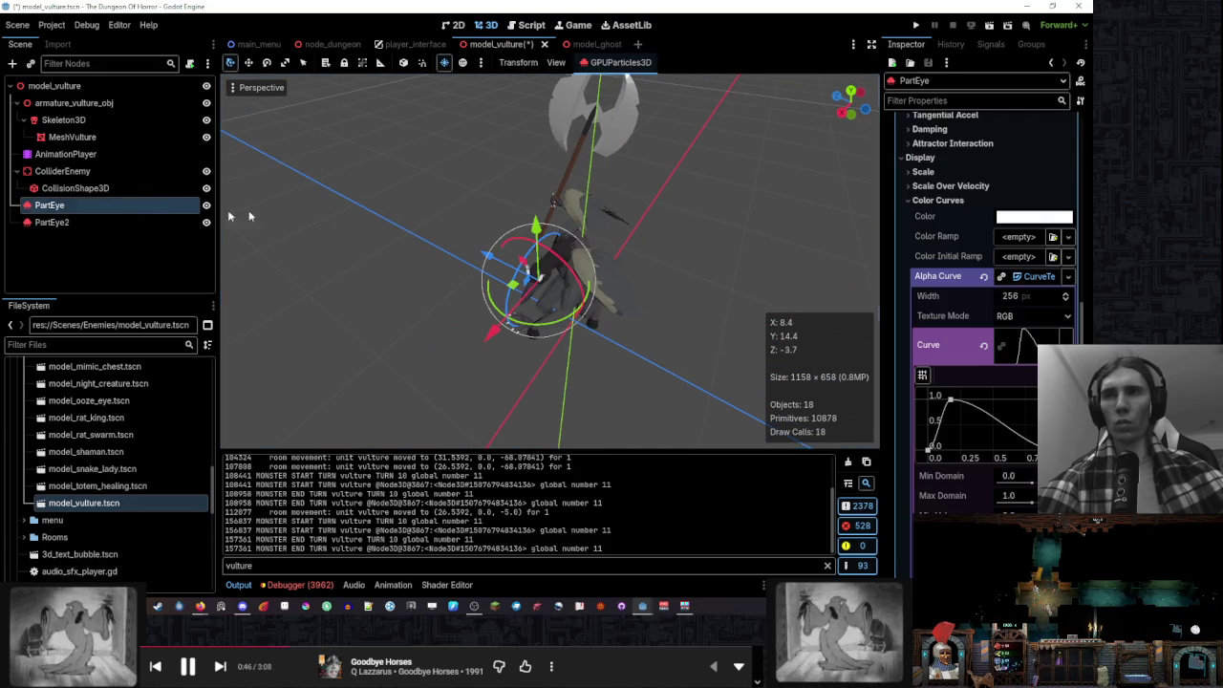
Set PartEye's Pass 1 quad mesh size to 0.05 × 0.05
{"action": "scroll", "coordinate": [962, 296], "scroll_direction": "up", "scroll_amount": 3}
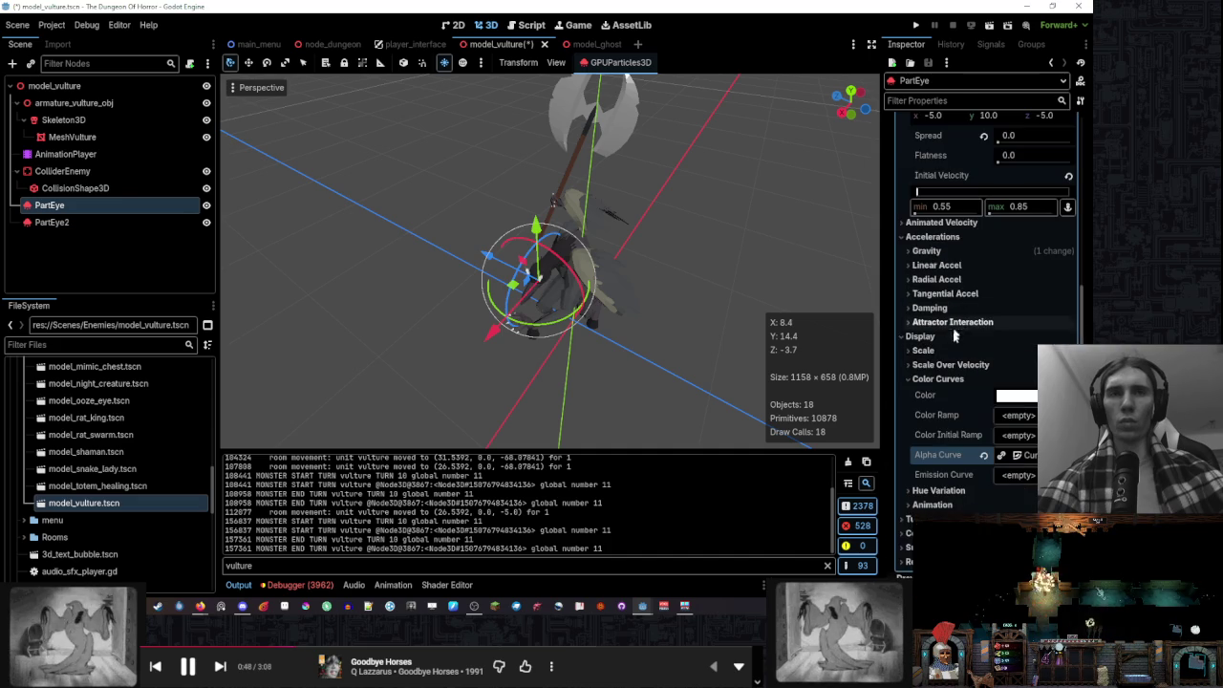
{"action": "left_click", "coordinate": [943, 346]}
{"action": "left_click", "coordinate": [946, 337]}
{"action": "scroll", "coordinate": [951, 355], "scroll_direction": "down", "scroll_amount": 5}
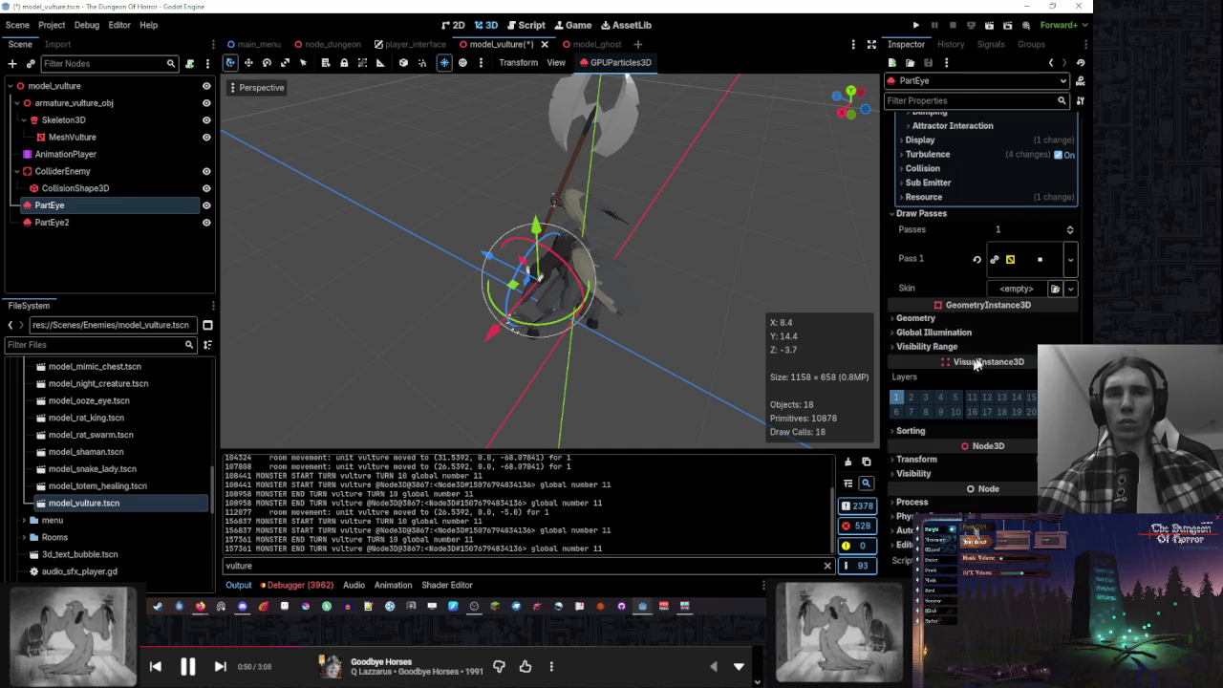
{"action": "left_click", "coordinate": [1032, 258]}
{"action": "left_click", "coordinate": [1034, 376]}
{"action": "type", "text": "0.05"}
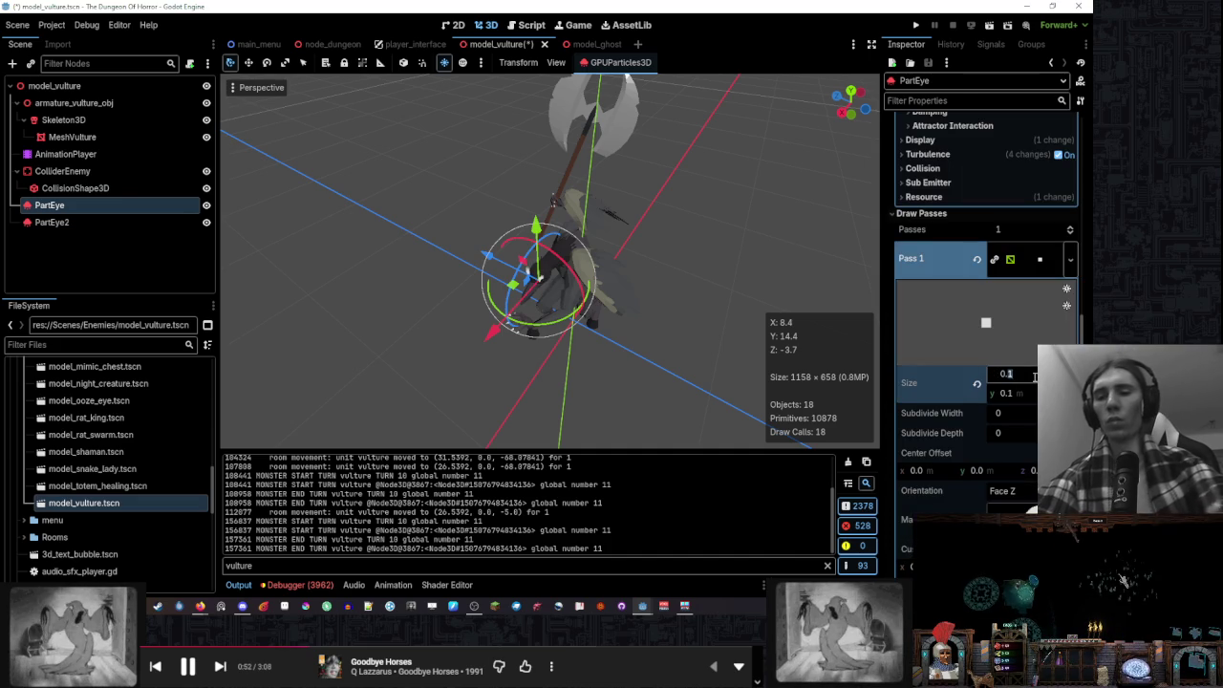
{"action": "key", "text": "Return"}
{"action": "type", "text": "0.05"}
{"action": "key", "text": "Return"}
Deselect PartEye and orbit around the vulture to view the smaller particles
{"action": "left_click", "coordinate": [622, 219]}
{"action": "mouse_move", "coordinate": [622, 219]}
{"action": "left_mouse_down"}
{"action": "mouse_move", "coordinate": [724, 223]}
{"action": "mouse_move", "coordinate": [668, 236]}
{"action": "mouse_move", "coordinate": [721, 243]}
{"action": "mouse_move", "coordinate": [647, 250]}
{"action": "mouse_move", "coordinate": [678, 183]}
{"action": "mouse_move", "coordinate": [639, 172]}
{"action": "mouse_move", "coordinate": [374, 197]}
{"action": "mouse_move", "coordinate": [472, 284]}
{"action": "mouse_move", "coordinate": [622, 292]}
{"action": "mouse_move", "coordinate": [818, 252]}
{"action": "mouse_move", "coordinate": [633, 278]}
{"action": "mouse_move", "coordinate": [738, 279]}
{"action": "mouse_move", "coordinate": [603, 291]}
{"action": "mouse_move", "coordinate": [615, 300]}
{"action": "mouse_move", "coordinate": [592, 325]}
{"action": "mouse_move", "coordinate": [675, 325]}
{"action": "mouse_move", "coordinate": [688, 322]}
{"action": "mouse_move", "coordinate": [428, 310]}
{"action": "left_mouse_up"}
{"action": "scroll", "coordinate": [376, 201], "scroll_direction": "up", "scroll_amount": 2}
{"action": "scroll", "coordinate": [397, 224], "scroll_direction": "down", "scroll_amount": 5}
{"action": "scroll", "coordinate": [622, 293], "scroll_direction": "up", "scroll_amount": 5}
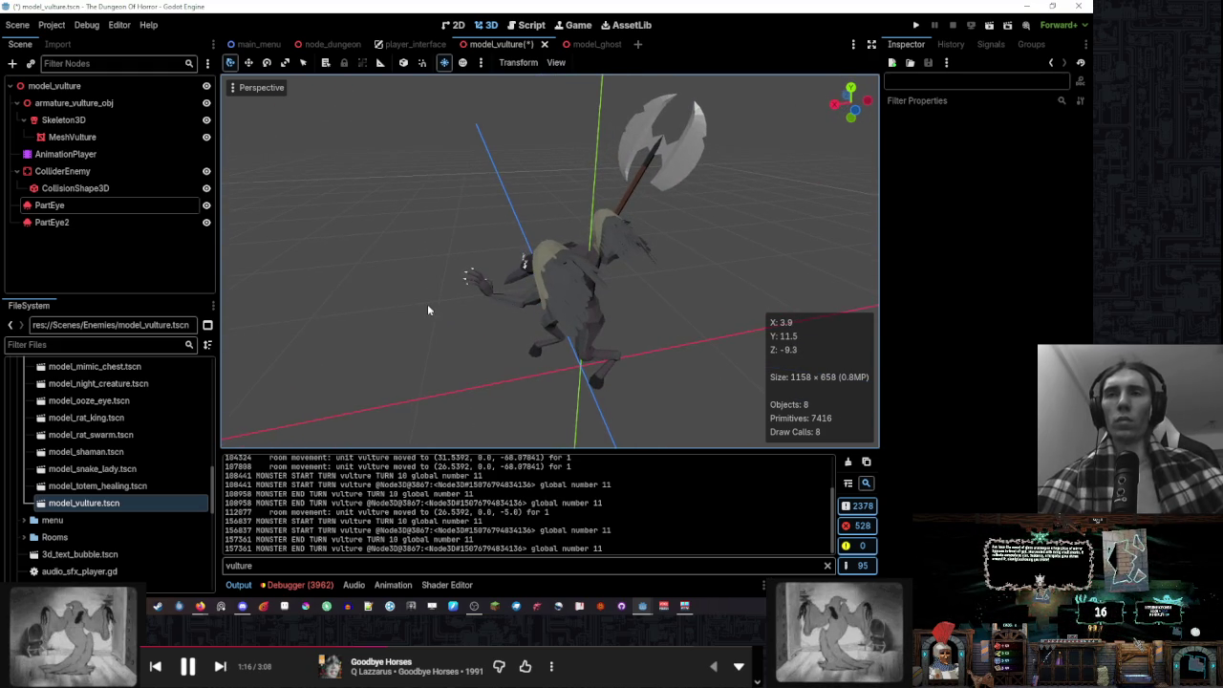
Set PartEye's Process Material direction X to -10.0
{"action": "left_click", "coordinate": [53, 205]}
{"action": "scroll", "coordinate": [984, 306], "scroll_direction": "down", "scroll_amount": 5}
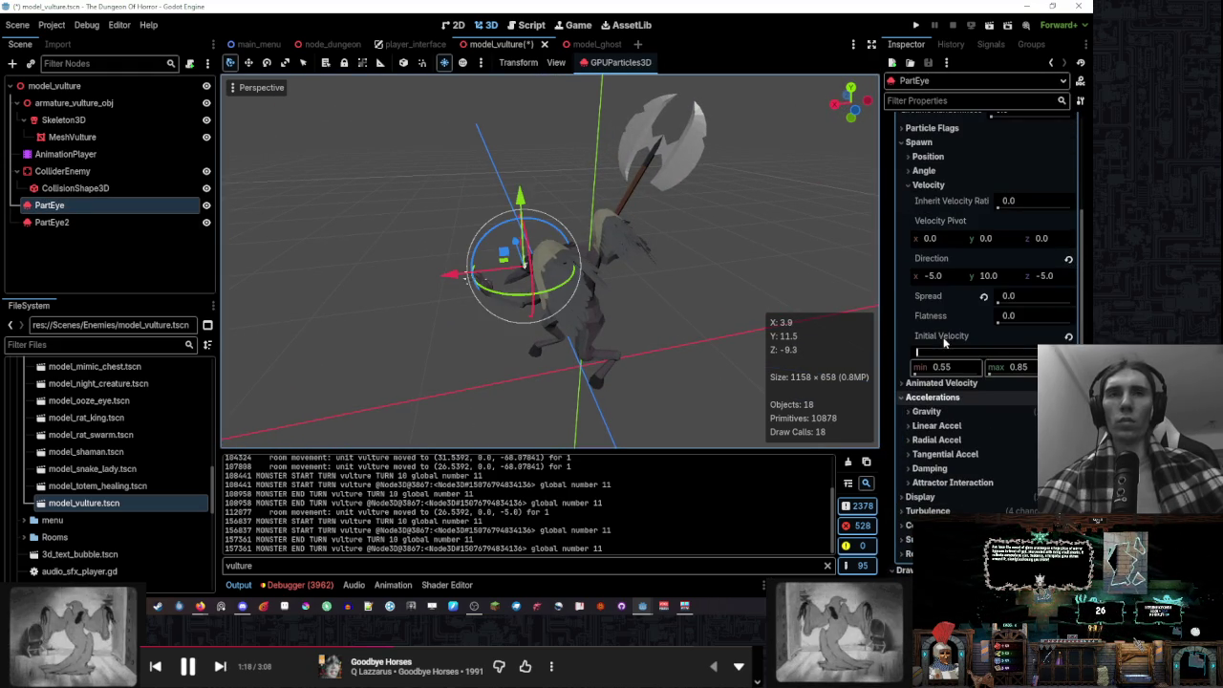
{"action": "scroll", "coordinate": [941, 311], "scroll_direction": "up", "scroll_amount": 4}
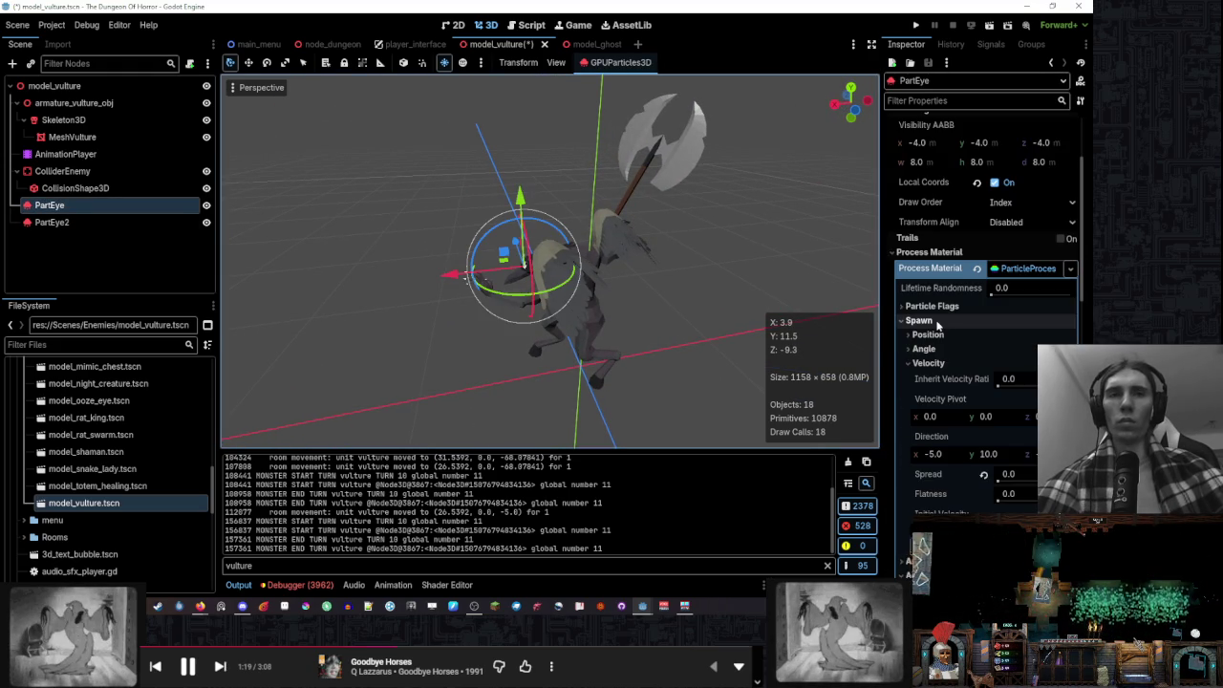
{"action": "left_click", "coordinate": [948, 456]}
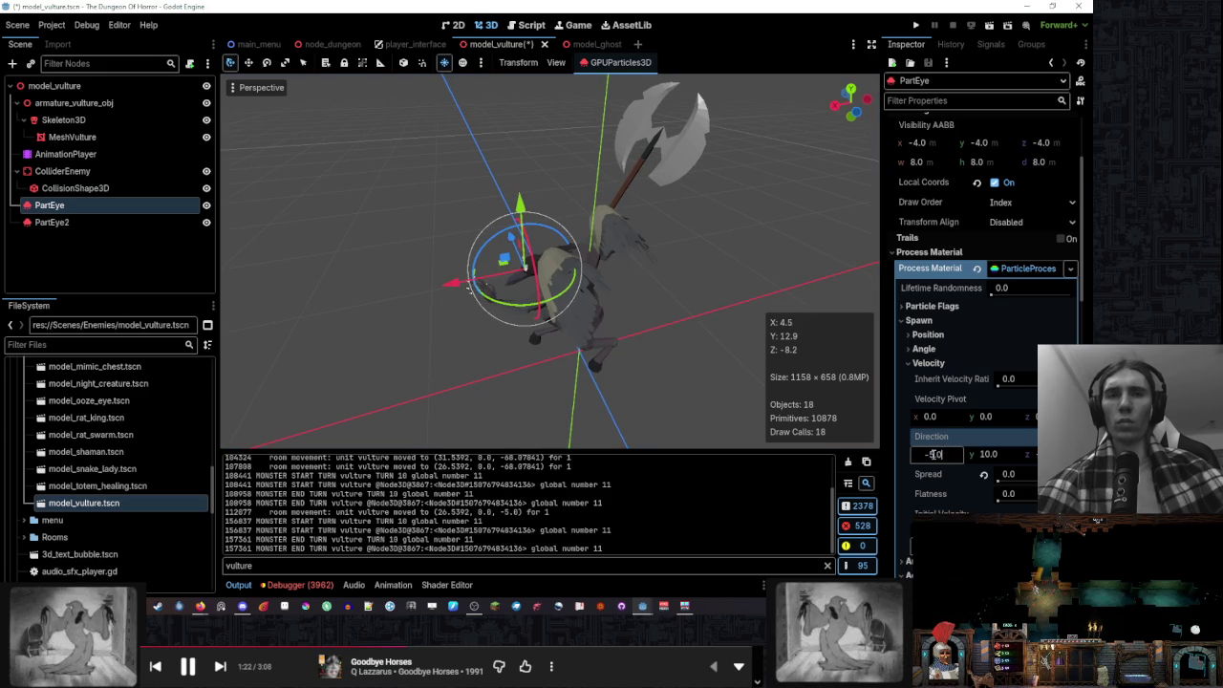
{"action": "key", "text": "Return"}
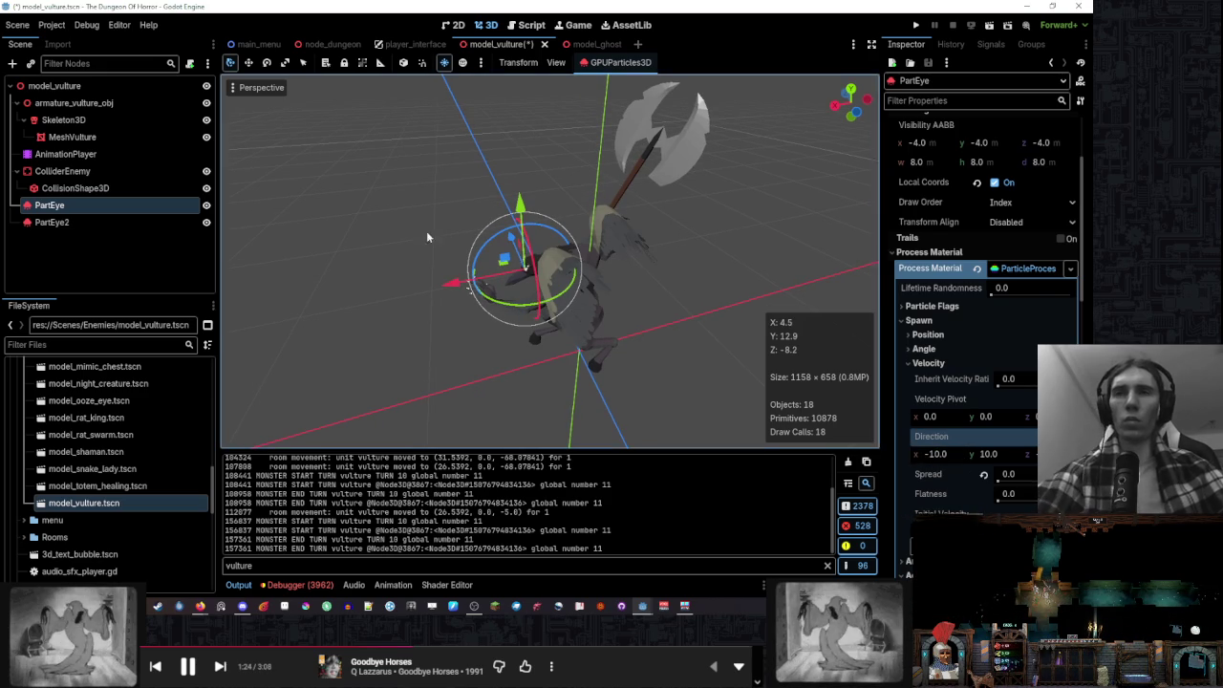
Set PartEye2's direction X to -10 as well
{"action": "left_click", "coordinate": [52, 222]}
{"action": "left_click", "coordinate": [944, 356]}
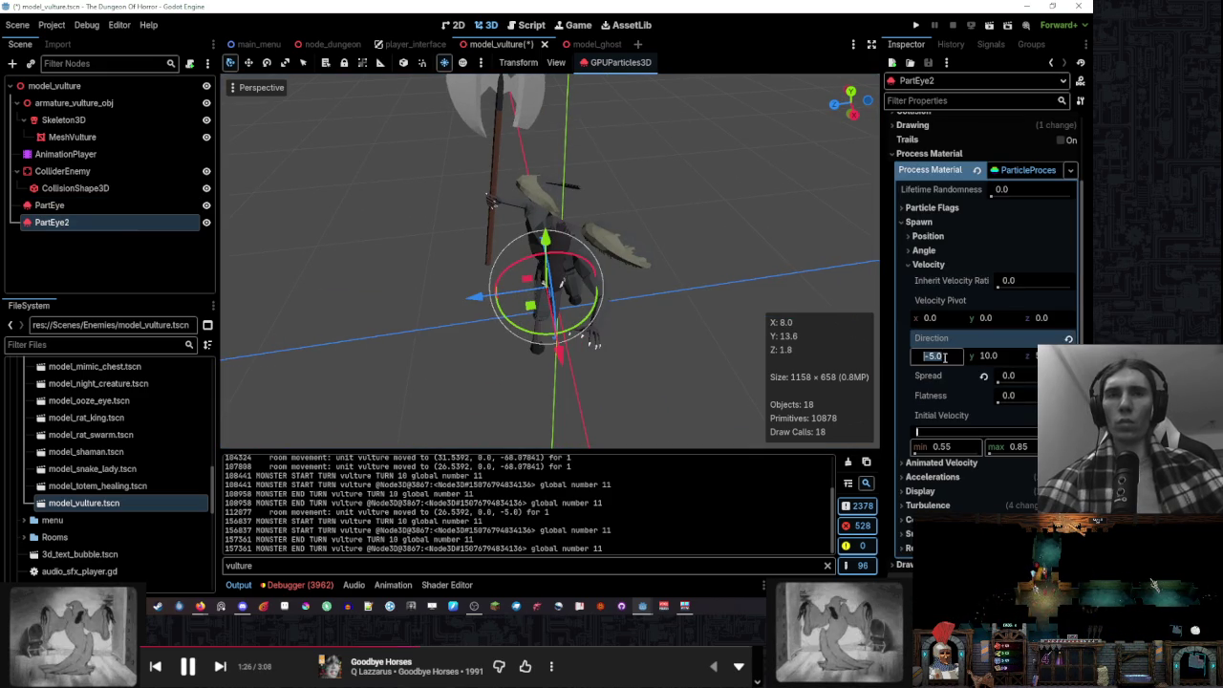
{"action": "type", "text": "-10"}
{"action": "key", "text": "Return"}
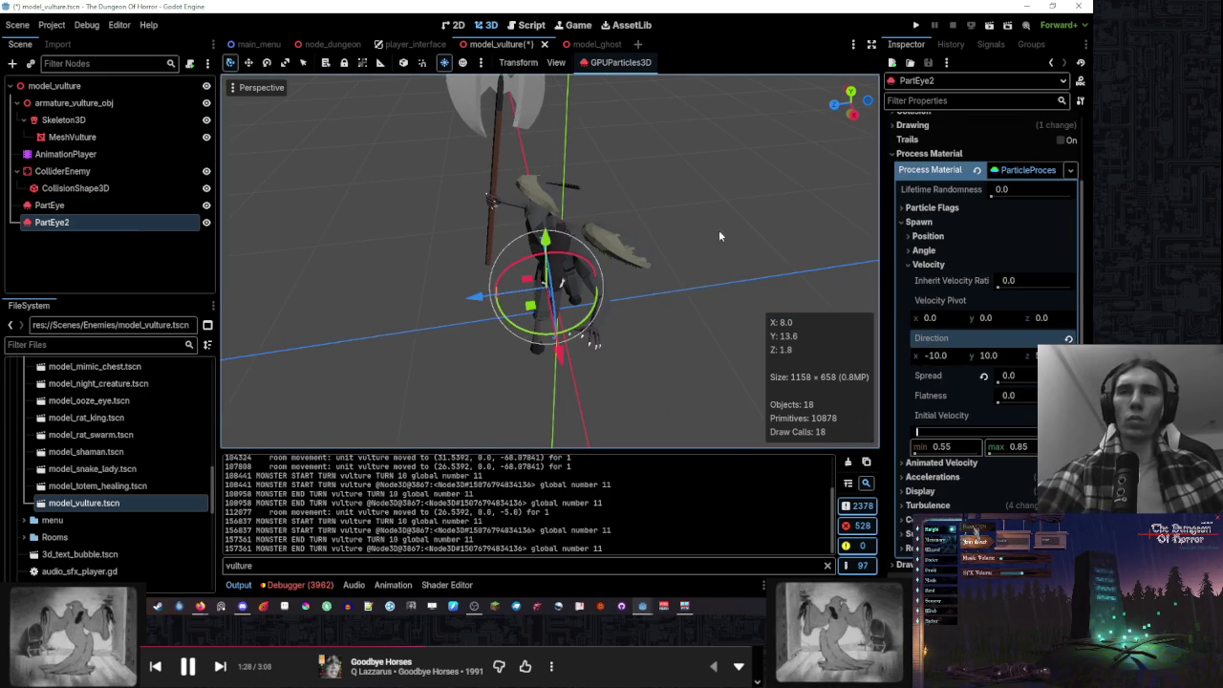
Orbit and zoom the viewport to inspect the vulture and its axe
{"action": "left_click", "coordinate": [719, 236]}
{"action": "mouse_move", "coordinate": [720, 236]}
{"action": "left_mouse_down"}
{"action": "mouse_move", "coordinate": [665, 270]}
{"action": "mouse_move", "coordinate": [673, 248]}
{"action": "mouse_move", "coordinate": [733, 252]}
{"action": "mouse_move", "coordinate": [669, 268]}
{"action": "left_mouse_up"}
{"action": "mouse_move", "coordinate": [747, 276]}
{"action": "left_mouse_down"}
{"action": "mouse_move", "coordinate": [625, 281]}
{"action": "mouse_move", "coordinate": [604, 268]}
{"action": "mouse_move", "coordinate": [608, 227]}
{"action": "mouse_move", "coordinate": [589, 296]}
{"action": "mouse_move", "coordinate": [598, 309]}
{"action": "mouse_move", "coordinate": [565, 325]}
{"action": "mouse_move", "coordinate": [653, 347]}
{"action": "mouse_move", "coordinate": [568, 338]}
{"action": "mouse_move", "coordinate": [652, 337]}
{"action": "mouse_move", "coordinate": [688, 325]}
{"action": "mouse_move", "coordinate": [682, 295]}
{"action": "mouse_move", "coordinate": [628, 305]}
{"action": "mouse_move", "coordinate": [691, 311]}
{"action": "mouse_move", "coordinate": [719, 289]}
{"action": "mouse_move", "coordinate": [738, 308]}
{"action": "mouse_move", "coordinate": [633, 289]}
{"action": "mouse_move", "coordinate": [331, 278]}
{"action": "mouse_move", "coordinate": [675, 284]}
{"action": "mouse_move", "coordinate": [674, 254]}
{"action": "mouse_move", "coordinate": [698, 251]}
{"action": "mouse_move", "coordinate": [658, 265]}
{"action": "mouse_move", "coordinate": [819, 265]}
{"action": "mouse_move", "coordinate": [566, 265]}
{"action": "mouse_move", "coordinate": [588, 258]}
{"action": "mouse_move", "coordinate": [664, 271]}
{"action": "mouse_move", "coordinate": [516, 282]}
{"action": "mouse_move", "coordinate": [653, 304]}
{"action": "mouse_move", "coordinate": [510, 290]}
{"action": "mouse_move", "coordinate": [469, 78]}
{"action": "left_mouse_up"}
{"action": "scroll", "coordinate": [596, 241], "scroll_direction": "down", "scroll_amount": 2}
{"action": "scroll", "coordinate": [652, 337], "scroll_direction": "up", "scroll_amount": 3}
{"action": "scroll", "coordinate": [627, 306], "scroll_direction": "down", "scroll_amount": 1}
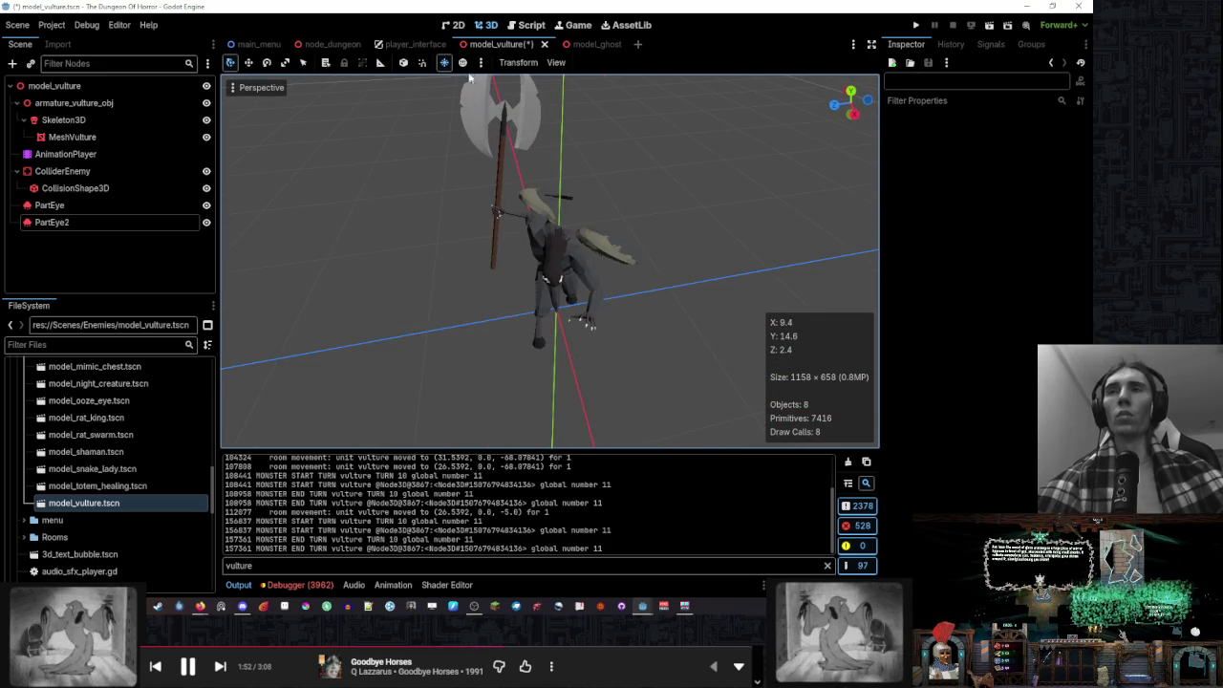
Turn on Preview Sun and Preview Environment lighting in the 3D viewport
{"action": "left_click", "coordinate": [462, 62]}
{"action": "mouse_move", "coordinate": [708, 115]}
{"action": "left_mouse_down"}
{"action": "mouse_move", "coordinate": [677, 150]}
{"action": "mouse_move", "coordinate": [814, 148]}
{"action": "mouse_move", "coordinate": [592, 144]}
{"action": "mouse_move", "coordinate": [637, 152]}
{"action": "mouse_move", "coordinate": [427, 169]}
{"action": "mouse_move", "coordinate": [723, 194]}
{"action": "mouse_move", "coordinate": [519, 196]}
{"action": "left_mouse_up"}
{"action": "left_click", "coordinate": [445, 62]}
{"action": "left_click", "coordinate": [462, 62]}
{"action": "left_click", "coordinate": [443, 62]}
{"action": "scroll", "coordinate": [426, 217], "scroll_direction": "up", "scroll_amount": 3}
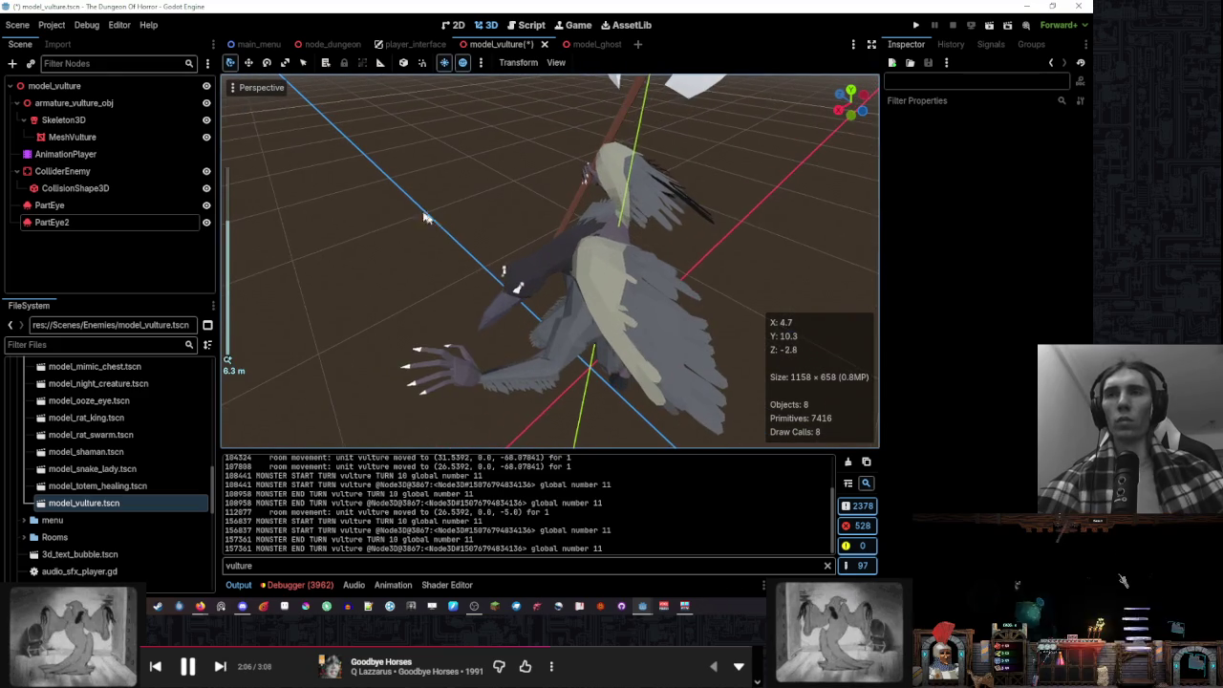
Check PartEye's settings, orbit around the vulture, and save model_vulture.tscn
{"action": "left_click", "coordinate": [102, 205]}
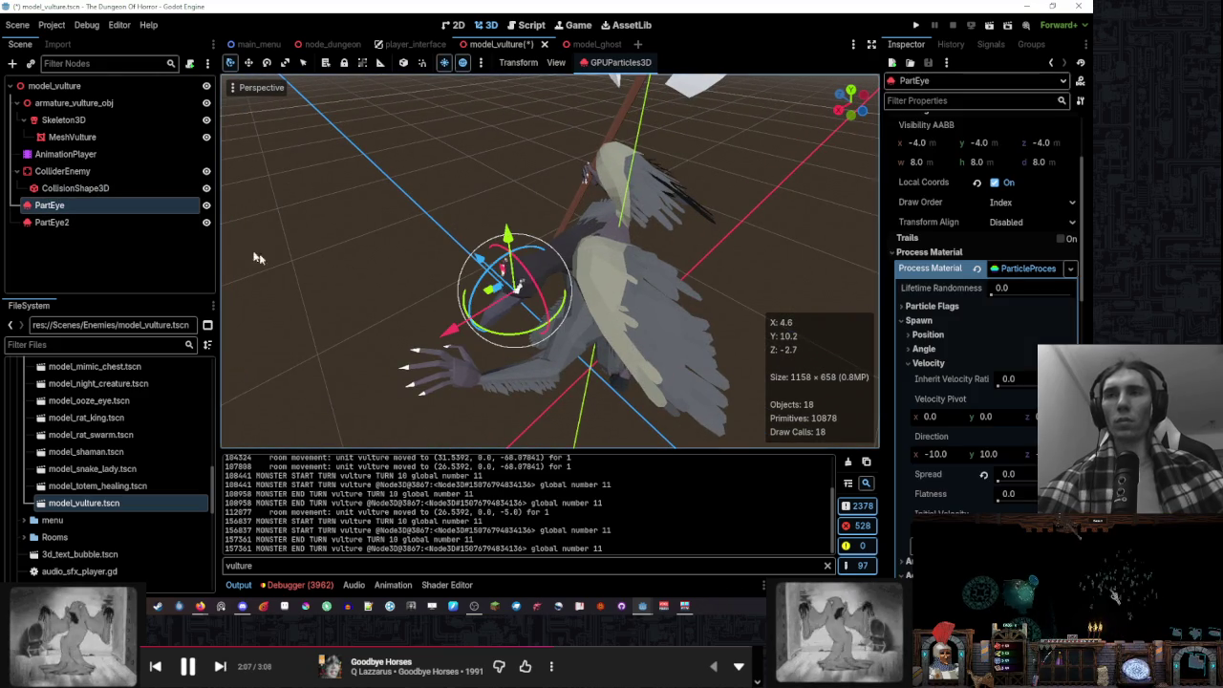
{"action": "left_click", "coordinate": [376, 200]}
{"action": "mouse_move", "coordinate": [375, 200]}
{"action": "left_mouse_down"}
{"action": "mouse_move", "coordinate": [698, 216]}
{"action": "mouse_move", "coordinate": [510, 191]}
{"action": "mouse_move", "coordinate": [361, 202]}
{"action": "left_mouse_up"}
{"action": "scroll", "coordinate": [542, 218], "scroll_direction": "down", "scroll_amount": 3}
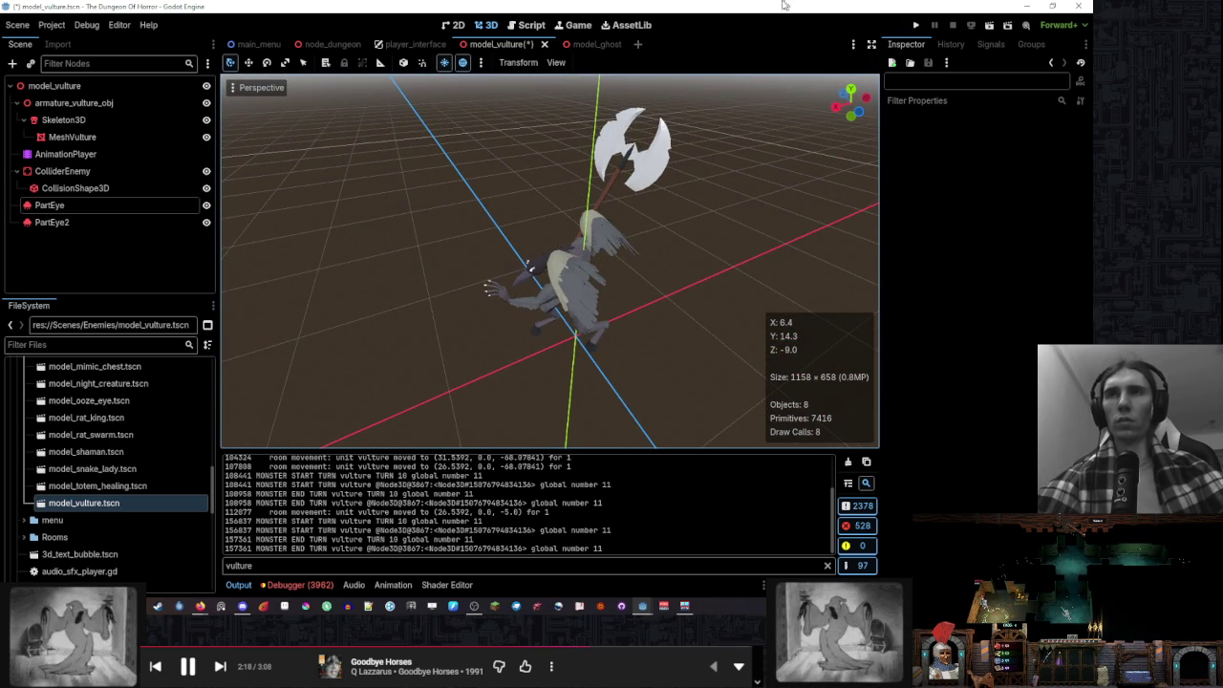
{"action": "left_click", "coordinate": [915, 26]}
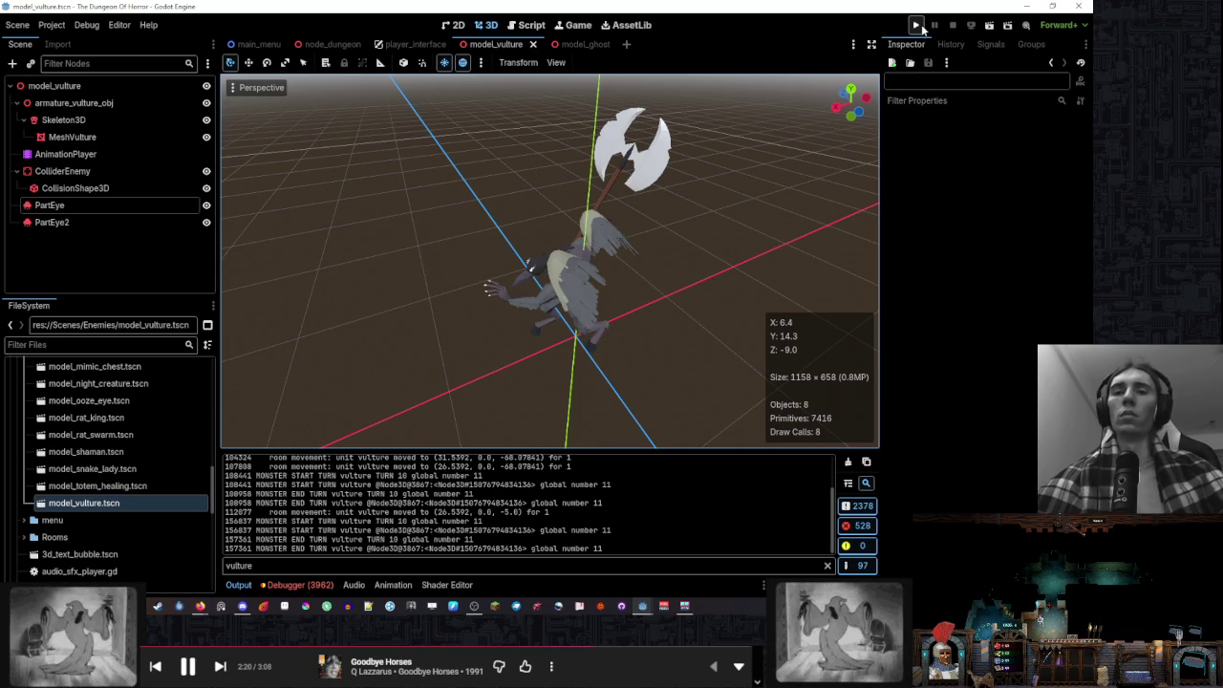
Open NodeDungeon.gd and scroll to the round difficulty spawn condition
{"action": "left_click", "coordinate": [521, 27]}
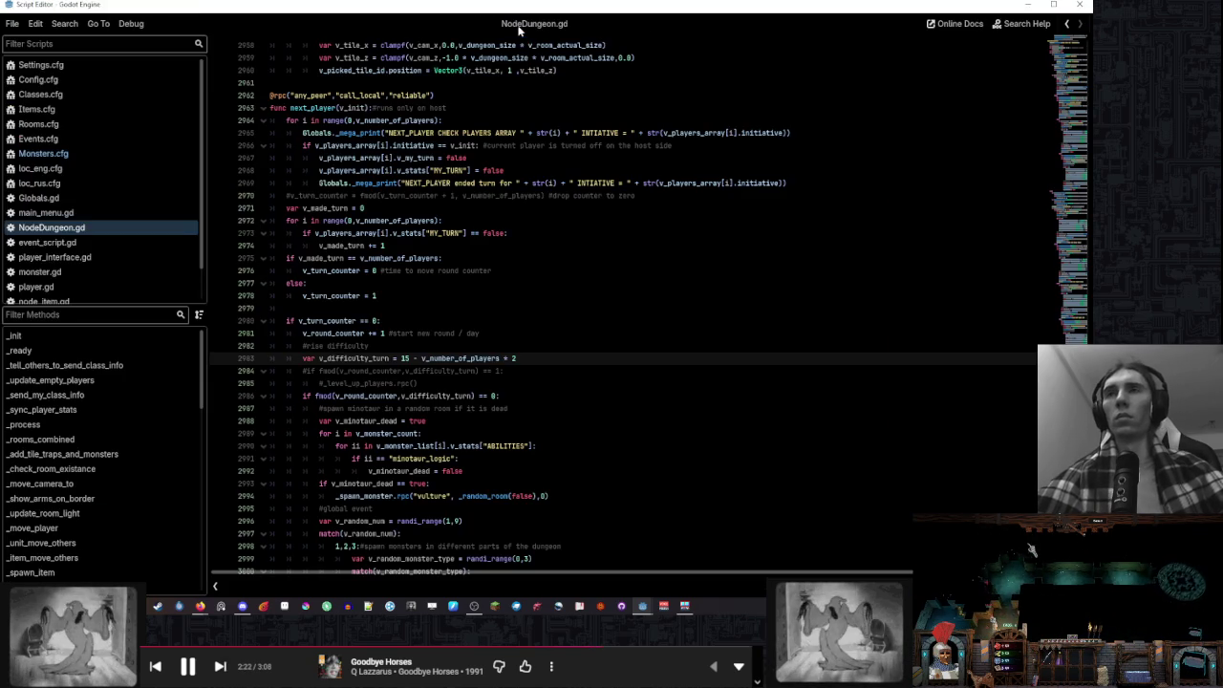
{"action": "scroll", "coordinate": [541, 357], "scroll_direction": "down", "scroll_amount": 2}
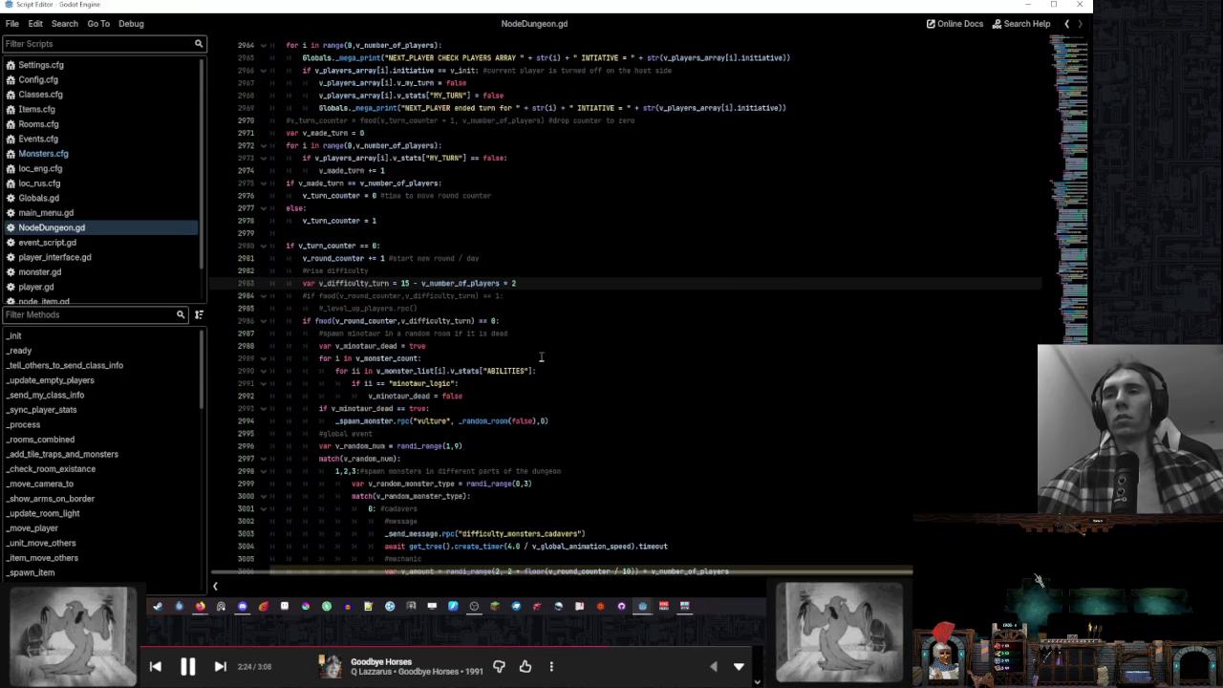
{"action": "key", "text": "Down"}
{"action": "key", "text": "Down"}
{"action": "key", "text": "Down"}
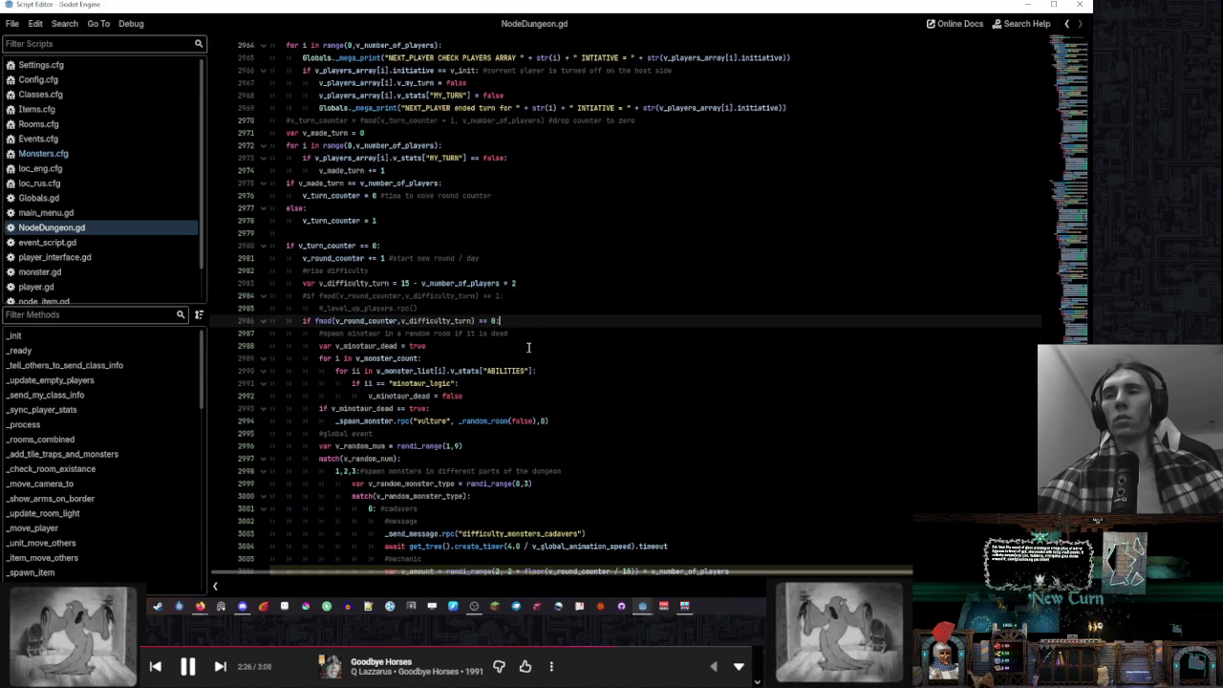
{"action": "scroll", "coordinate": [528, 347], "scroll_direction": "down", "scroll_amount": 1}
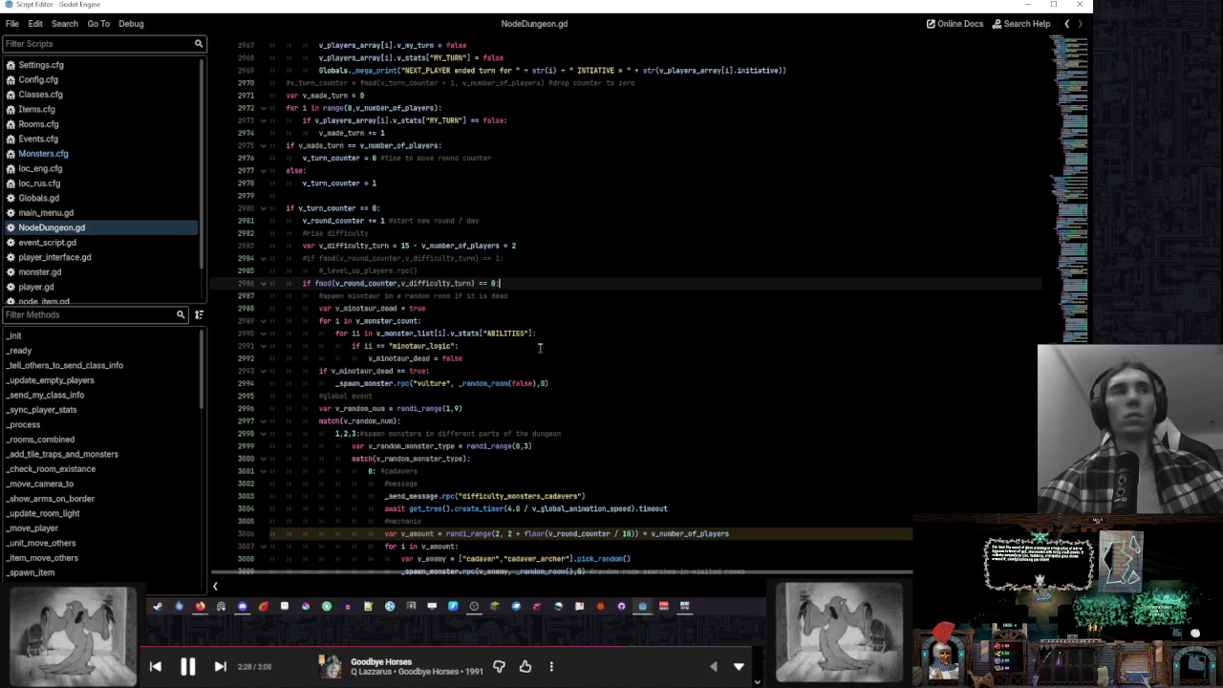
{"action": "scroll", "coordinate": [720, 343], "scroll_direction": "down", "scroll_amount": 3}
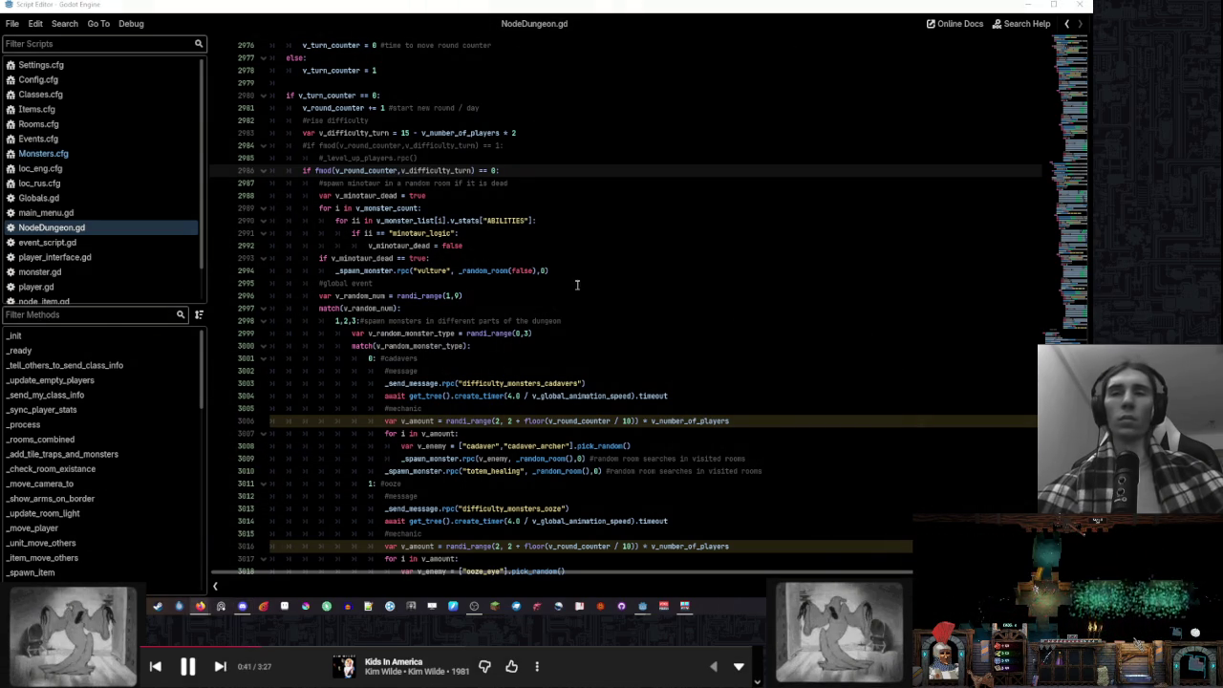
Review the vulture spawn and cadaver amount lines, return to the scene, and launch a debug run
{"action": "left_click", "coordinate": [577, 273]}
{"action": "scroll", "coordinate": [622, 280], "scroll_direction": "down", "scroll_amount": 5}
{"action": "left_click", "coordinate": [779, 229]}
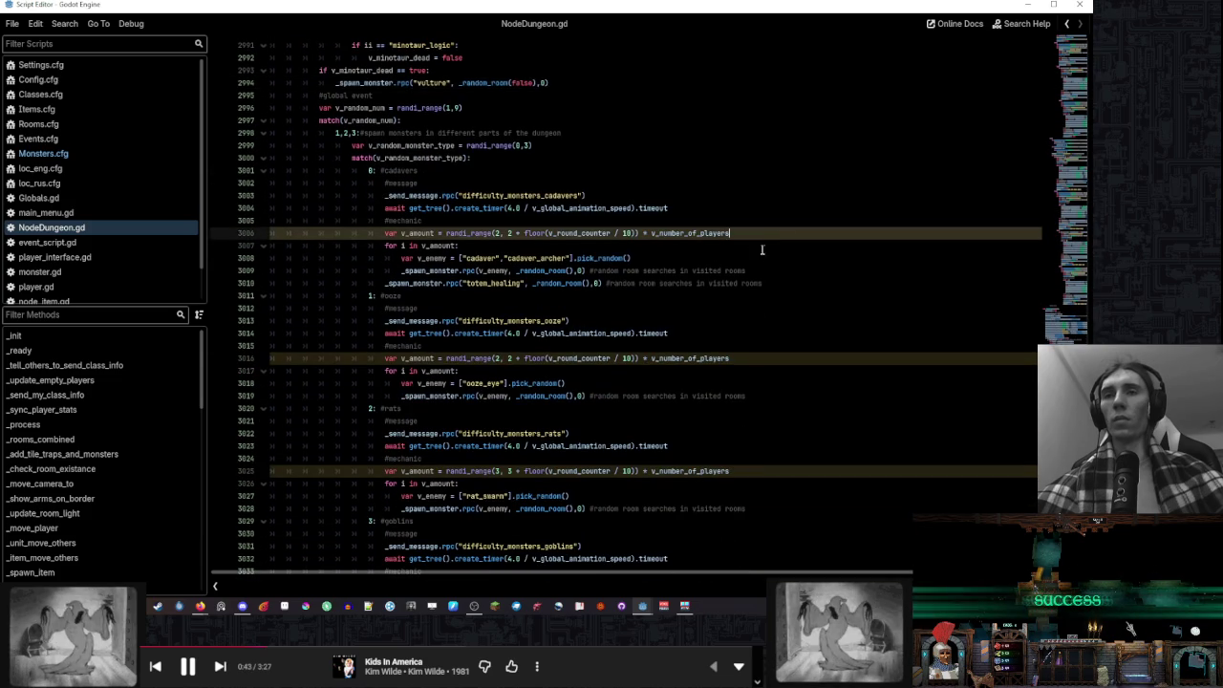
{"action": "scroll", "coordinate": [765, 248], "scroll_direction": "down", "scroll_amount": 4}
{"action": "mouse_move", "coordinate": [642, 606]}
{"action": "left_click", "coordinate": [707, 563]}
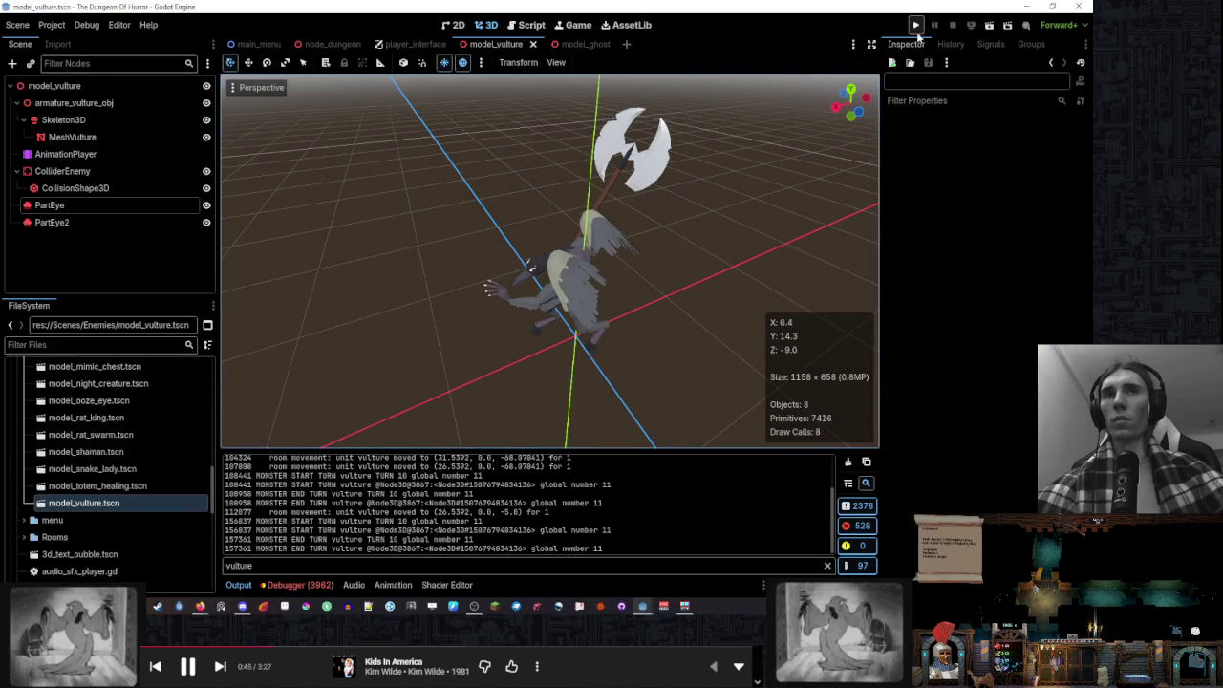
{"action": "left_click", "coordinate": [915, 25]}
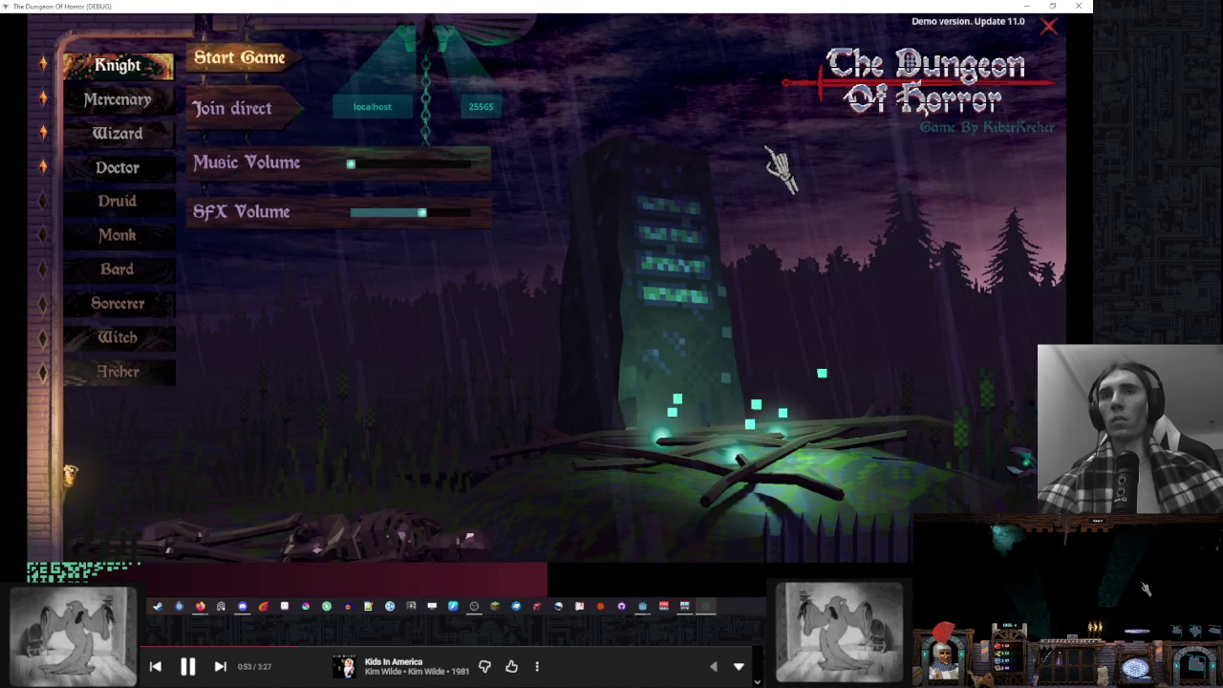
Start a Knight game, roll the strength check, move into the top room, and end the turn
{"action": "left_click", "coordinate": [243, 63]}
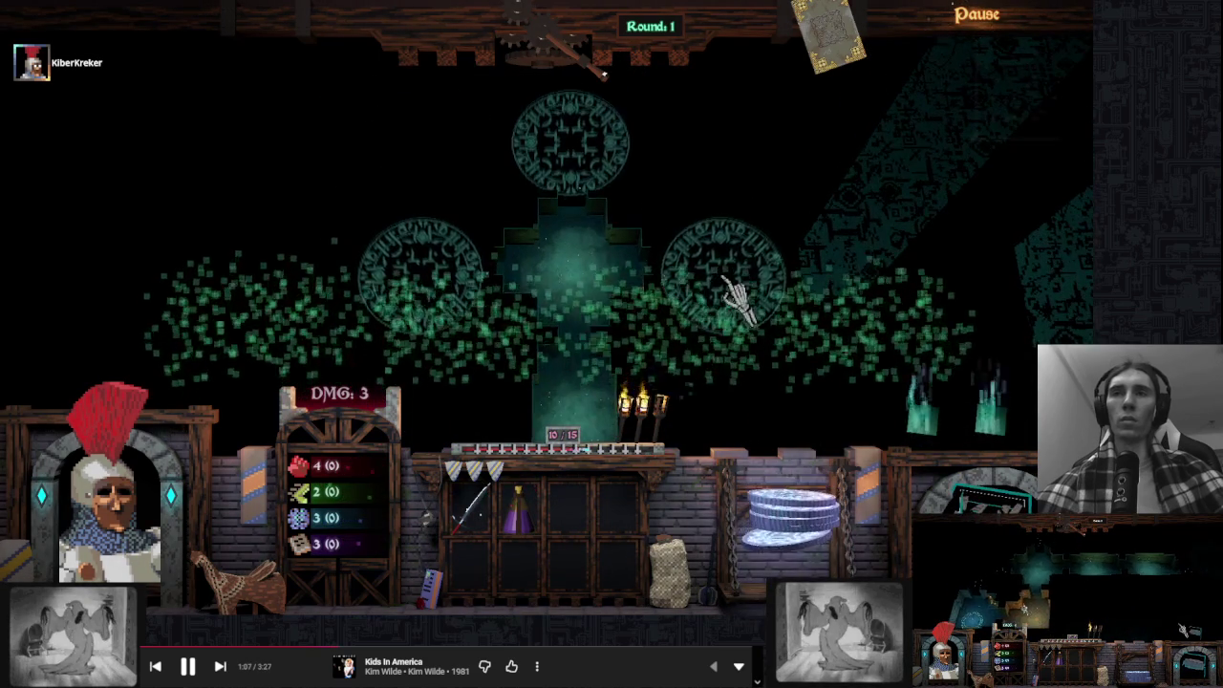
{"action": "left_click", "coordinate": [860, 330]}
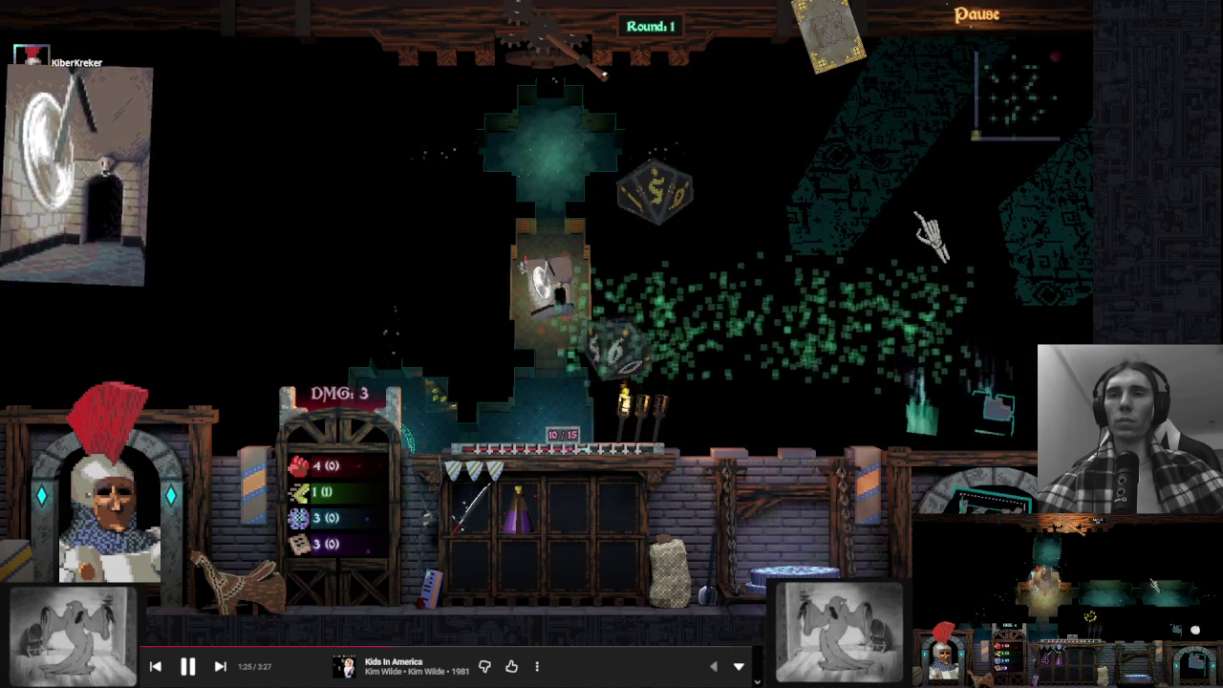
{"action": "left_click", "coordinate": [590, 163]}
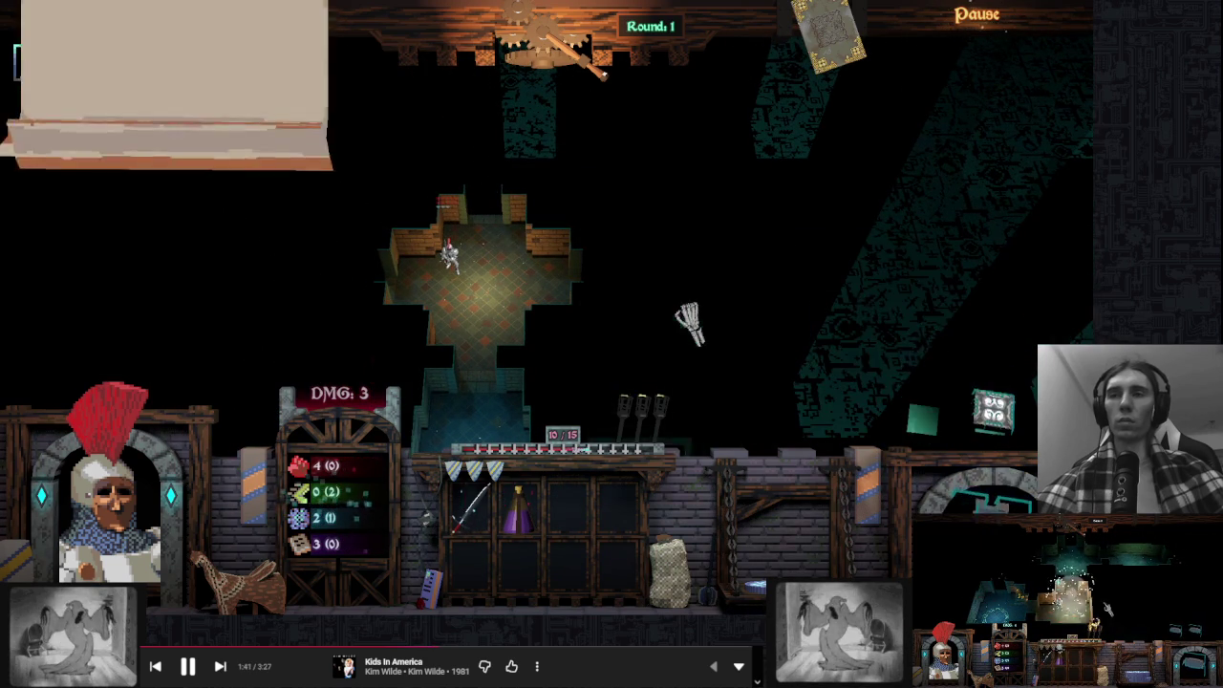
{"action": "left_click", "coordinate": [555, 59]}
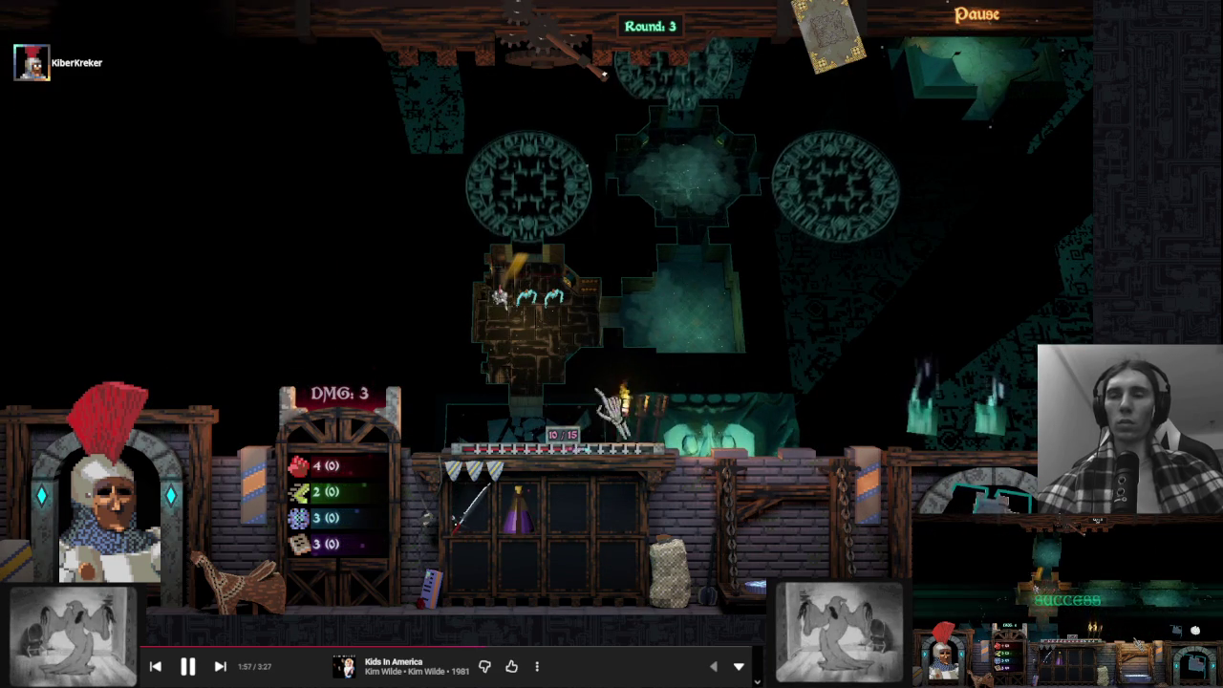
End several turns, place the top-right room in the central column, and roll an agility check
{"action": "left_click", "coordinate": [549, 93]}
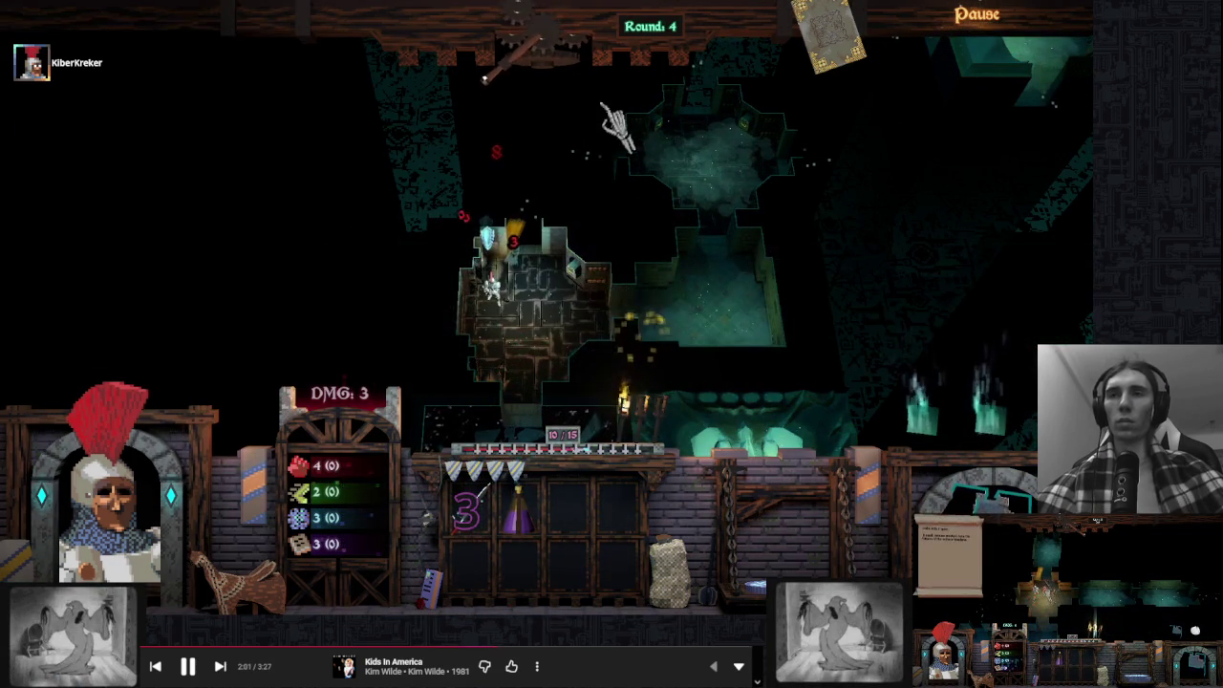
{"action": "left_click", "coordinate": [579, 31]}
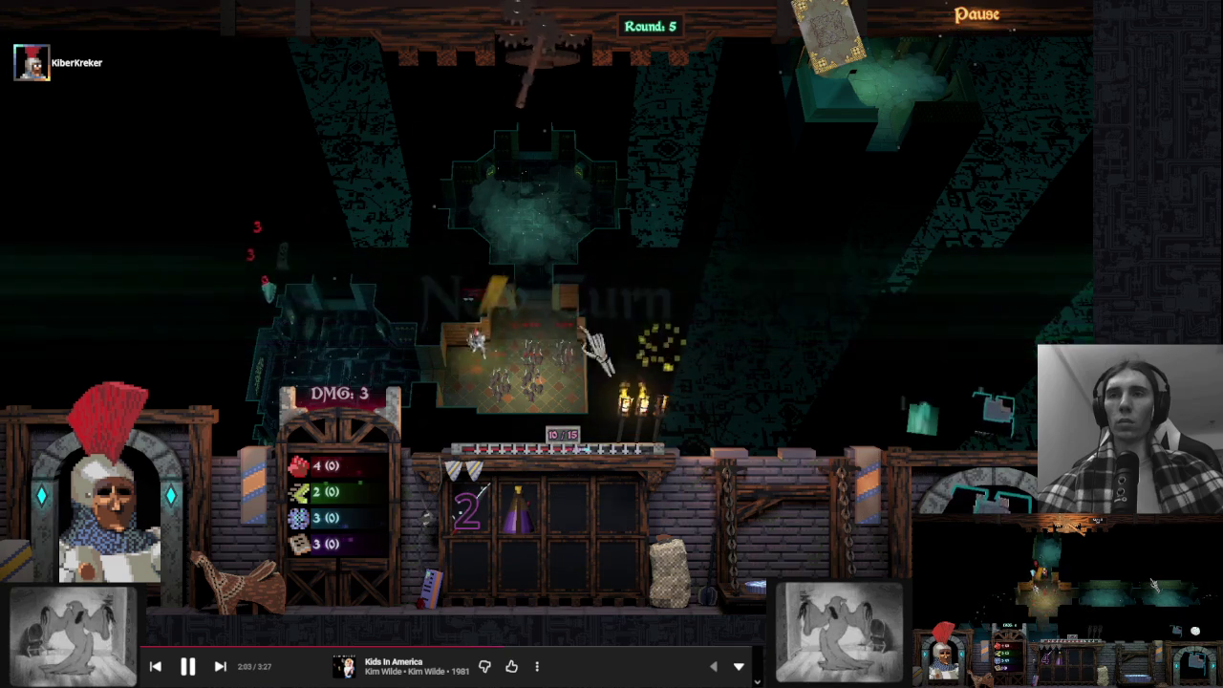
{"action": "left_click", "coordinate": [561, 76]}
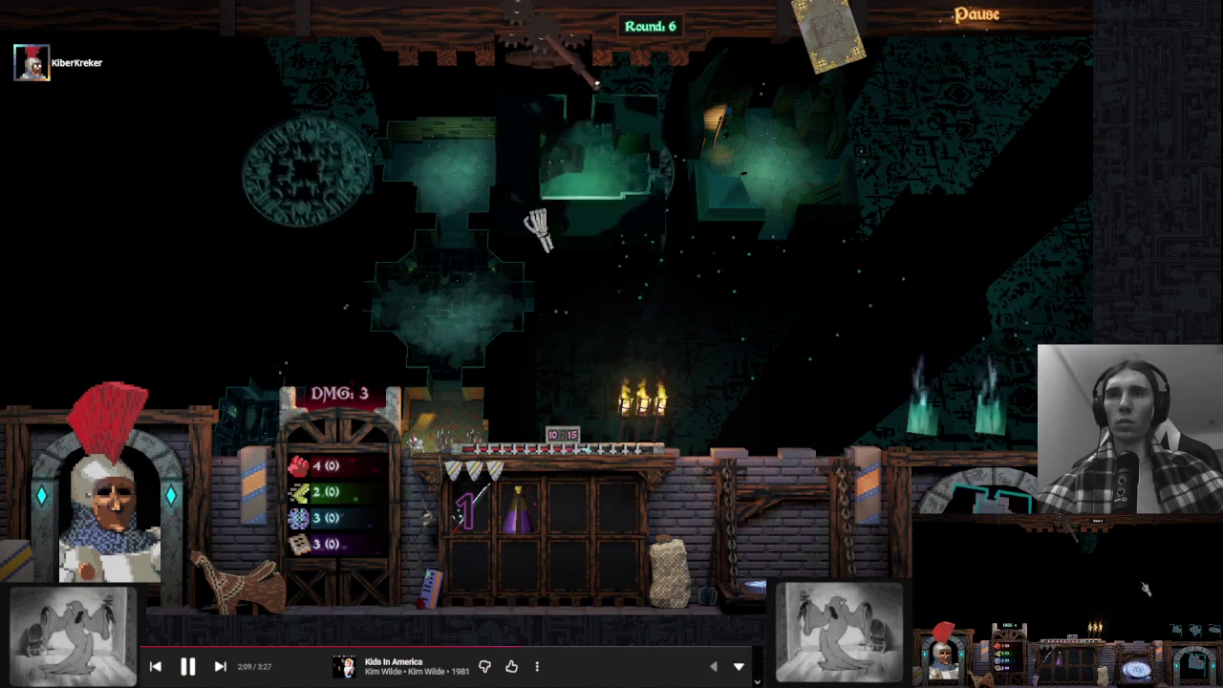
{"action": "mouse_move", "coordinate": [884, 258]}
{"action": "left_mouse_down"}
{"action": "mouse_move", "coordinate": [978, 245]}
{"action": "mouse_move", "coordinate": [491, 259]}
{"action": "mouse_move", "coordinate": [437, 341]}
{"action": "mouse_move", "coordinate": [444, 355]}
{"action": "left_mouse_up"}
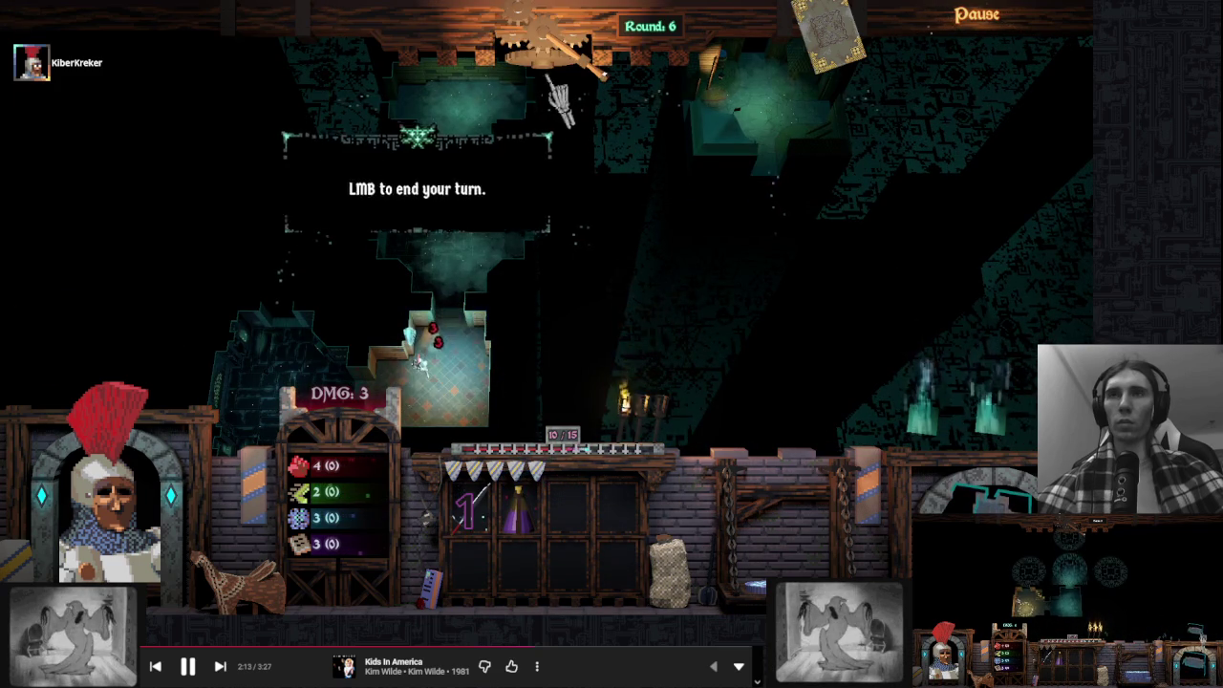
{"action": "left_click", "coordinate": [554, 86]}
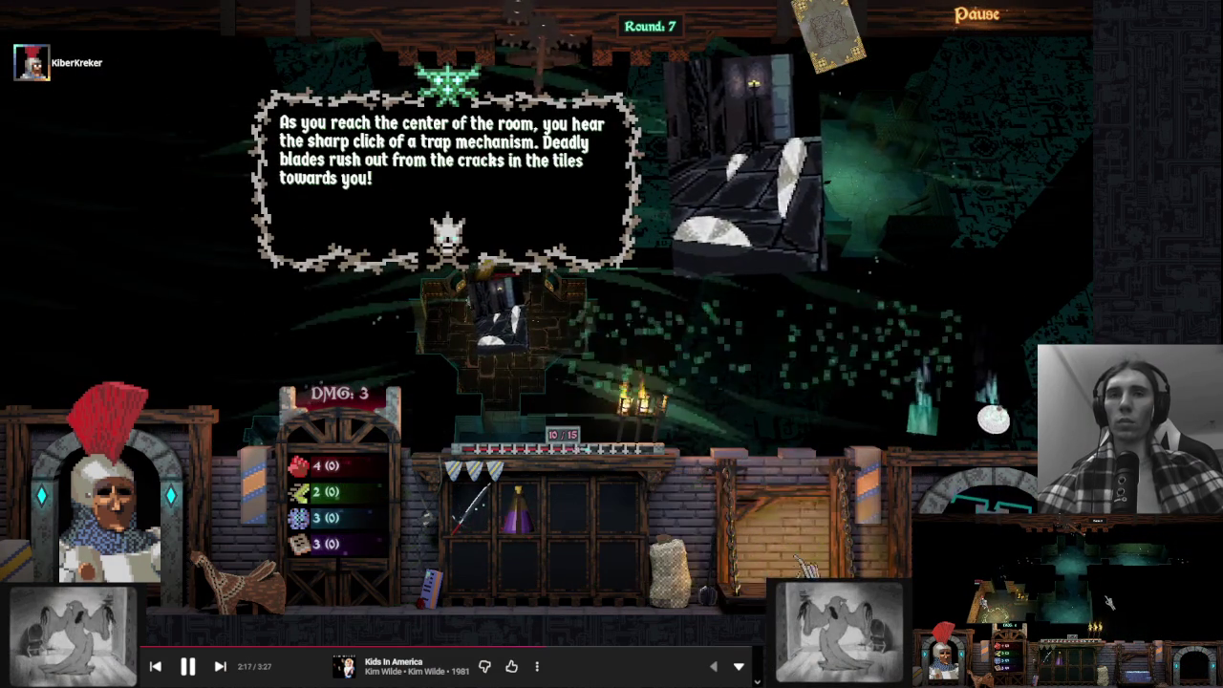
{"action": "left_click", "coordinate": [715, 346]}
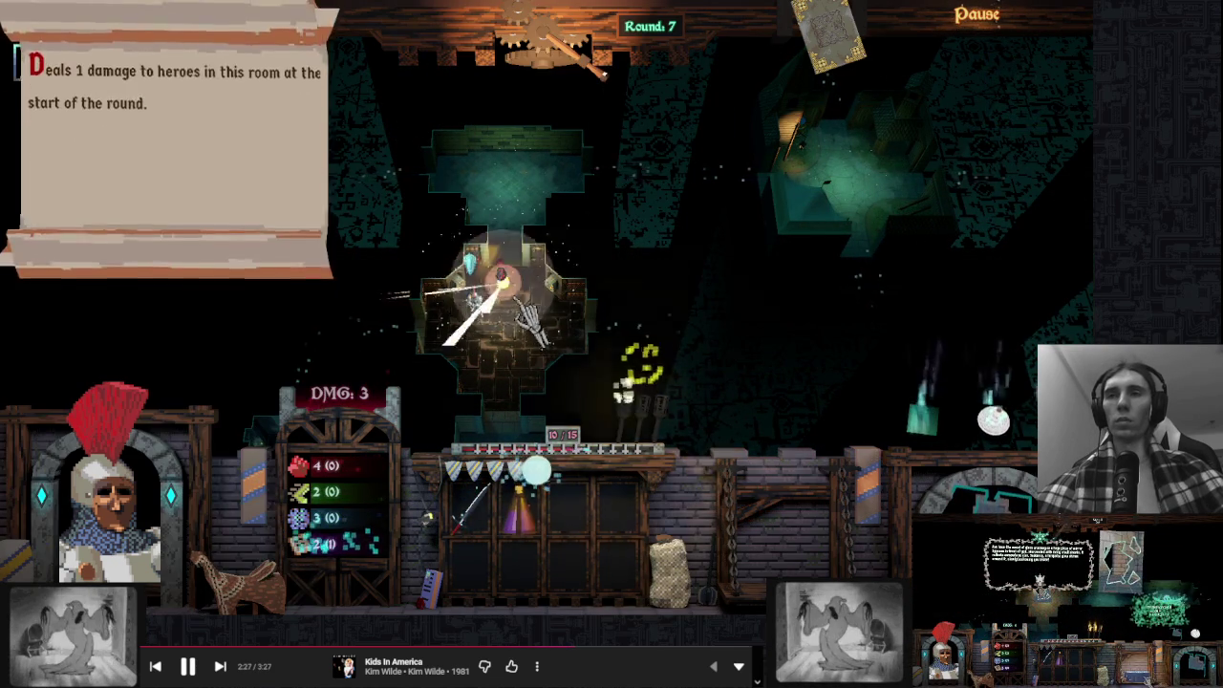
End turns through round 10 and roll the agility check to escape the web
{"action": "left_click", "coordinate": [587, 76]}
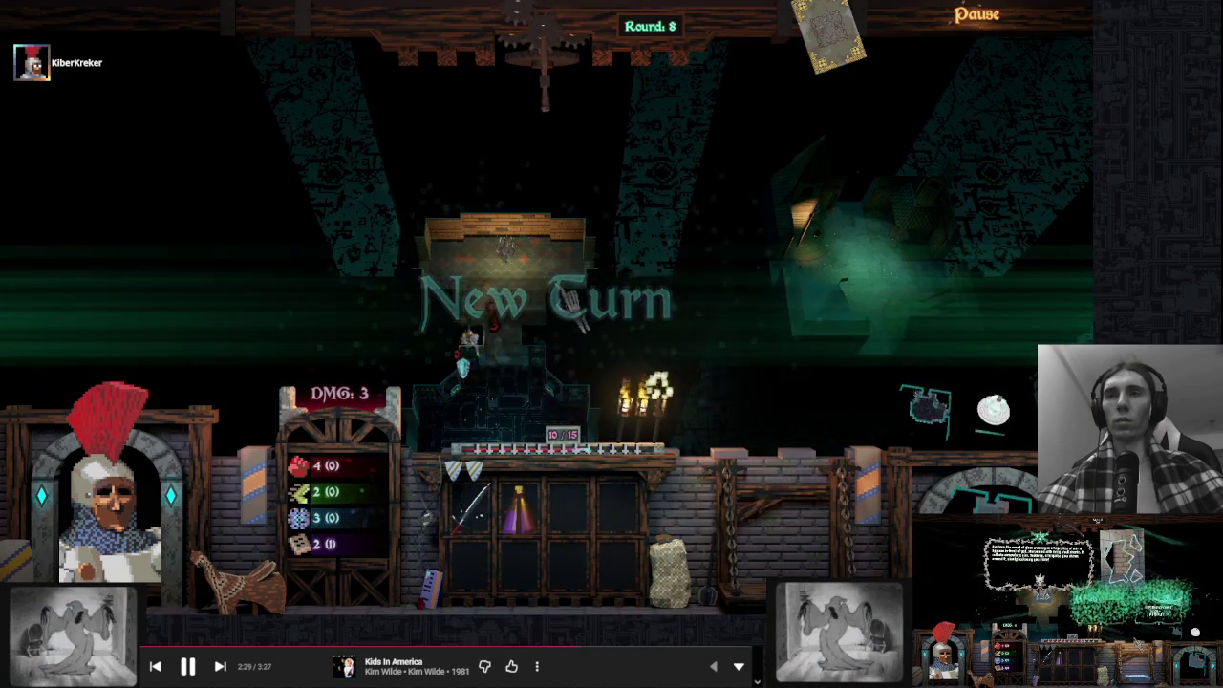
{"action": "left_click", "coordinate": [602, 72]}
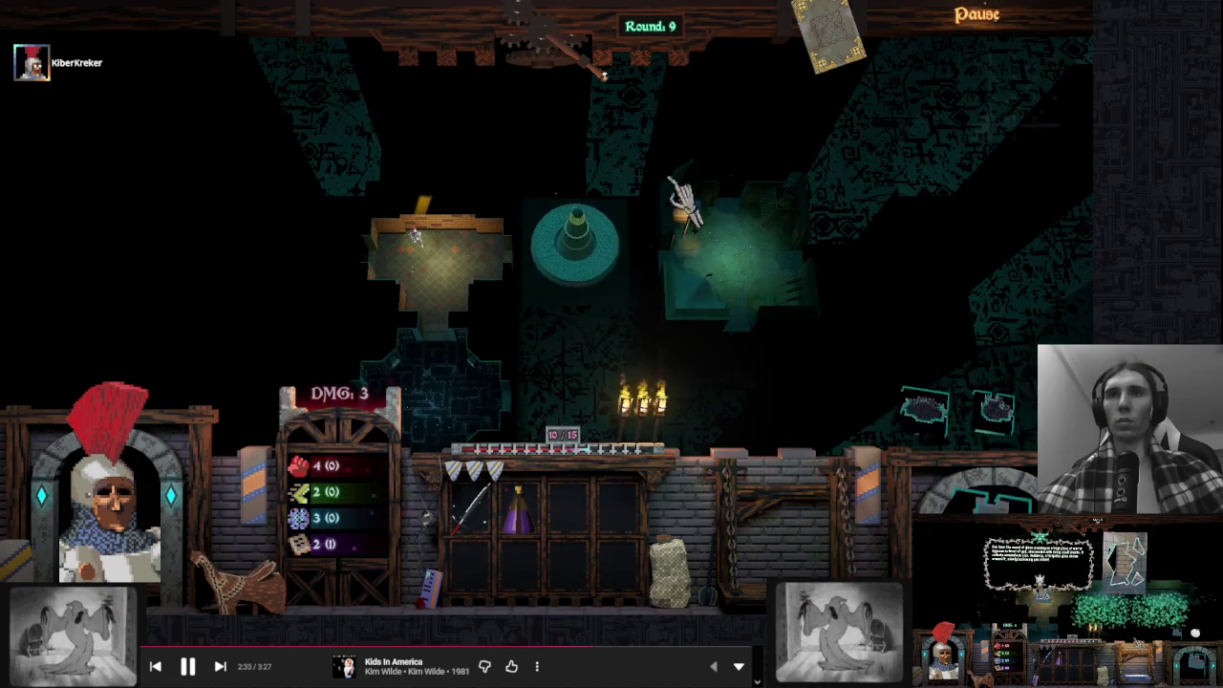
{"action": "left_click", "coordinate": [549, 43]}
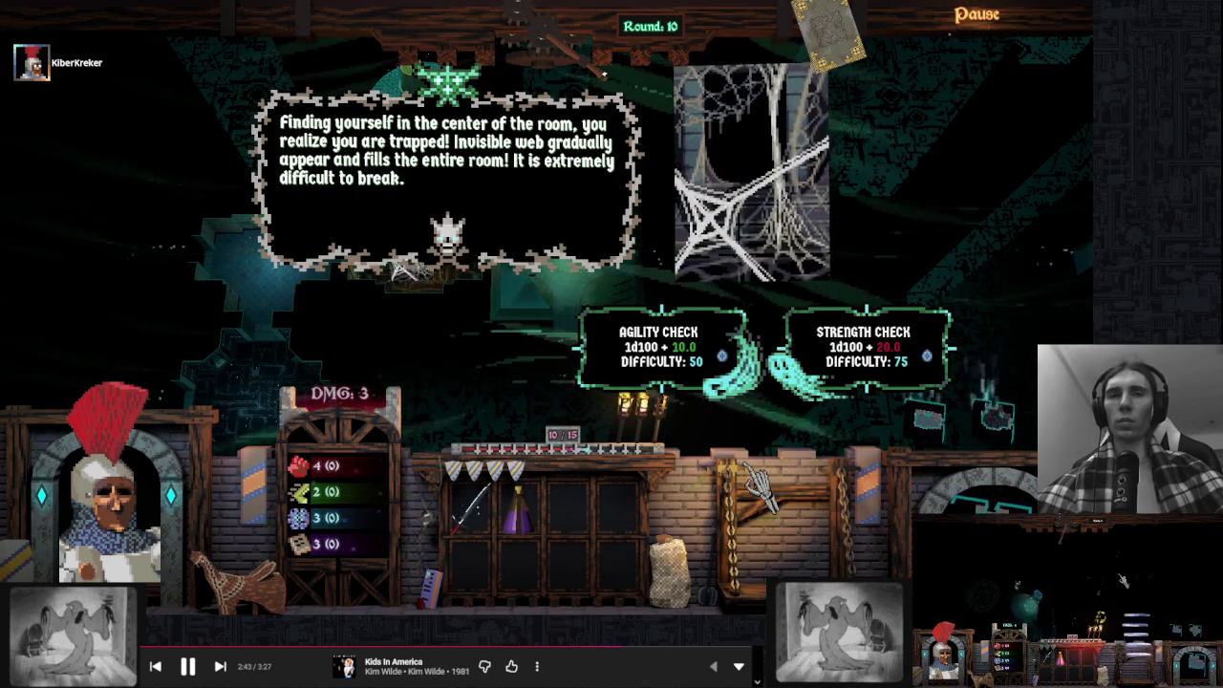
{"action": "left_click", "coordinate": [659, 349]}
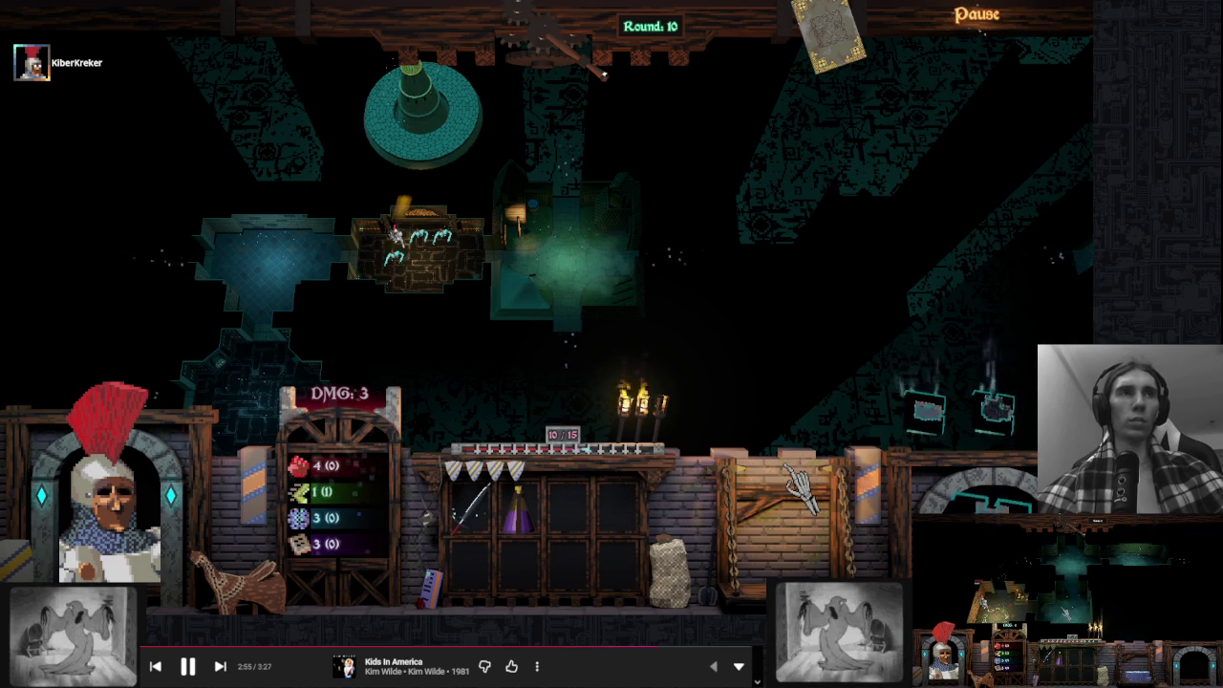
Inspect the nearby ghosts, then end turns through round 12, dismissing the new tiles message
{"action": "left_click", "coordinate": [387, 239]}
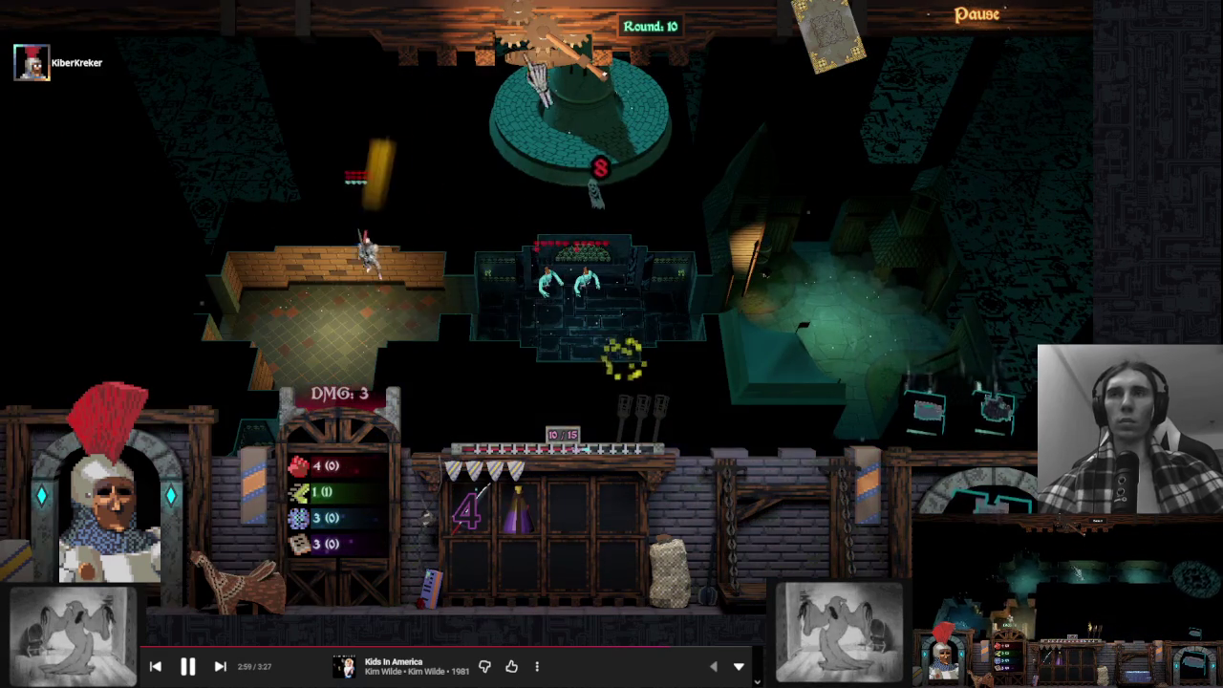
{"action": "left_click", "coordinate": [639, 153]}
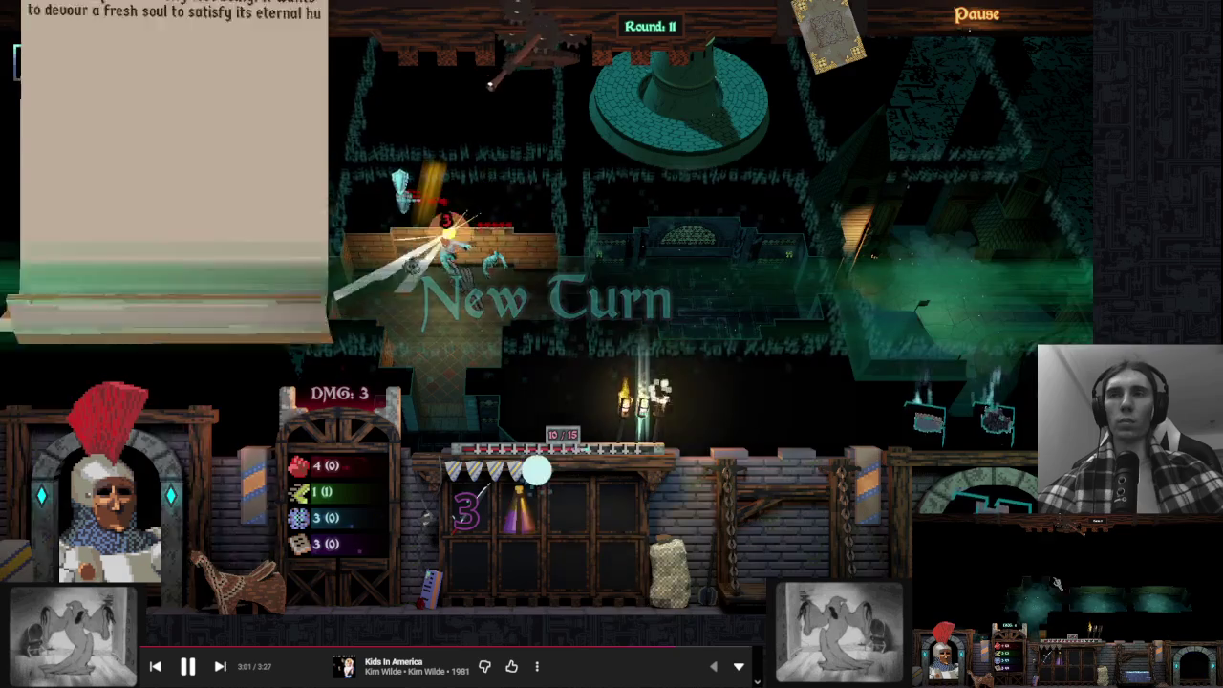
{"action": "left_click", "coordinate": [545, 115]}
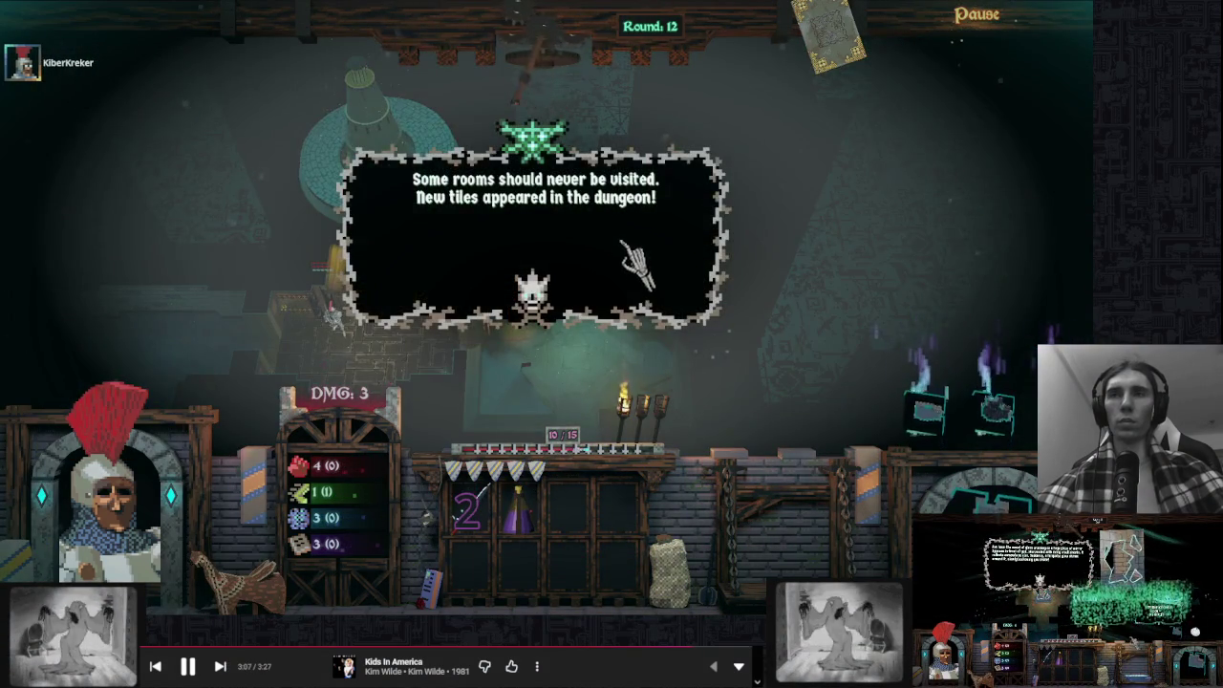
{"action": "left_click", "coordinate": [627, 247]}
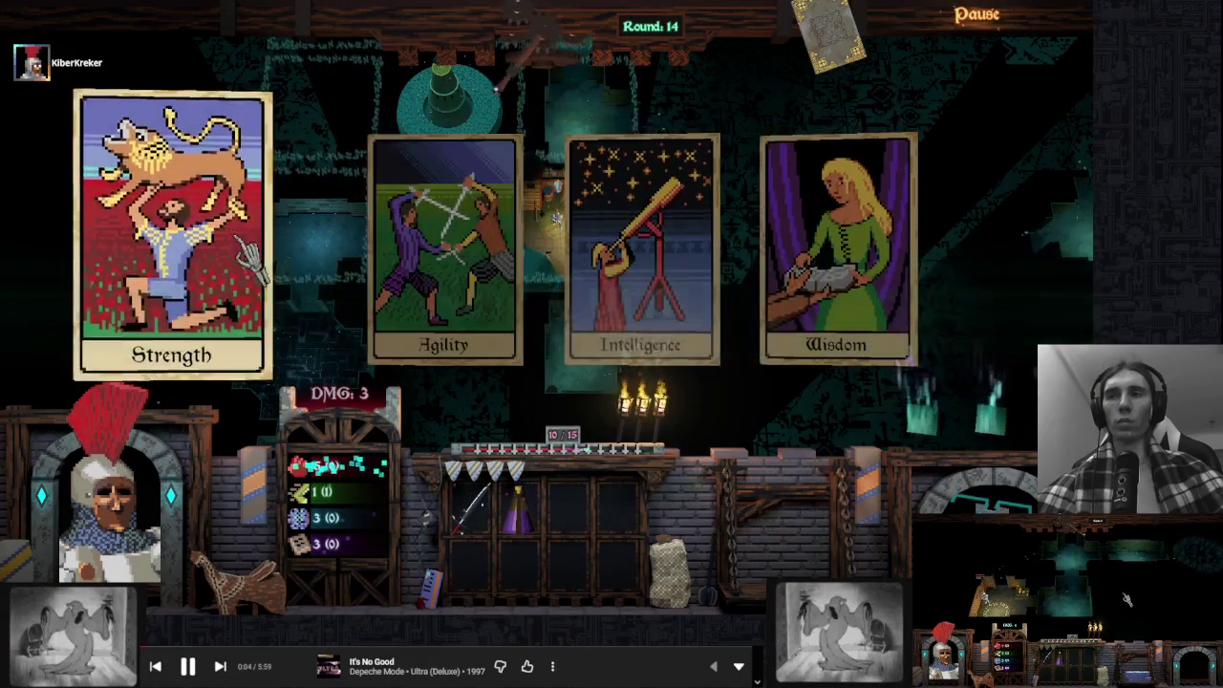
Pick the Strength card (strength 4 to 5) and end four turns to reach round 18
{"action": "left_click", "coordinate": [253, 262]}
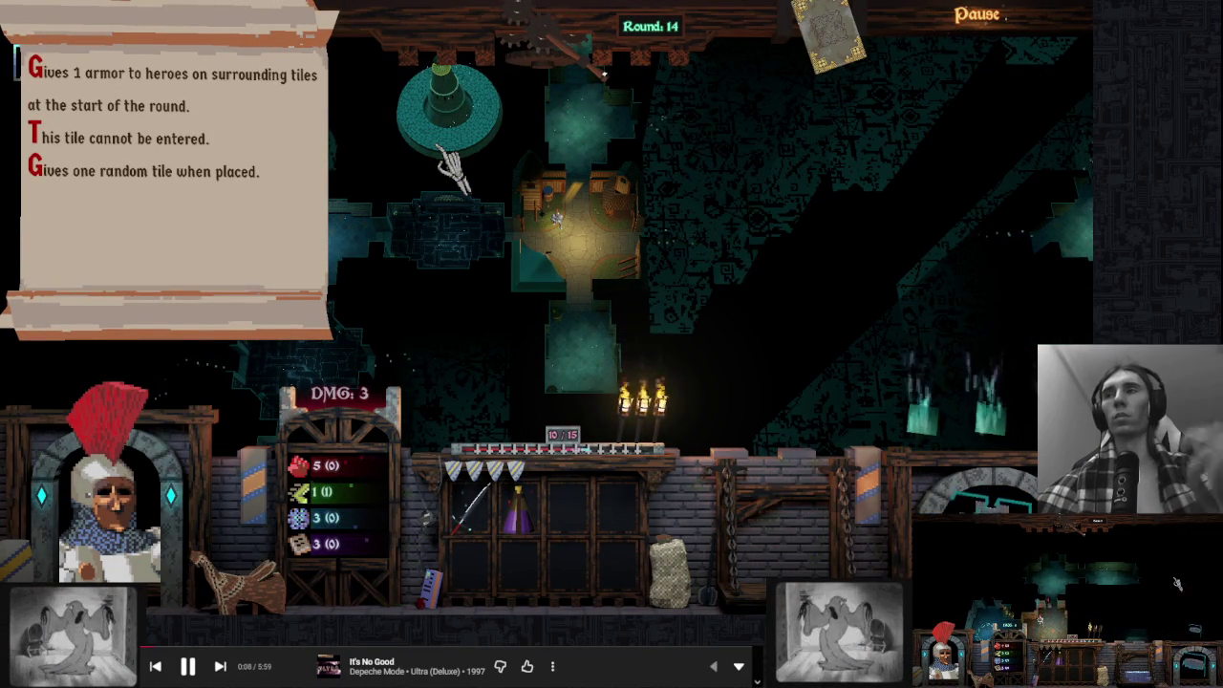
{"action": "left_click", "coordinate": [577, 43]}
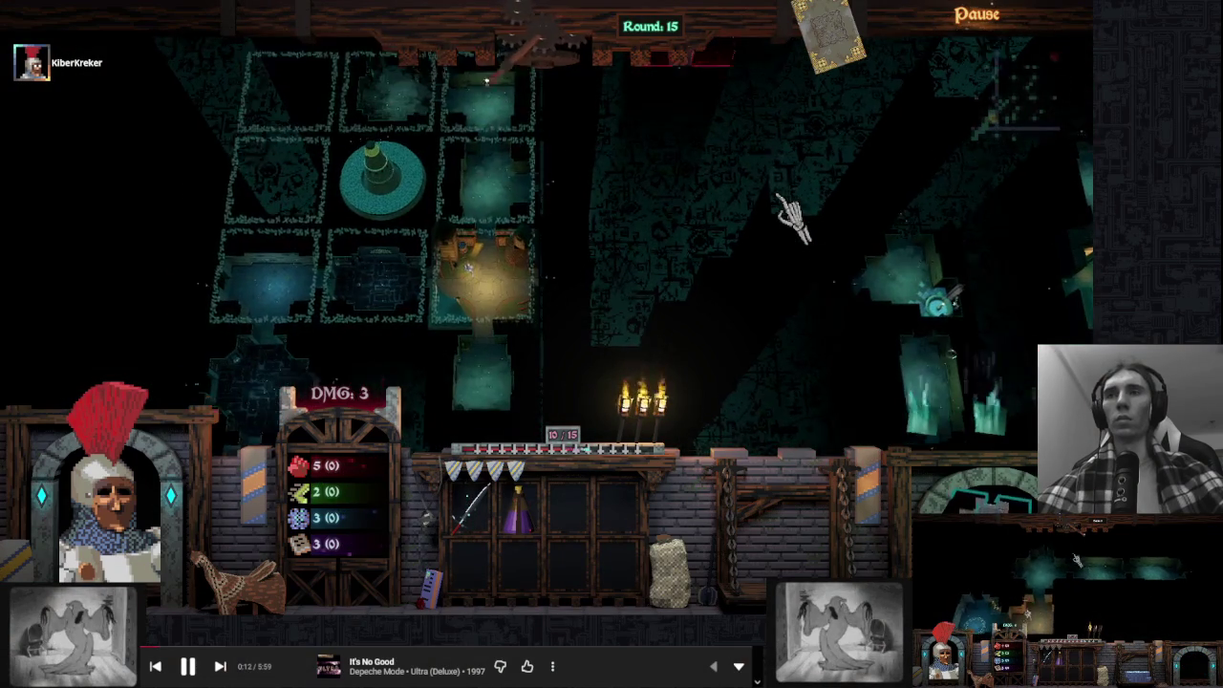
{"action": "left_click", "coordinate": [540, 59]}
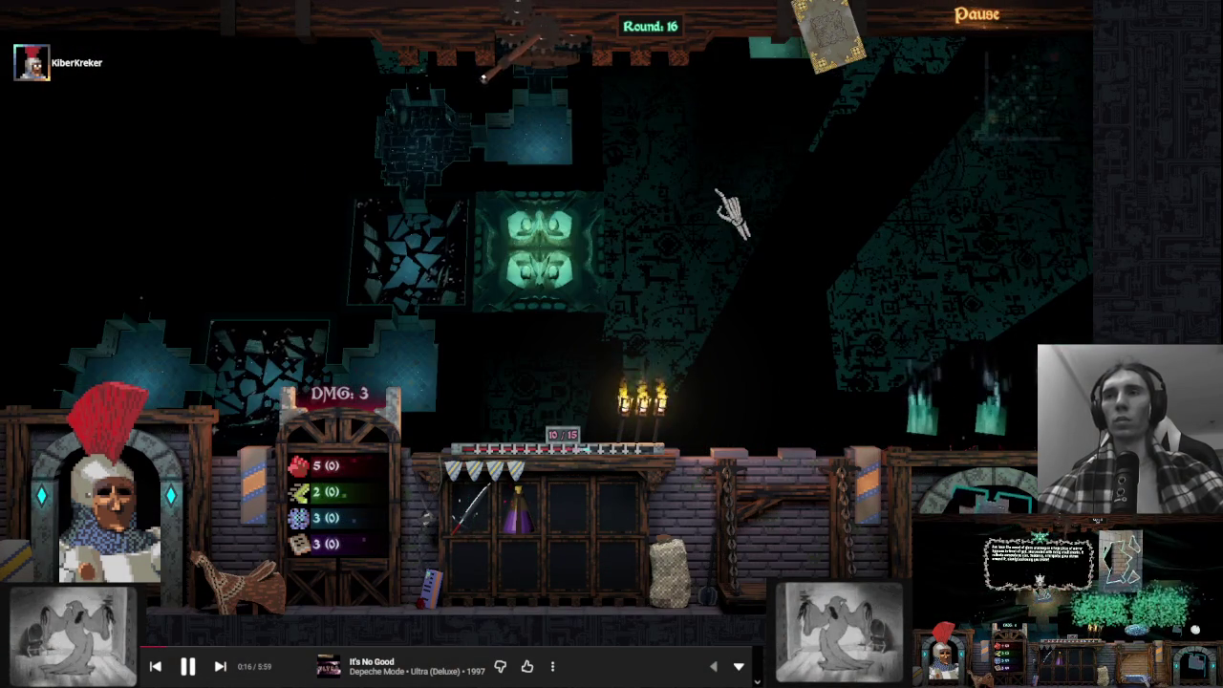
{"action": "left_click", "coordinate": [547, 52]}
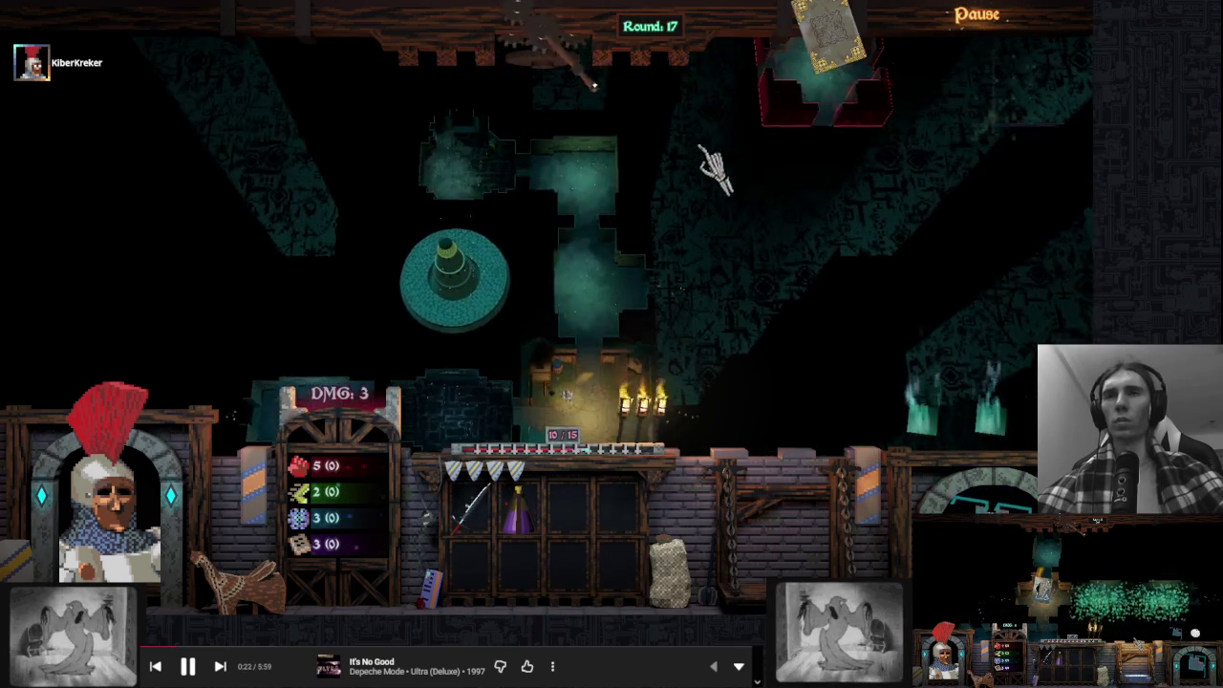
{"action": "left_click", "coordinate": [502, 38]}
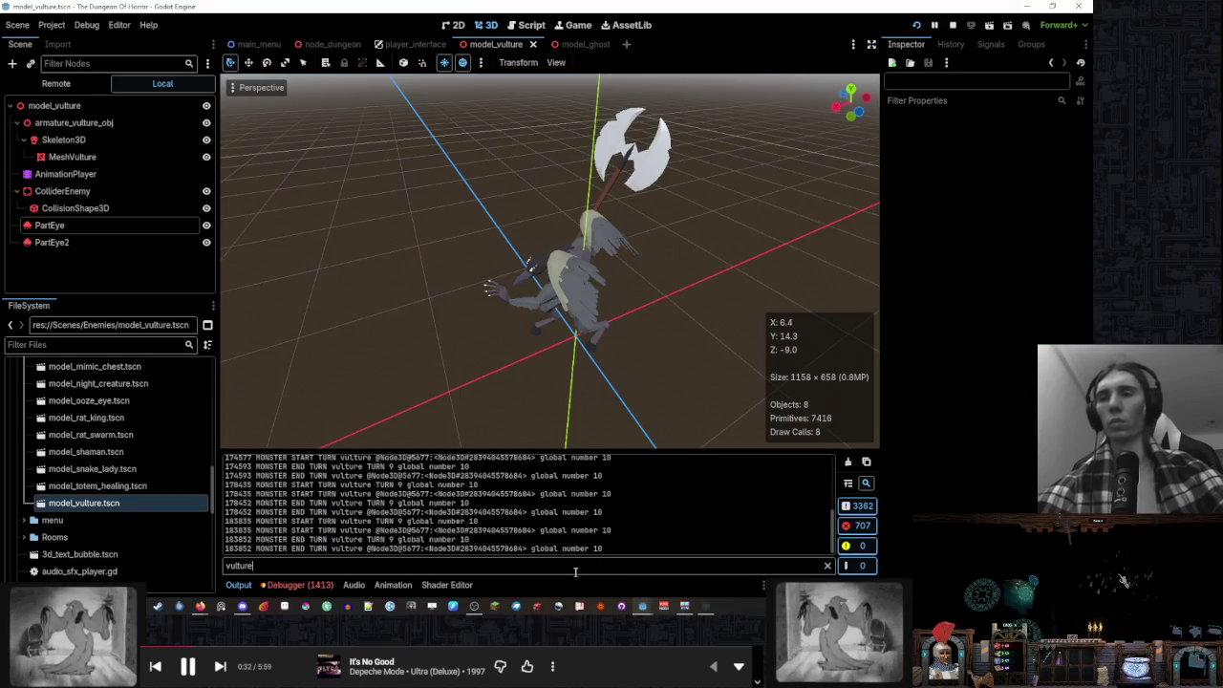
Clear the 'vul' filter from the Output log and switch back to the running game
{"action": "key", "text": "BackSpace"}
{"action": "key", "text": "BackSpace"}
{"action": "key", "text": "BackSpace"}
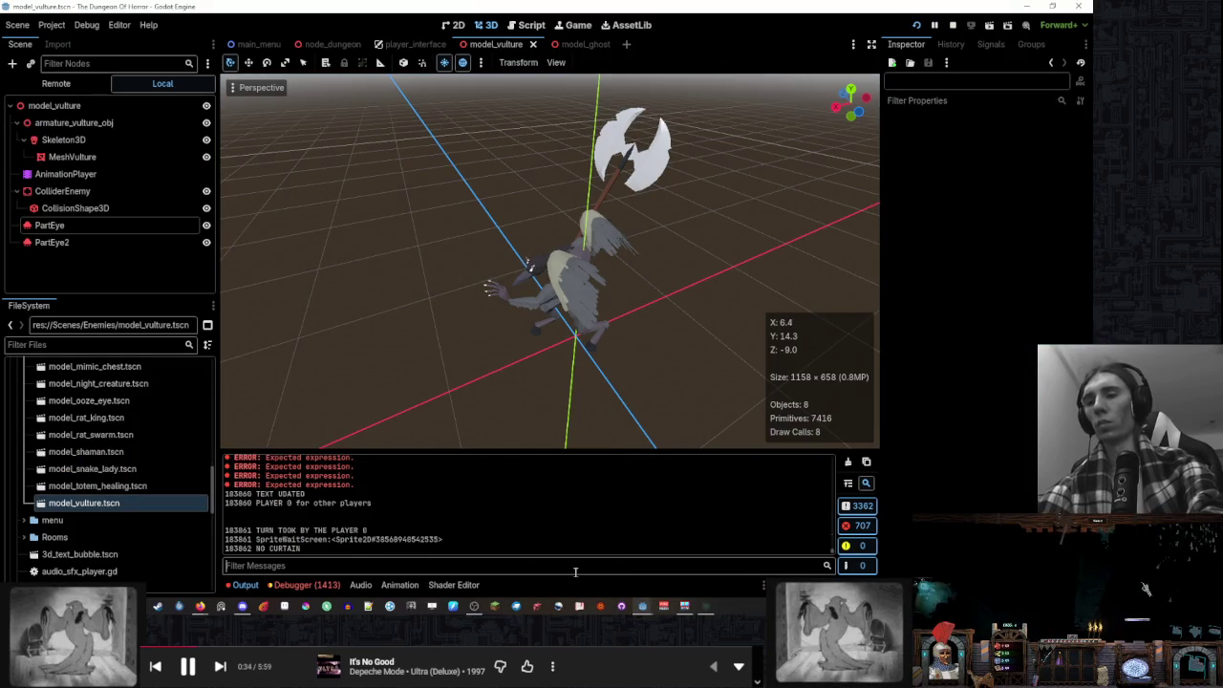
{"action": "type", "text": "vul"}
{"action": "key", "text": "BackSpace"}
{"action": "key", "text": "BackSpace"}
{"action": "key", "text": "BackSpace"}
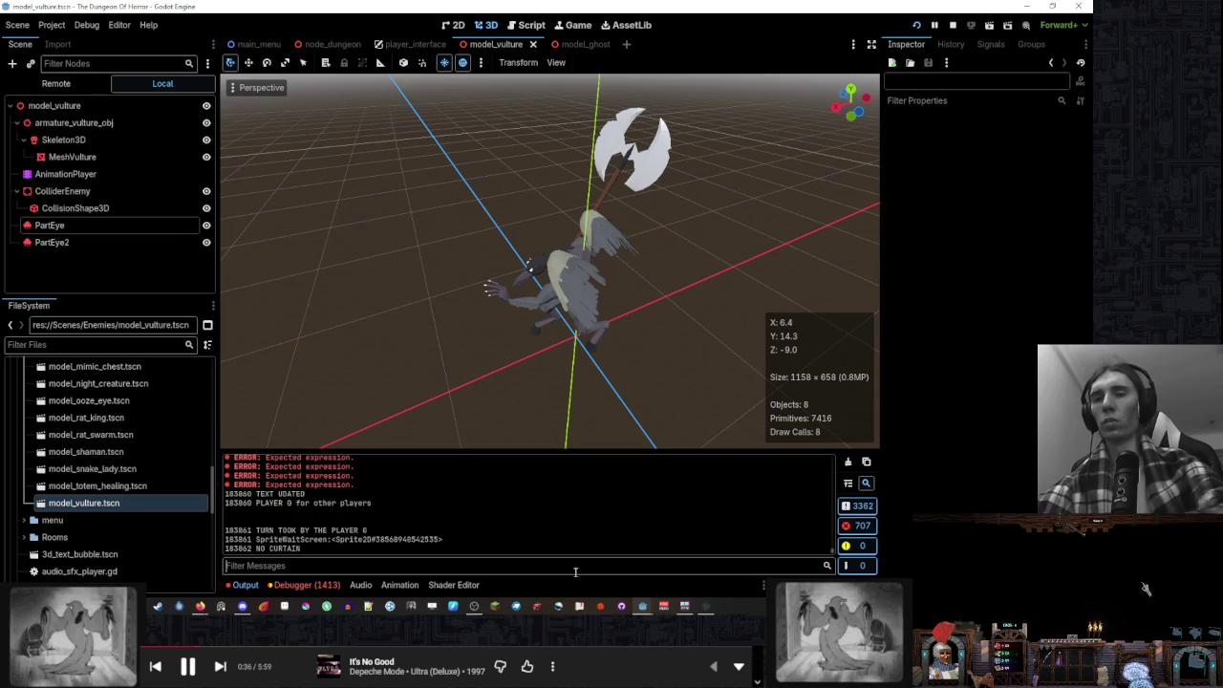
{"action": "left_click", "coordinate": [688, 610]}
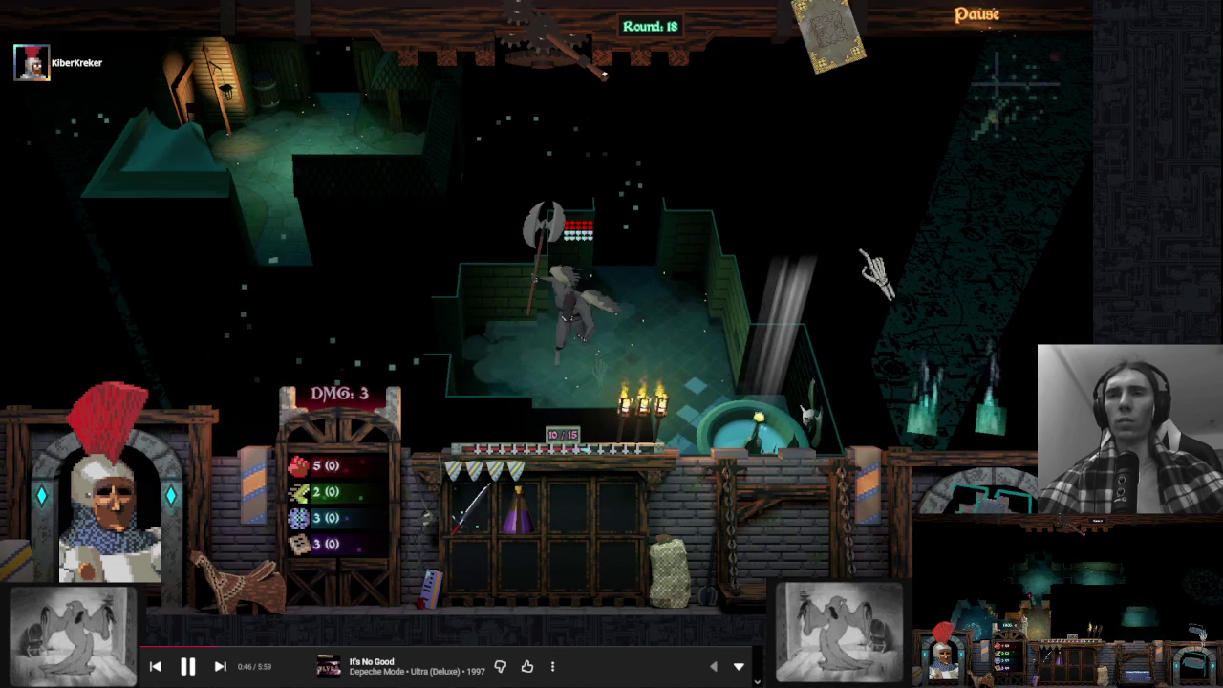
Read the Mirrored vulture's info scroll, then Alt+Tab back to the Godot editor
{"action": "mouse_move", "coordinate": [586, 350]}
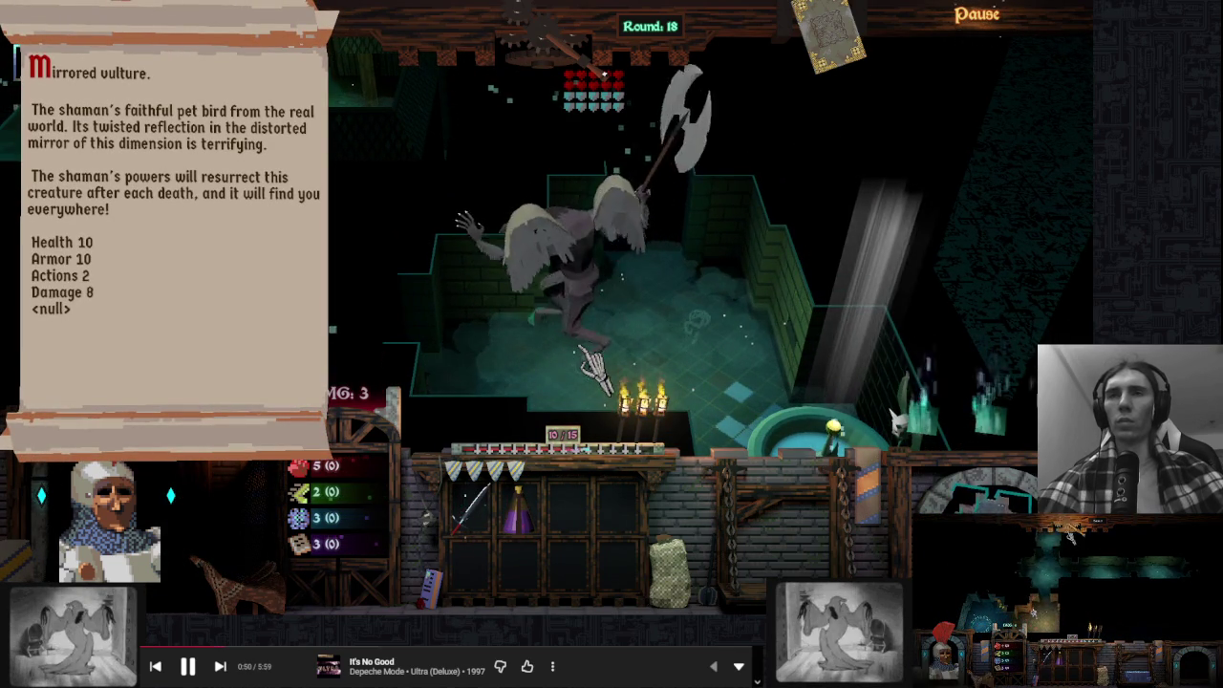
{"action": "mouse_move", "coordinate": [790, 334]}
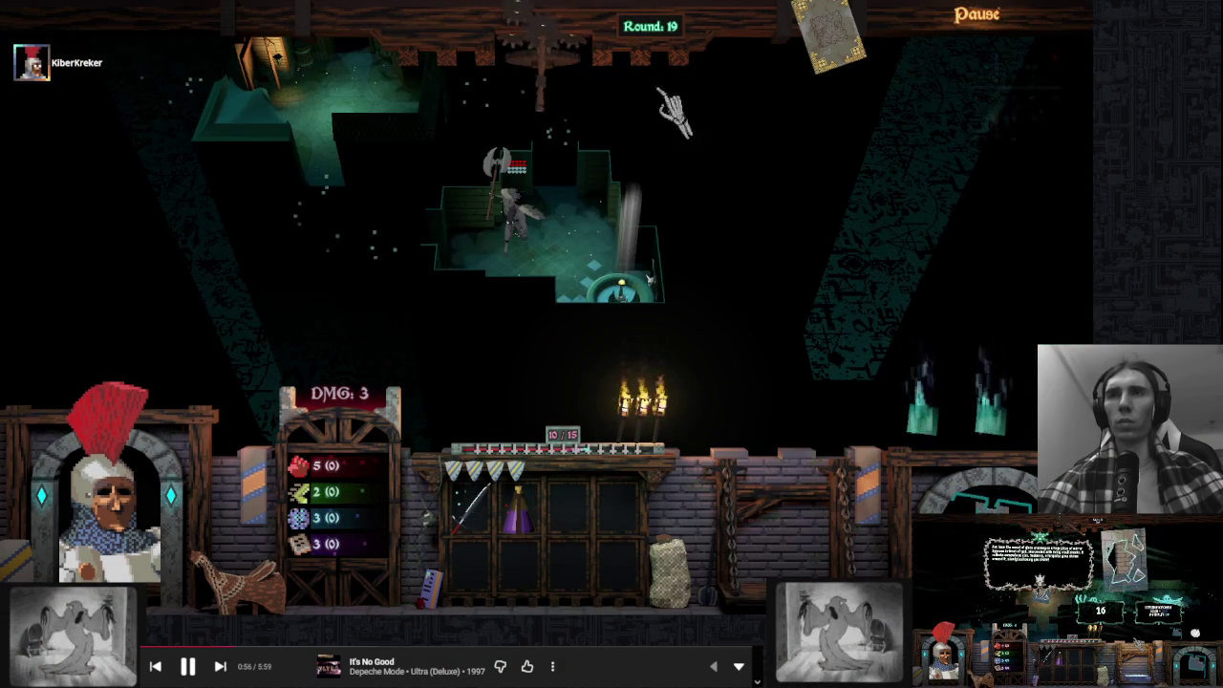
{"action": "key", "text": "alt+Tab"}
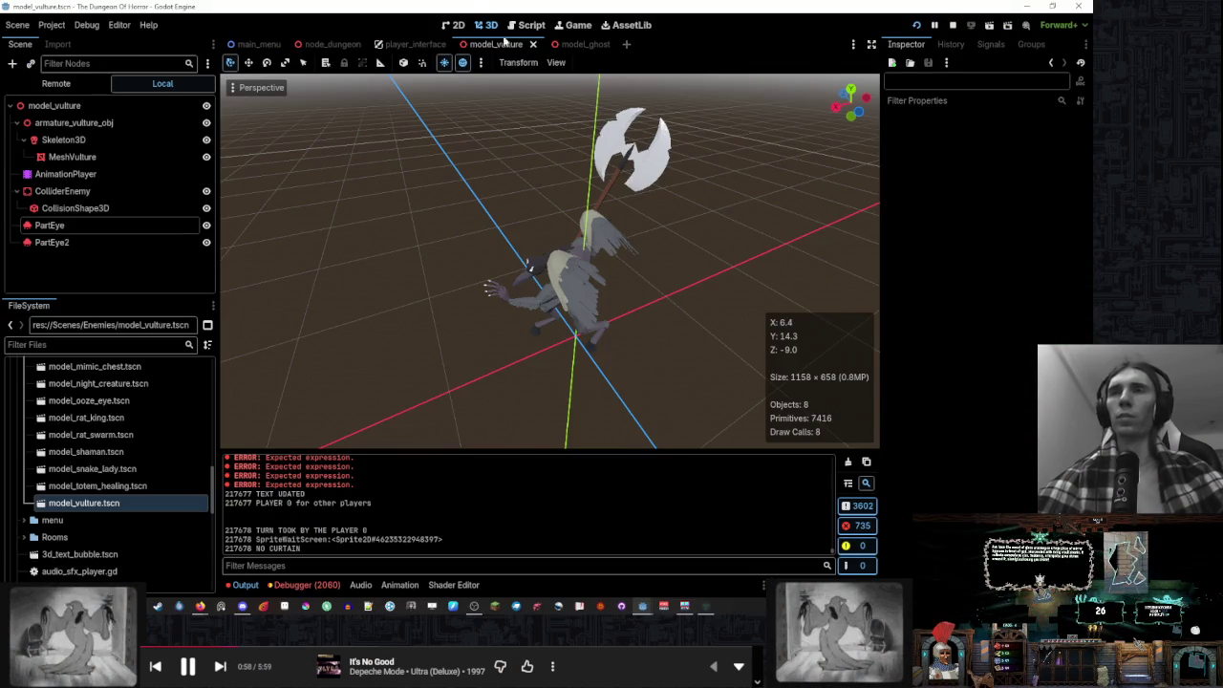
Open the script editor, glance at Monsters.cfg, and jump to _rooms_combined in NodeDungeon.gd
{"action": "left_click", "coordinate": [529, 25]}
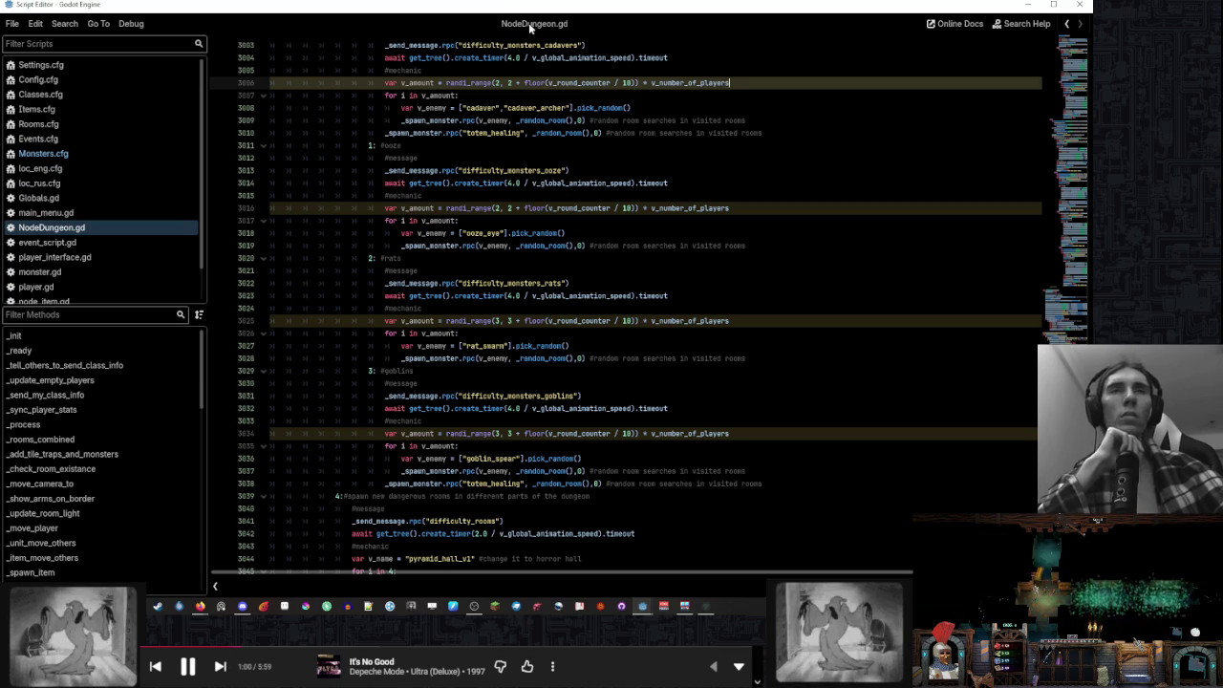
{"action": "left_click", "coordinate": [138, 153]}
{"action": "left_click", "coordinate": [110, 227]}
{"action": "left_click", "coordinate": [96, 438]}
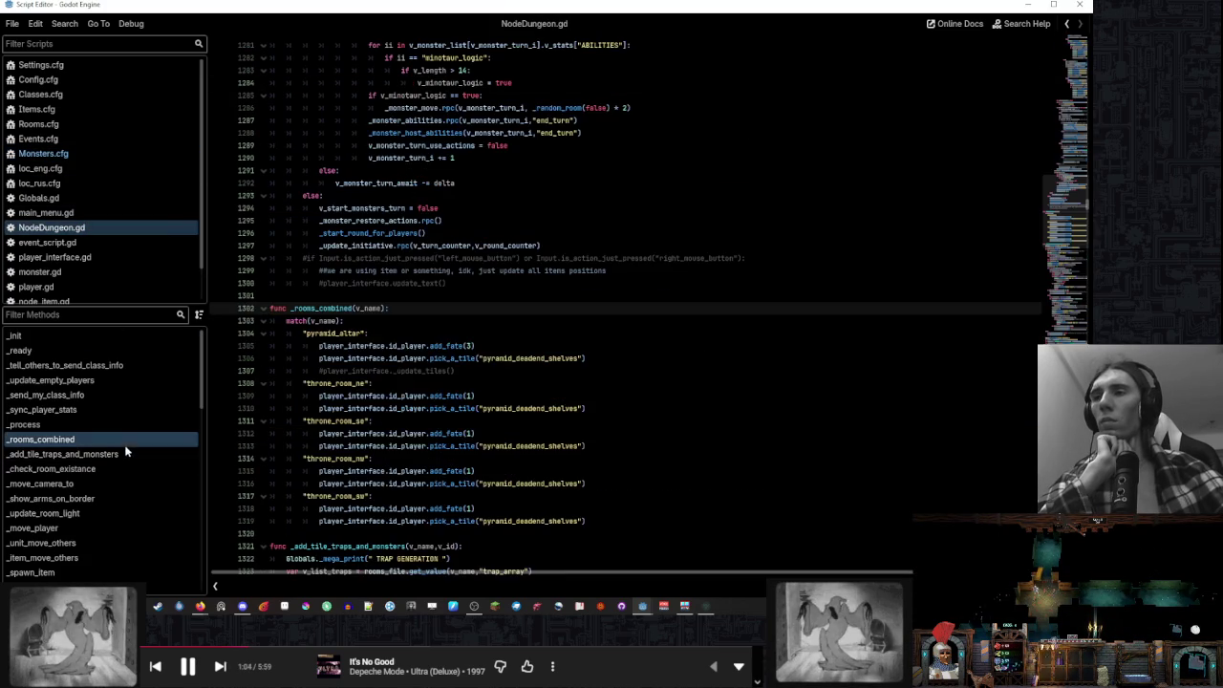
{"action": "scroll", "coordinate": [468, 333], "scroll_direction": "up", "scroll_amount": 5}
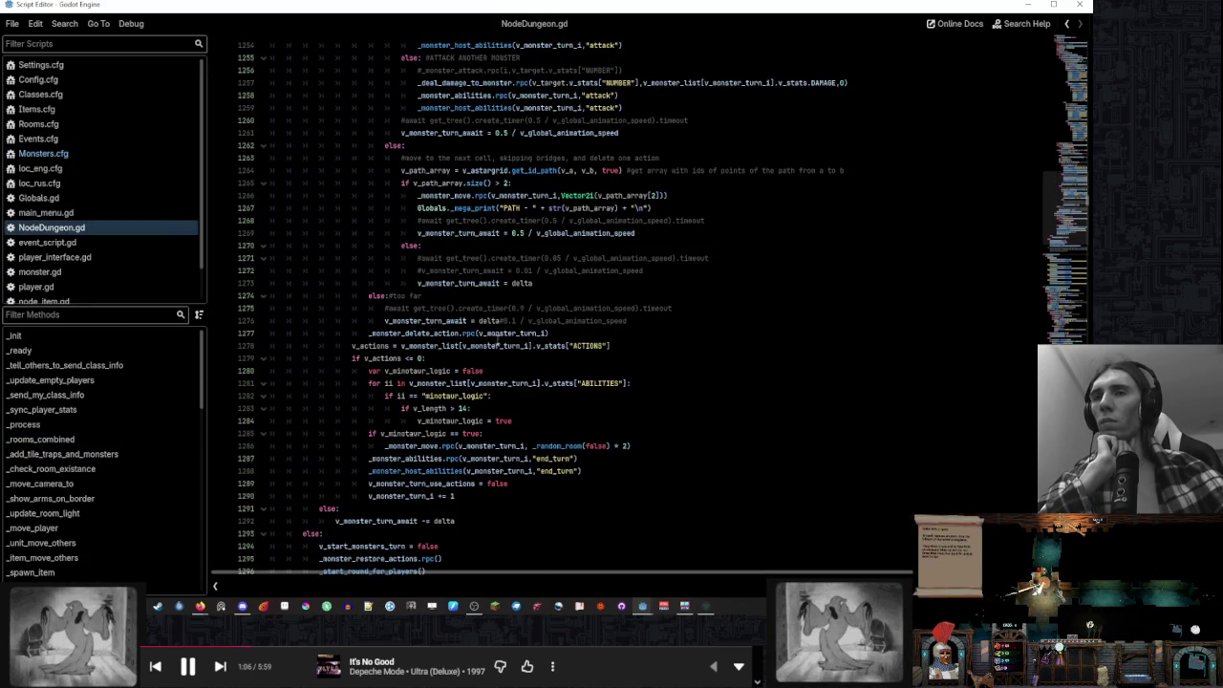
Examine the minotaur_logic code on lines 1281-1286, then jump to _random_room
{"action": "left_click", "coordinate": [644, 381]}
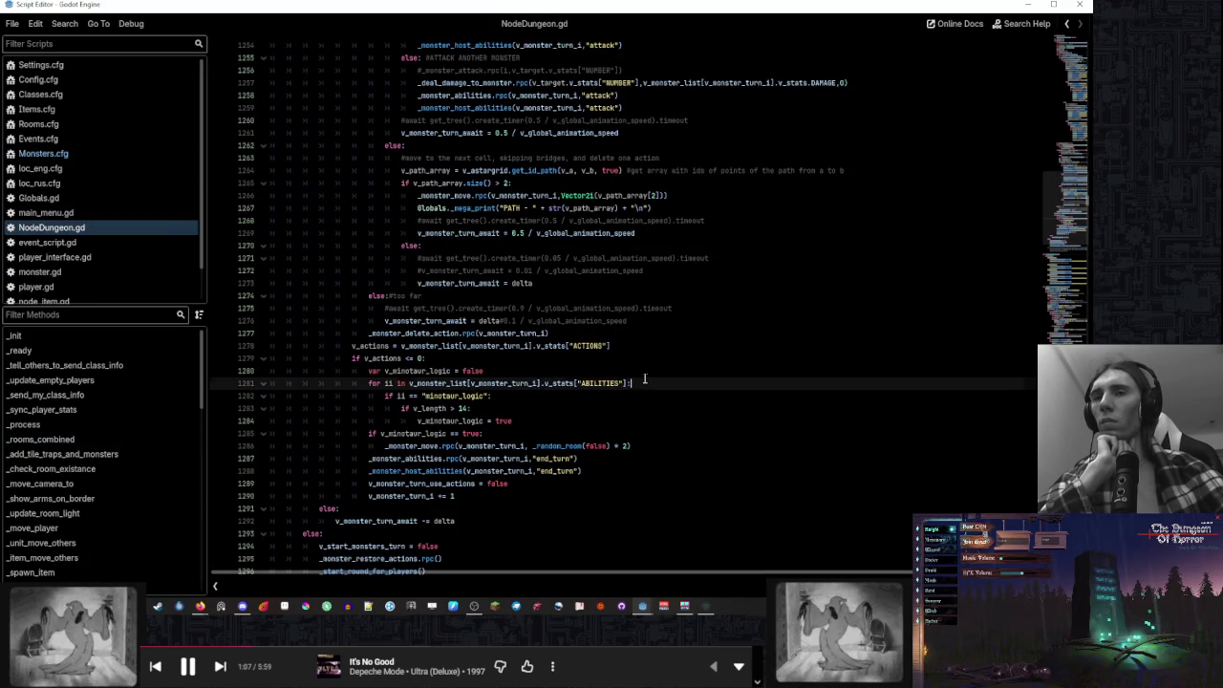
{"action": "double_click", "coordinate": [468, 396]}
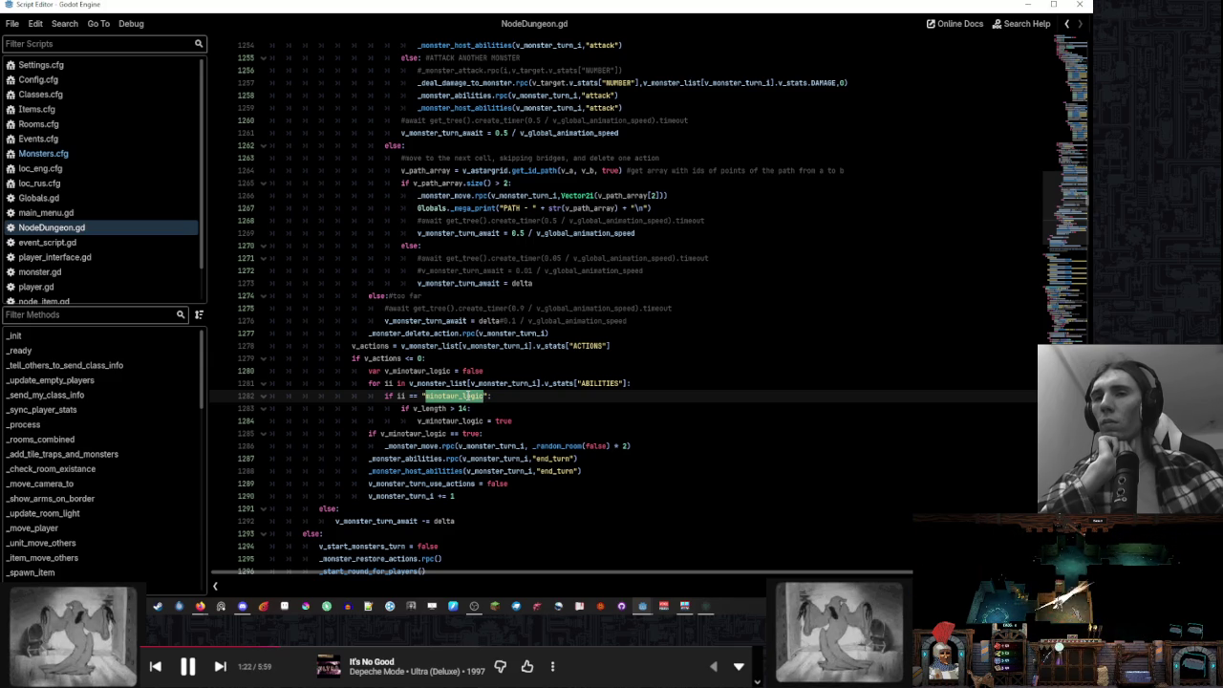
{"action": "scroll", "coordinate": [104, 396], "scroll_direction": "down", "scroll_amount": 5}
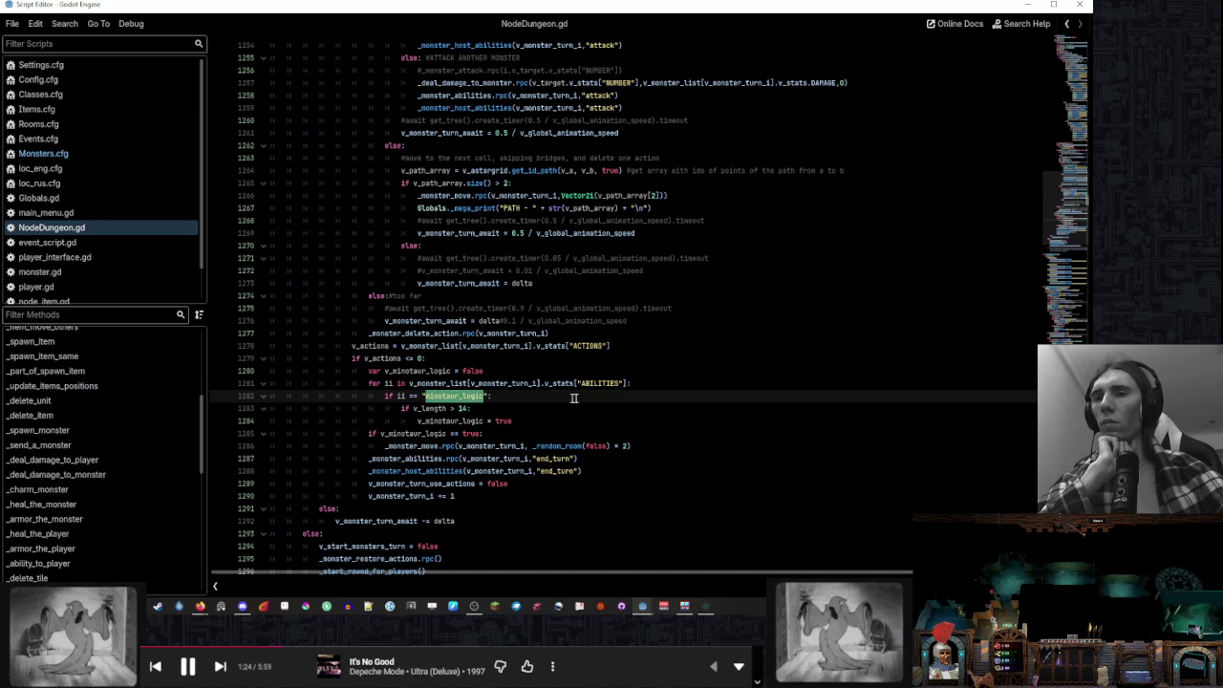
{"action": "left_click", "coordinate": [560, 446]}
{"action": "left_click", "coordinate": [559, 445], "text": "ctrl"}
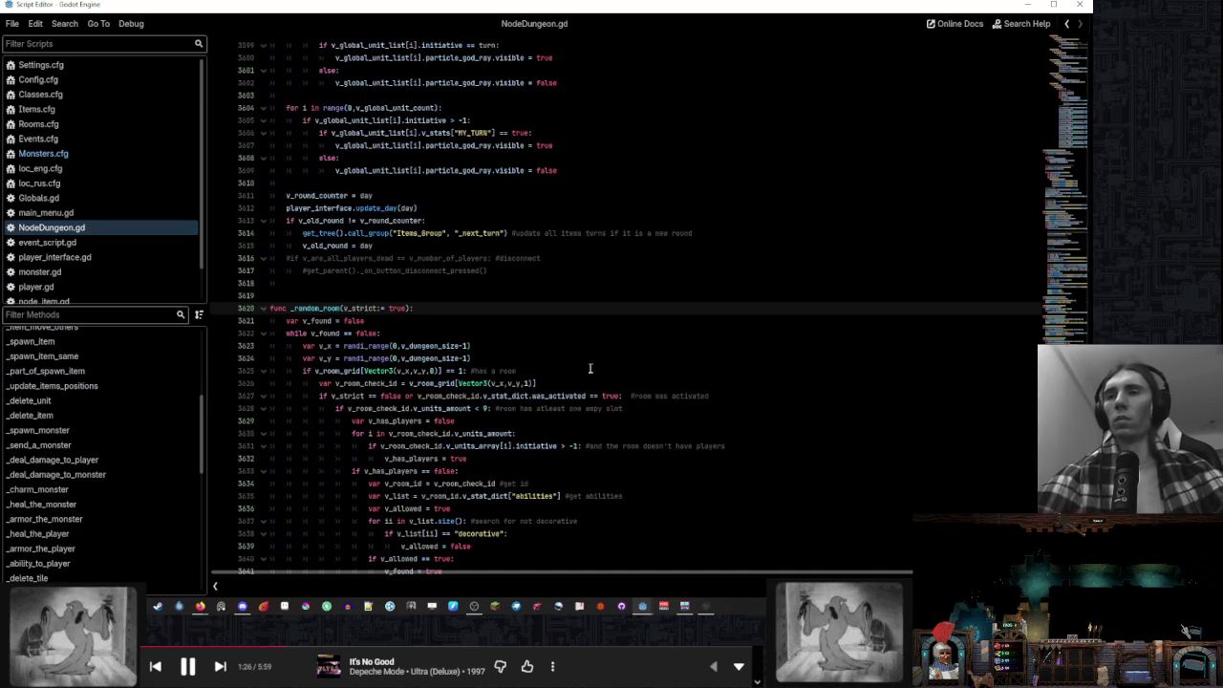
Search NodeDungeon.gd for 'initiative' and step through matches up to the monster turn logic
{"action": "scroll", "coordinate": [592, 368], "scroll_direction": "up", "scroll_amount": 1}
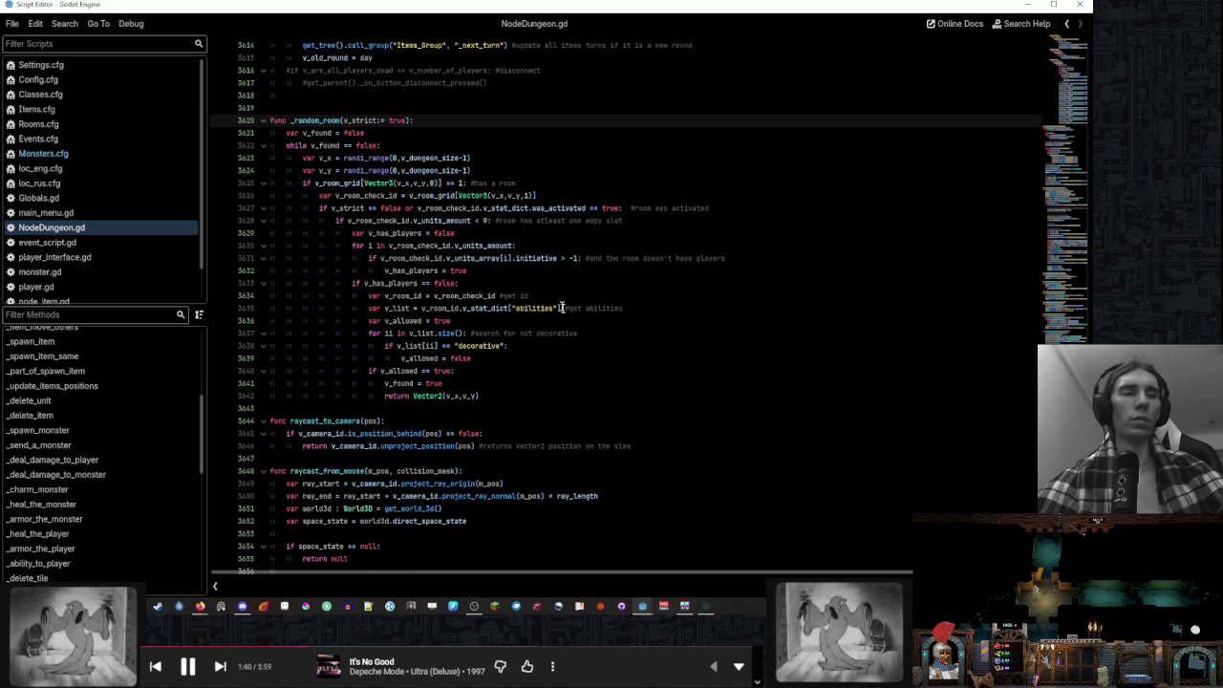
{"action": "double_click", "coordinate": [536, 258]}
{"action": "left_click", "coordinate": [622, 295]}
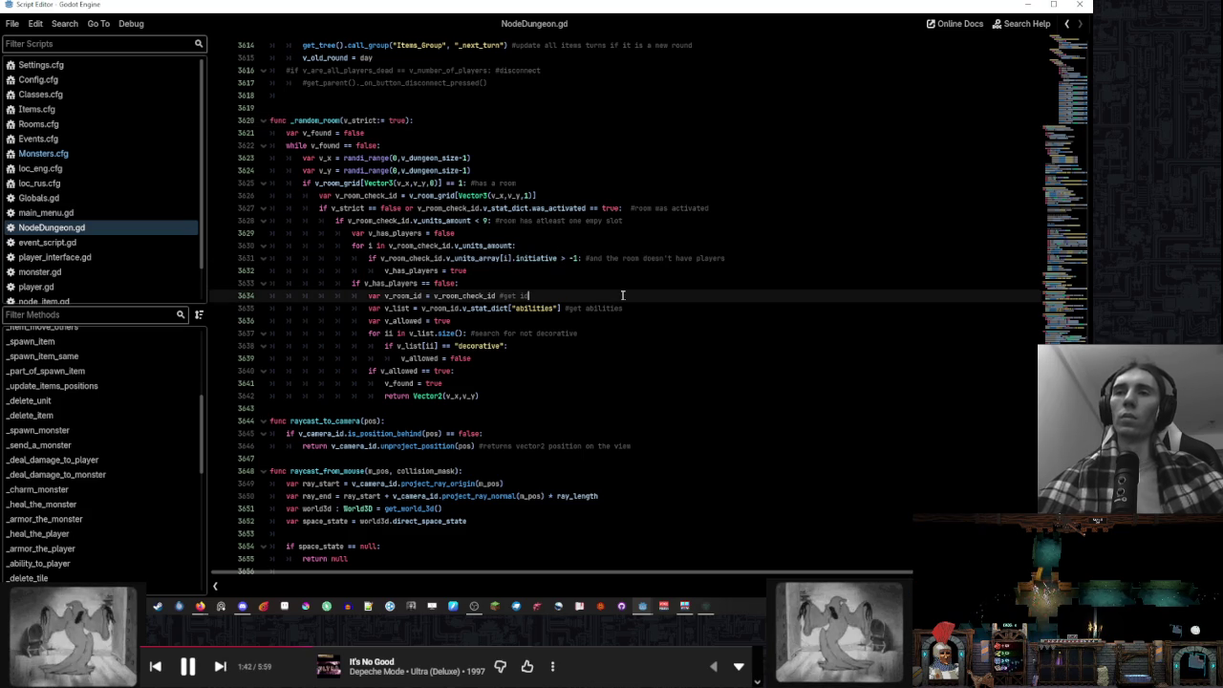
{"action": "key", "text": "ctrl+f"}
{"action": "type", "text": "initiative"}
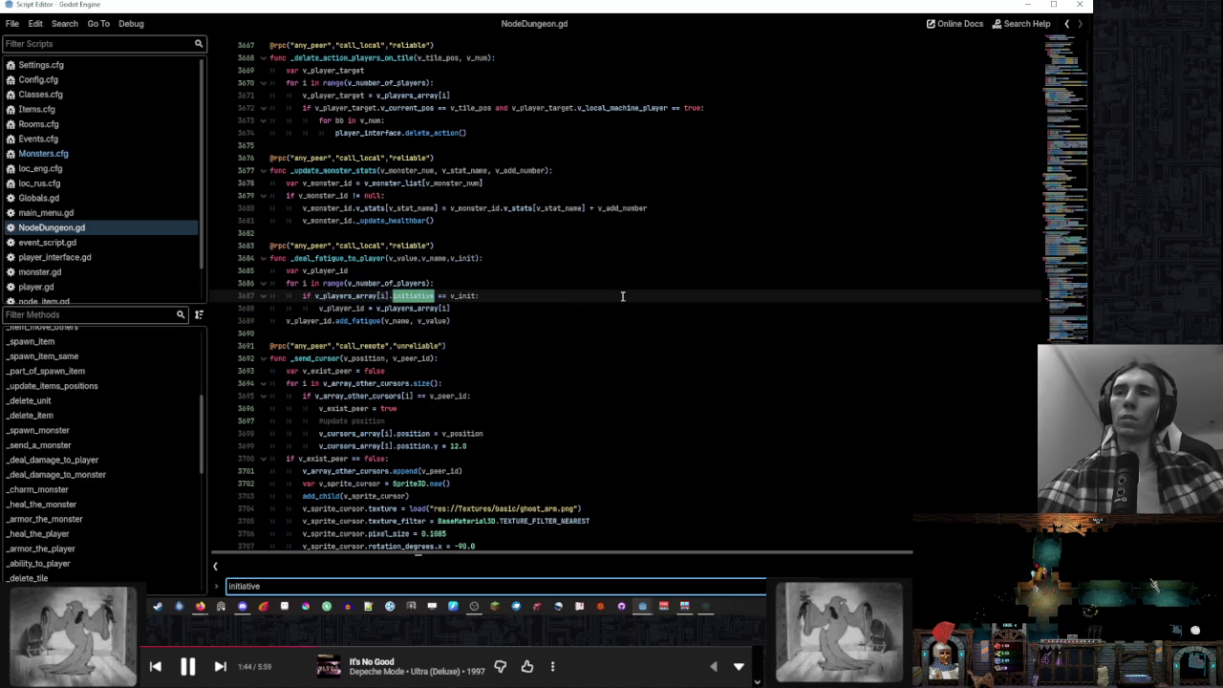
{"action": "key", "text": "Return"}
{"action": "key", "text": "Return"}
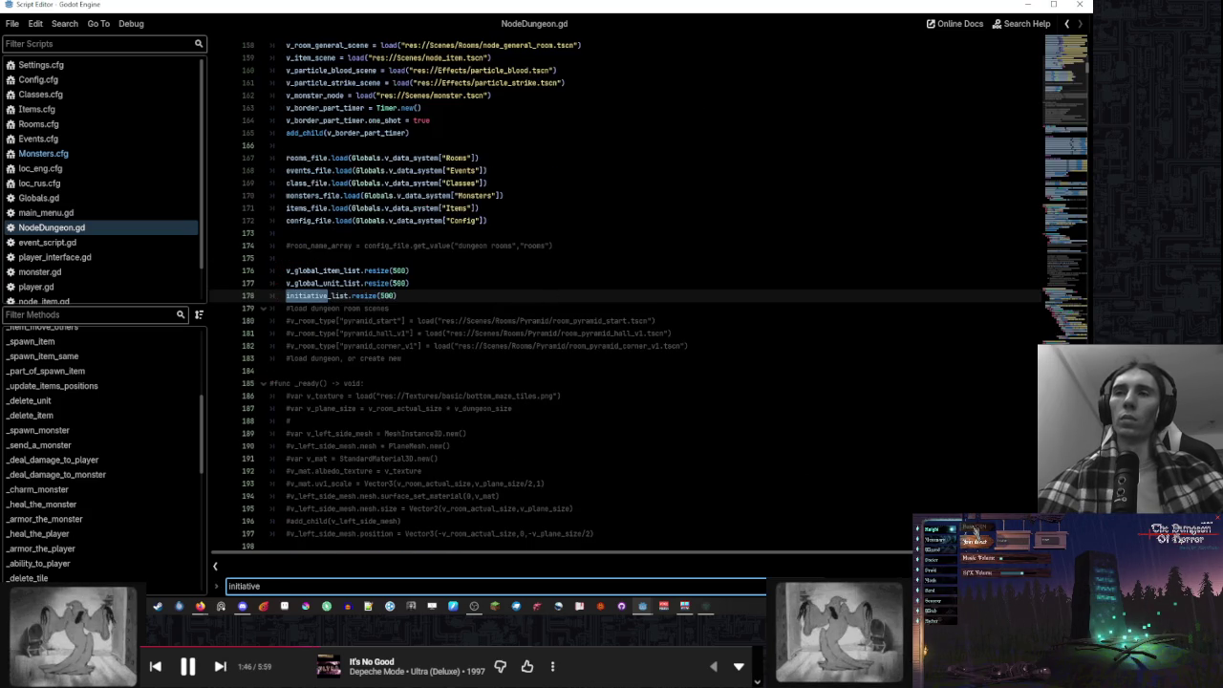
{"action": "key", "text": "Return"}
{"action": "key", "text": "Return"}
{"action": "key", "text": "Return"}
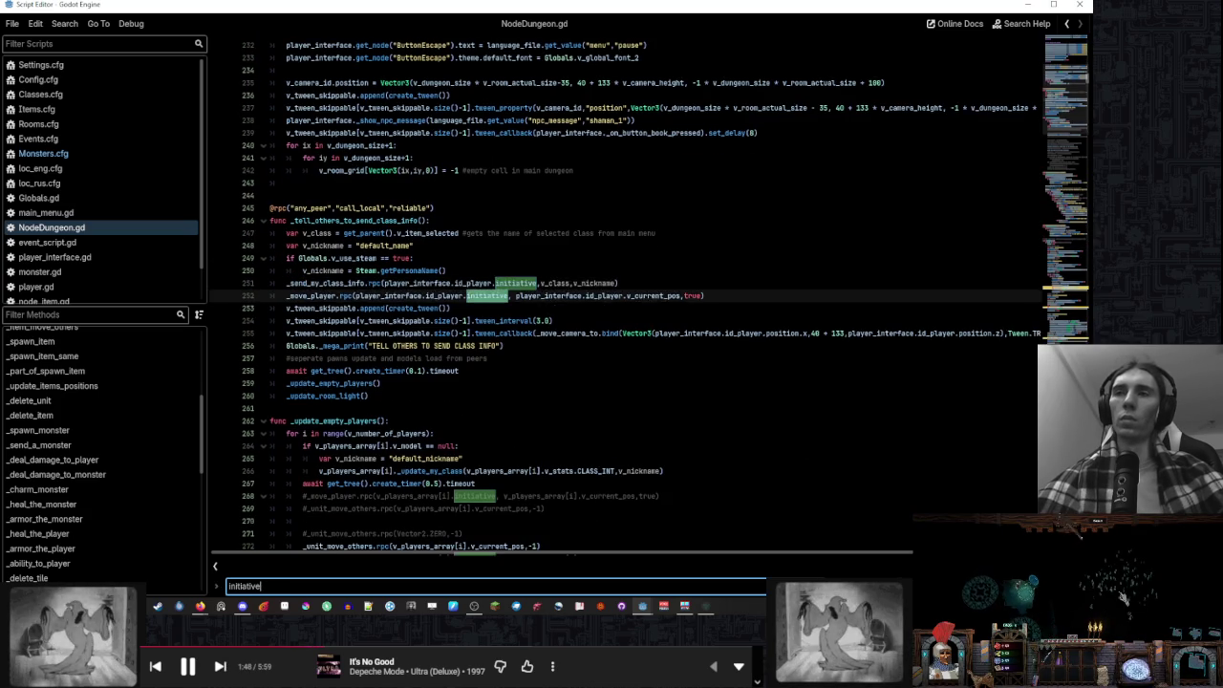
{"action": "key", "text": "Return"}
{"action": "key", "text": "Return"}
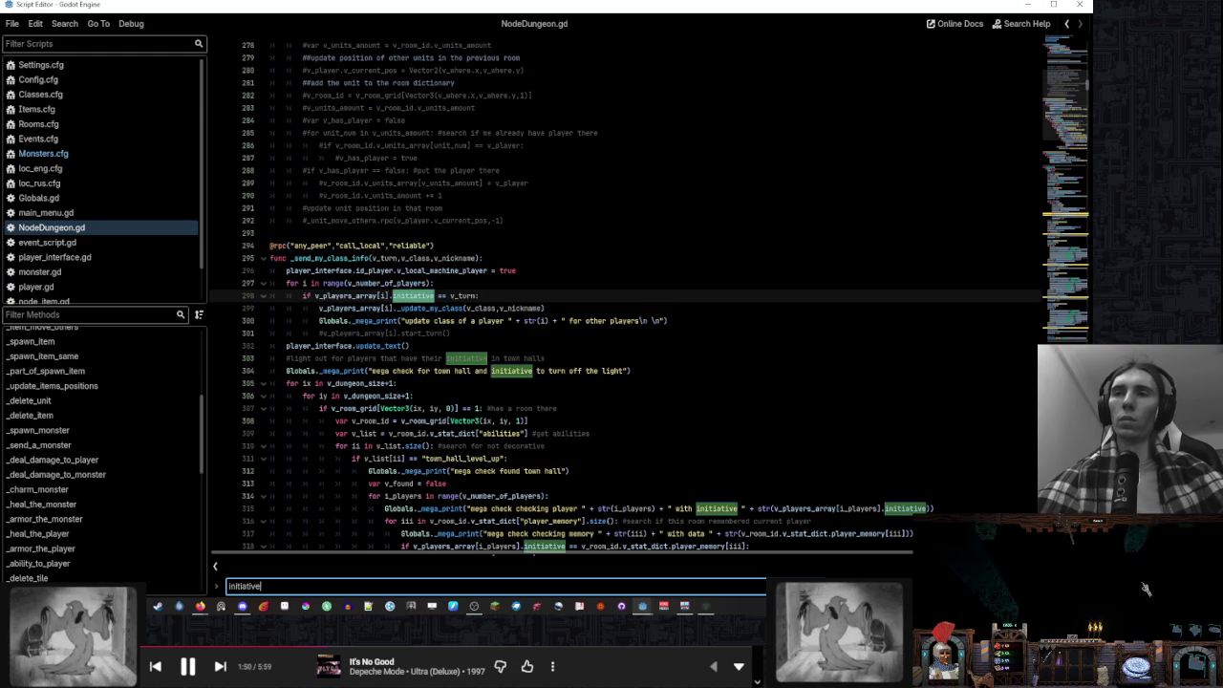
{"action": "key", "text": "Return"}
{"action": "key", "text": "Return"}
{"action": "key", "text": "Return"}
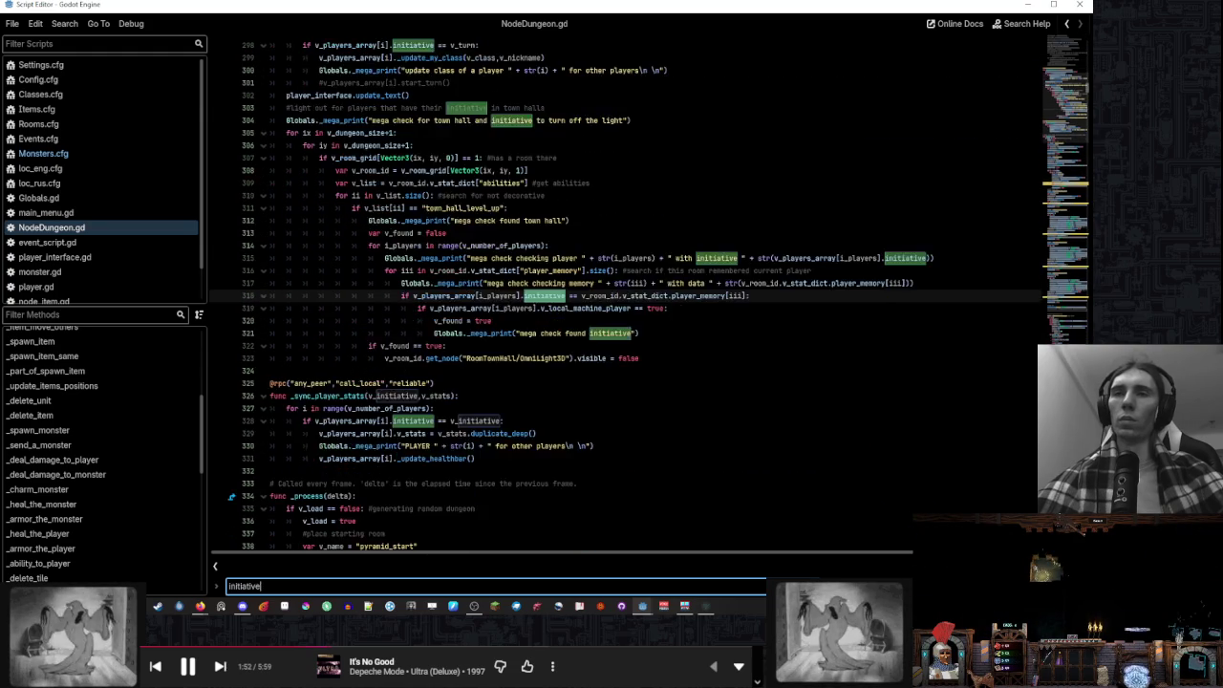
{"action": "key", "text": "Return"}
{"action": "key", "text": "Return"}
{"action": "key", "text": "Return"}
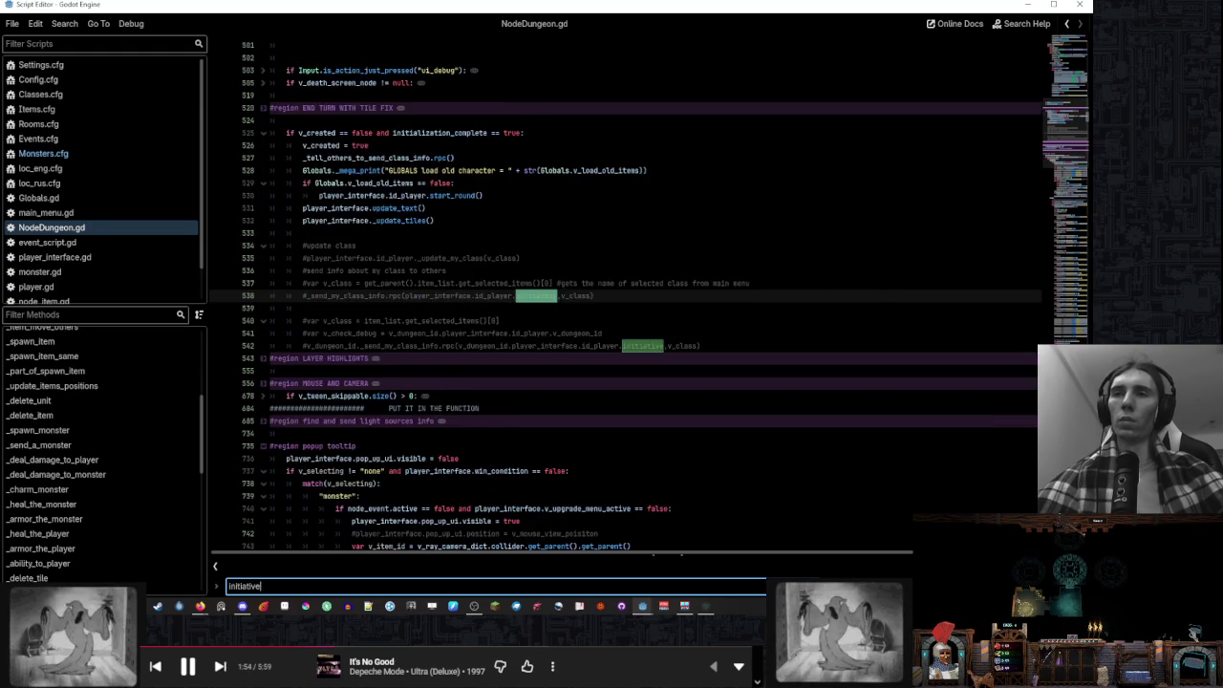
{"action": "key", "text": "Return"}
{"action": "key", "text": "Return"}
{"action": "key", "text": "Return"}
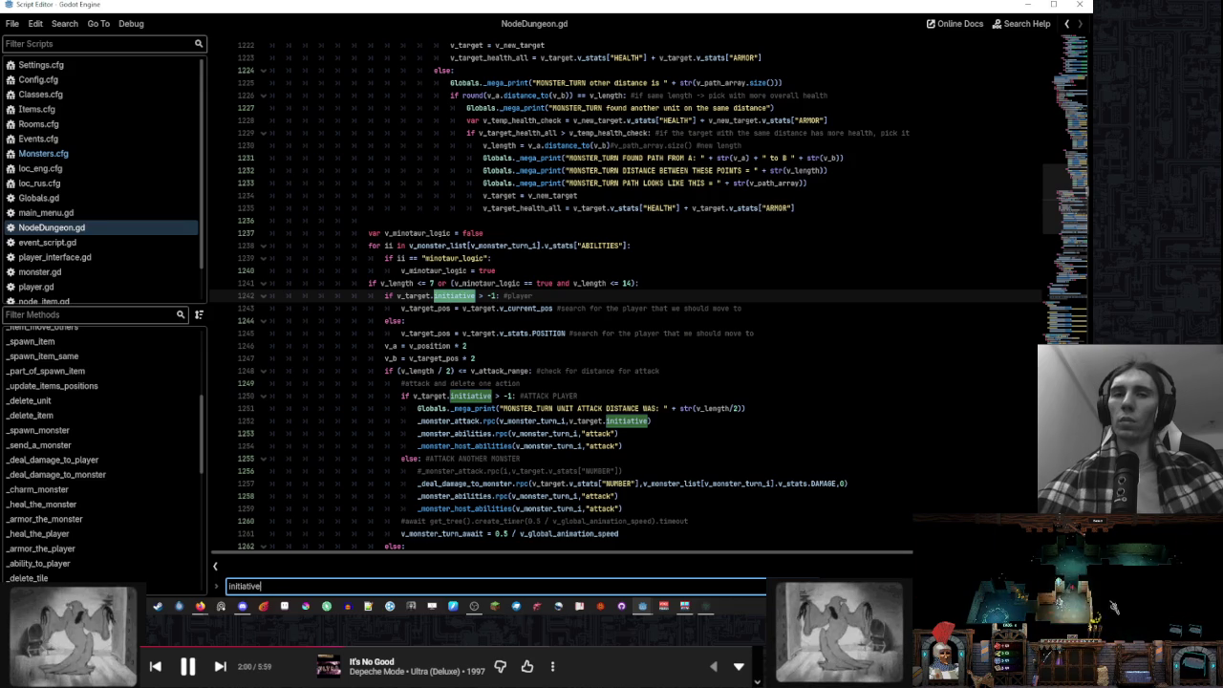
{"action": "key", "text": "Escape"}
Browse the _random_room and _rooms_combined functions via the methods list
{"action": "scroll", "coordinate": [158, 450], "scroll_direction": "down", "scroll_amount": 10}
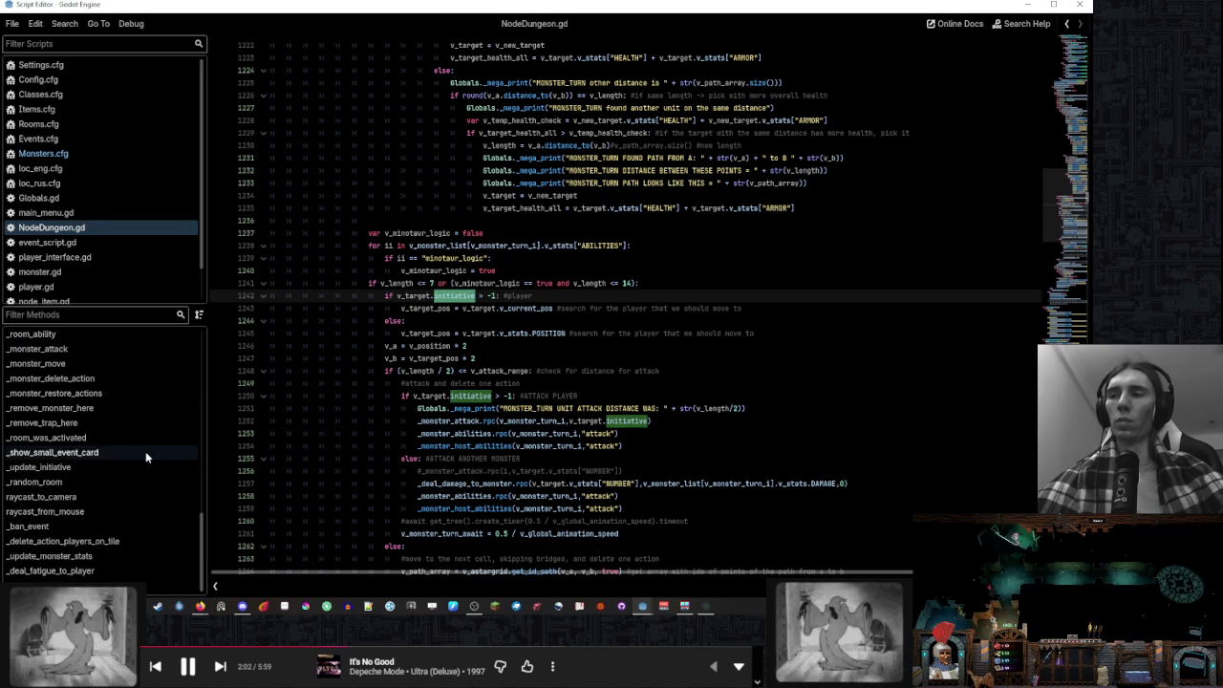
{"action": "scroll", "coordinate": [140, 368], "scroll_direction": "up", "scroll_amount": 5}
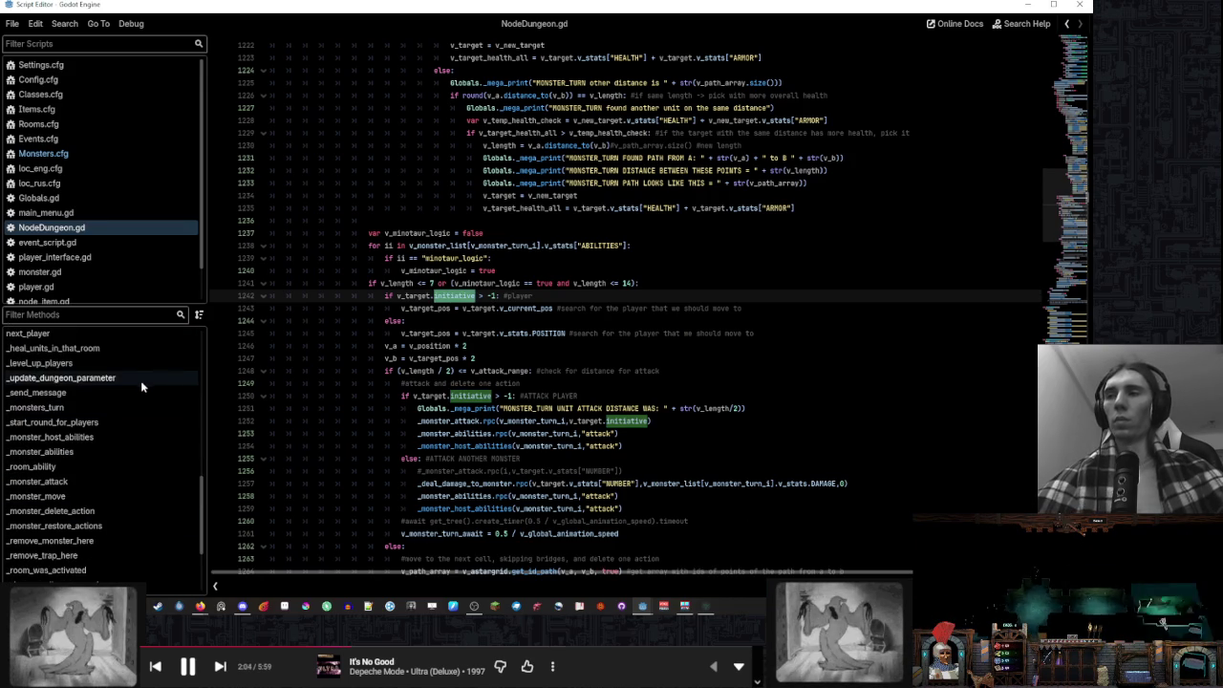
{"action": "scroll", "coordinate": [143, 384], "scroll_direction": "down", "scroll_amount": 2}
{"action": "scroll", "coordinate": [129, 438], "scroll_direction": "down", "scroll_amount": 3}
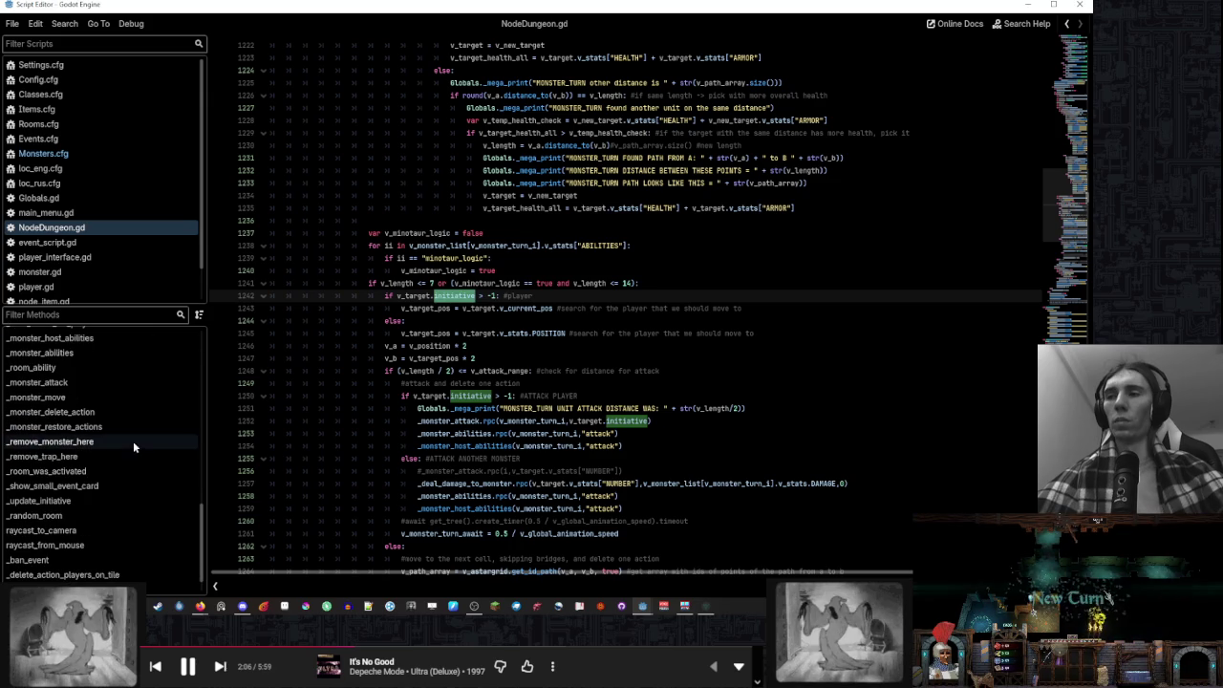
{"action": "left_click", "coordinate": [125, 515]}
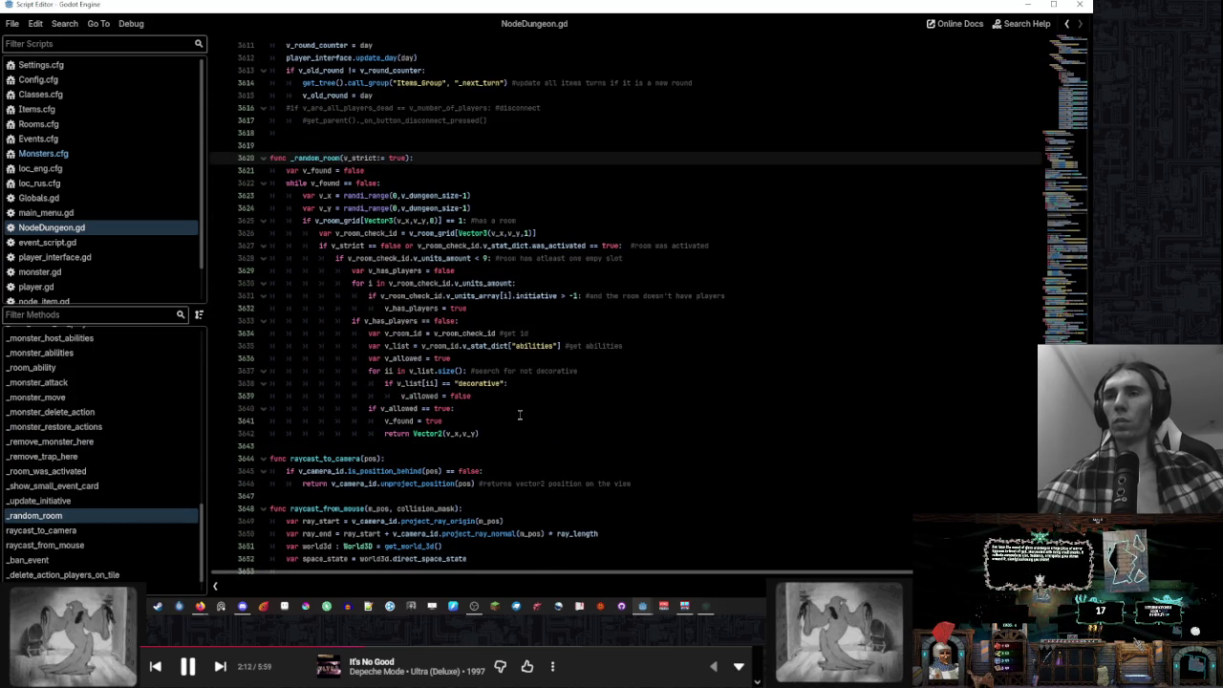
{"action": "scroll", "coordinate": [93, 411], "scroll_direction": "up", "scroll_amount": 5}
{"action": "scroll", "coordinate": [92, 408], "scroll_direction": "up", "scroll_amount": 7}
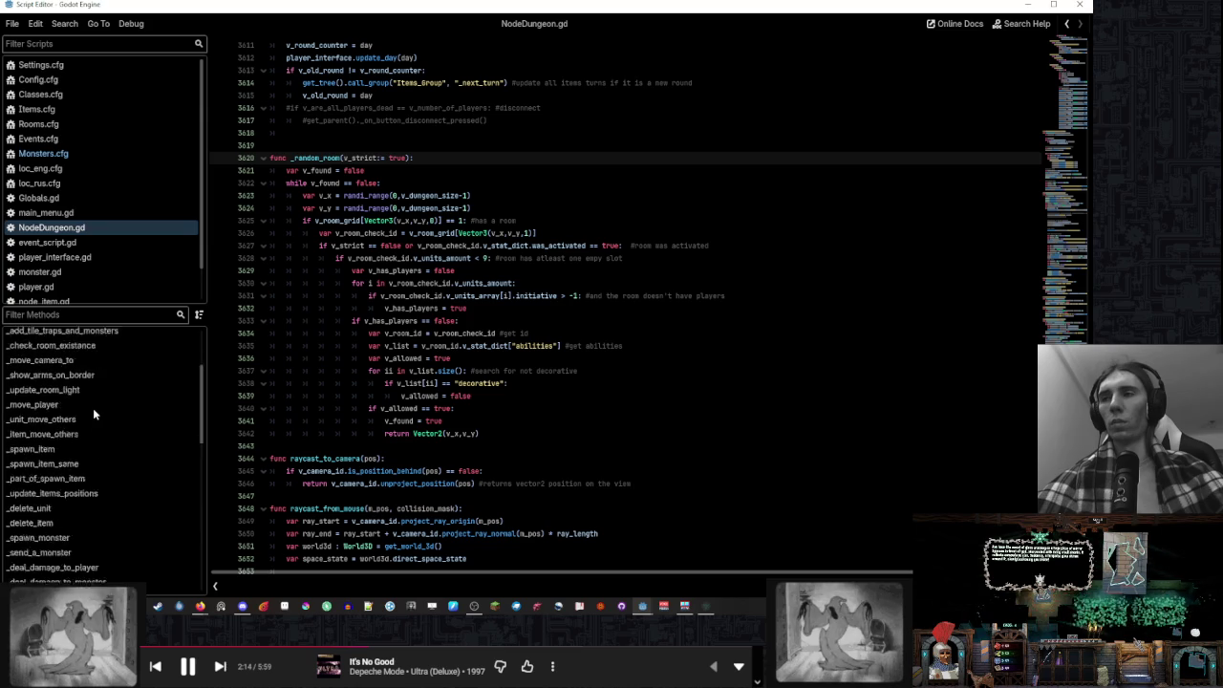
{"action": "left_click", "coordinate": [94, 434]}
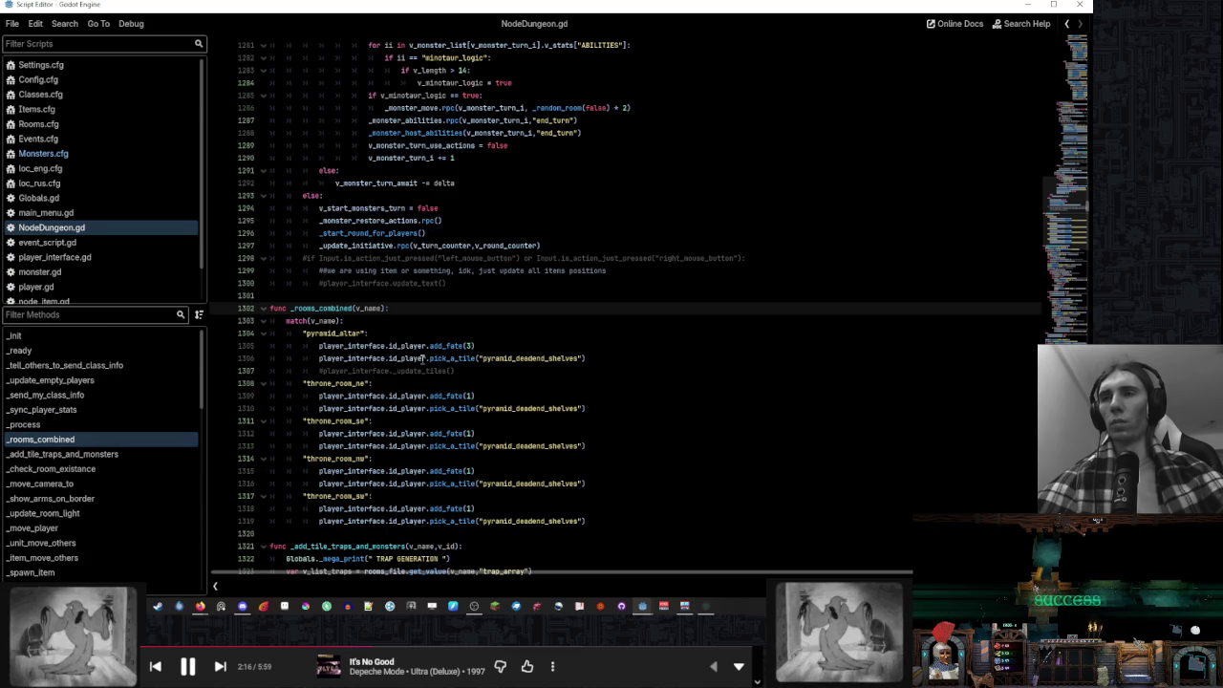
{"action": "scroll", "coordinate": [456, 375], "scroll_direction": "up", "scroll_amount": 10}
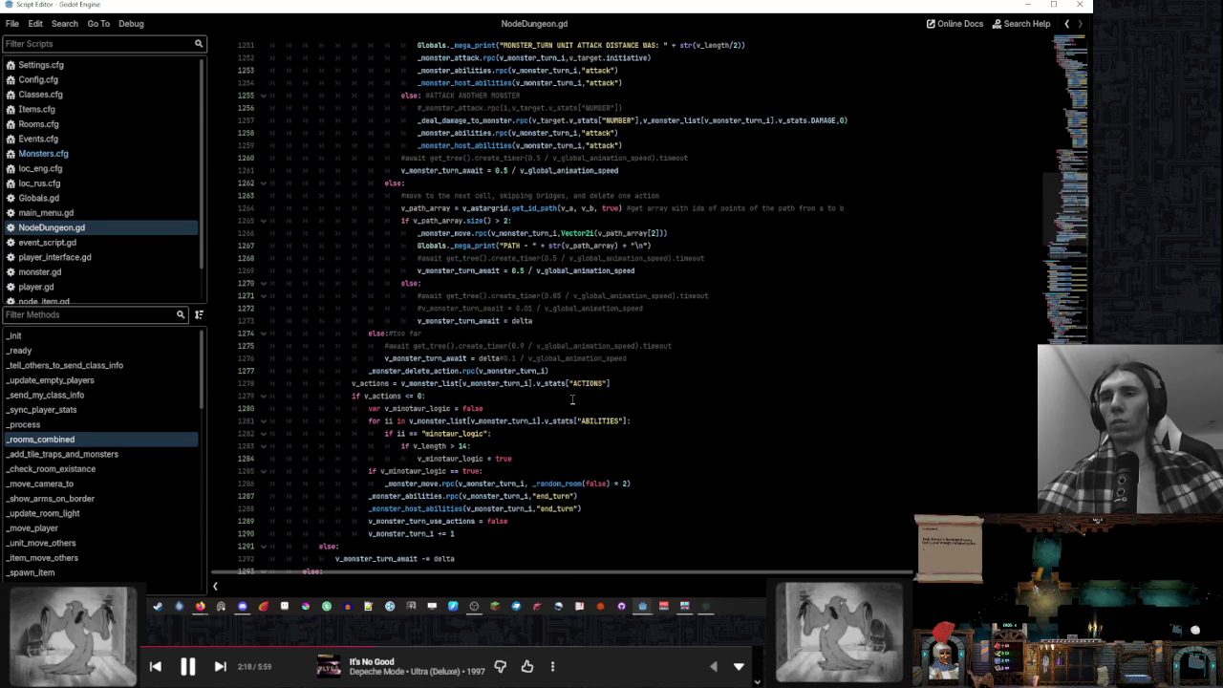
{"action": "scroll", "coordinate": [455, 378], "scroll_direction": "up", "scroll_amount": 10}
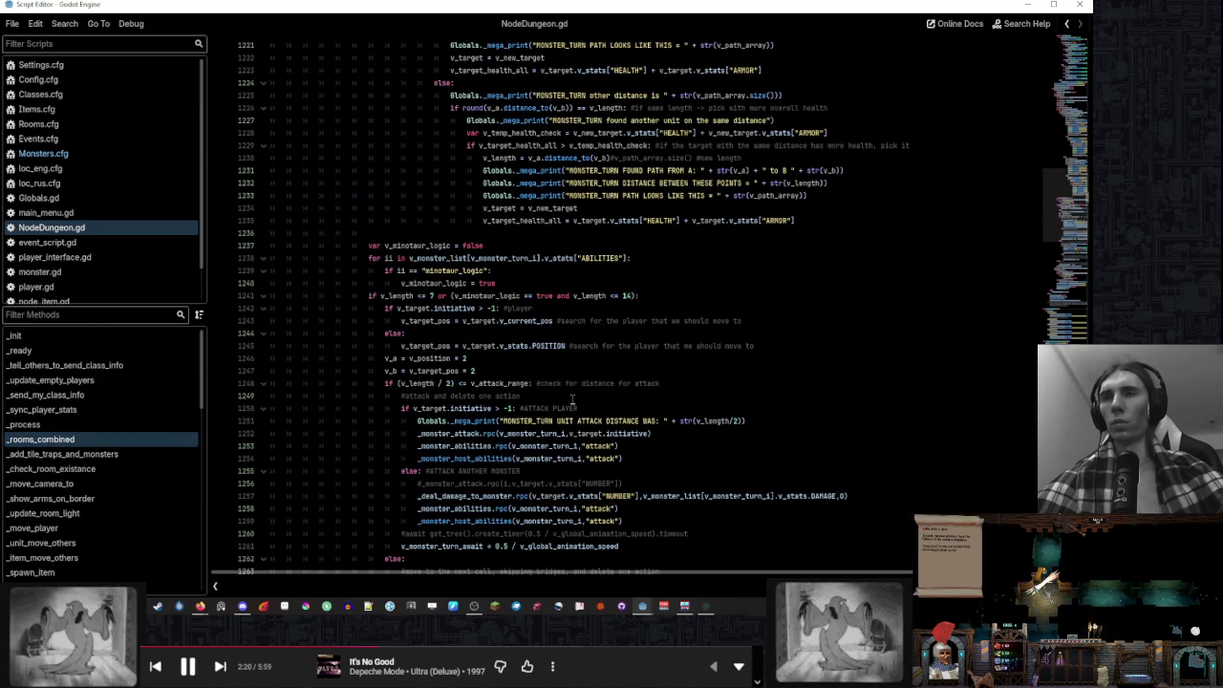
Open Monsters.cfg at the vulture's minotaur_logic ability, then the saved Config folder's Monsters.cfg
{"action": "left_click", "coordinate": [119, 153]}
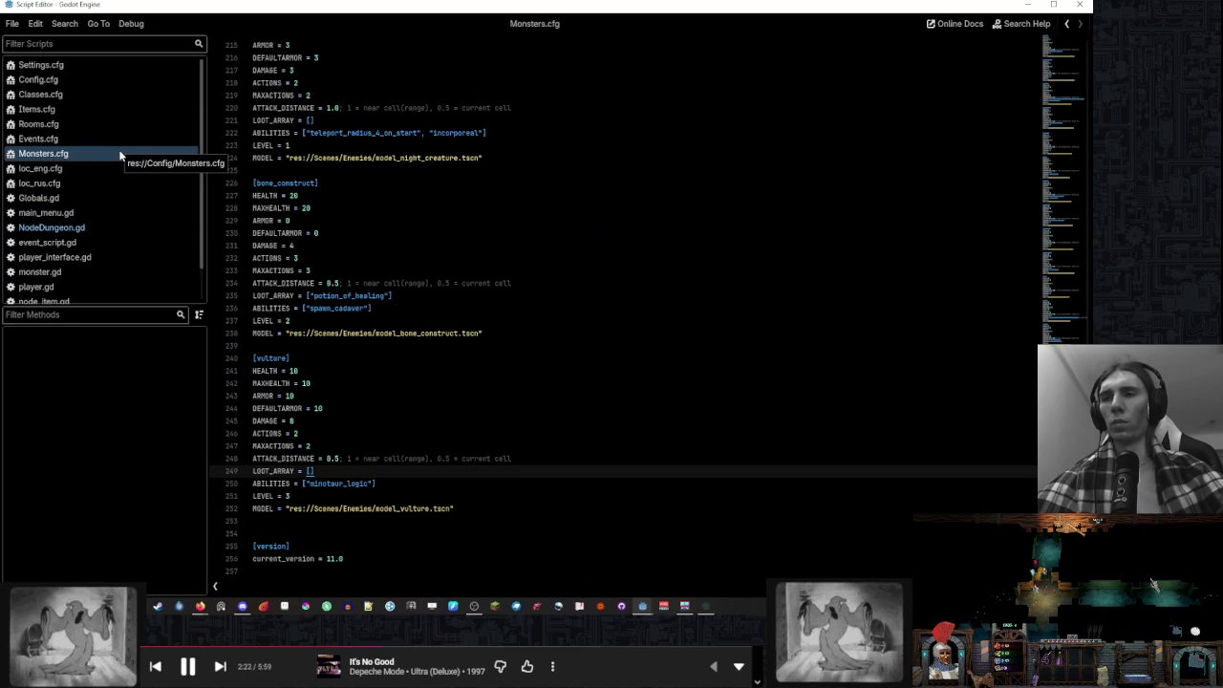
{"action": "double_click", "coordinate": [336, 484]}
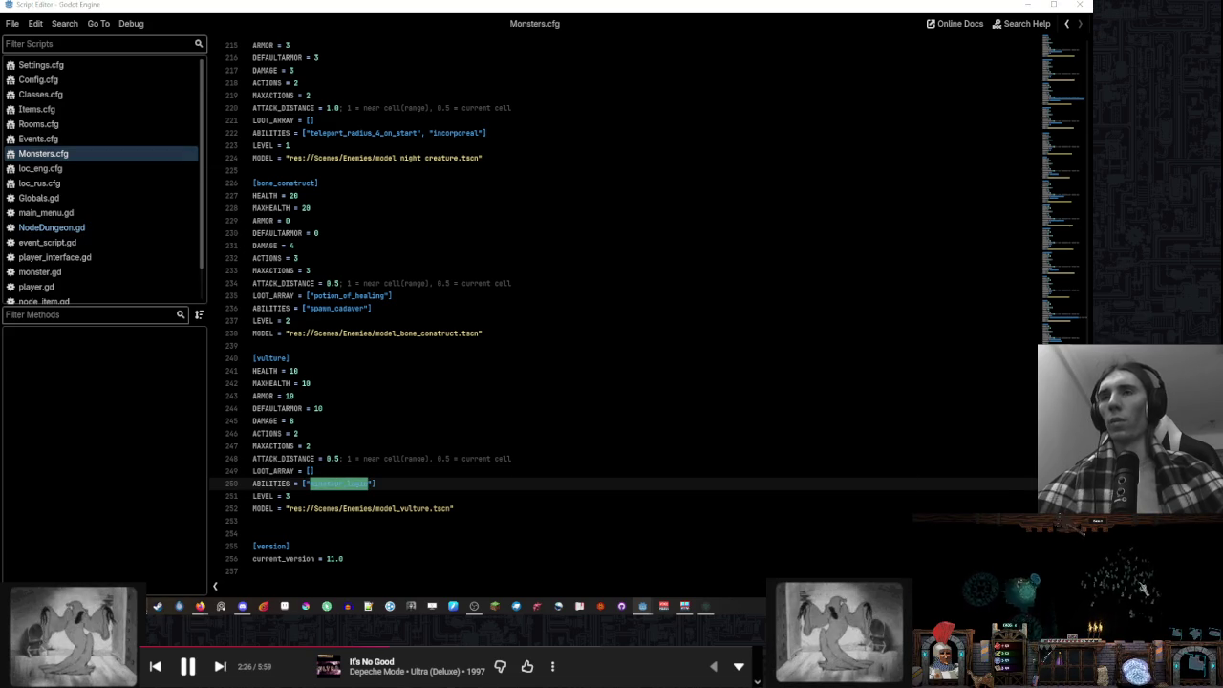
{"action": "left_click", "coordinate": [368, 606]}
{"action": "left_click", "coordinate": [430, 278]}
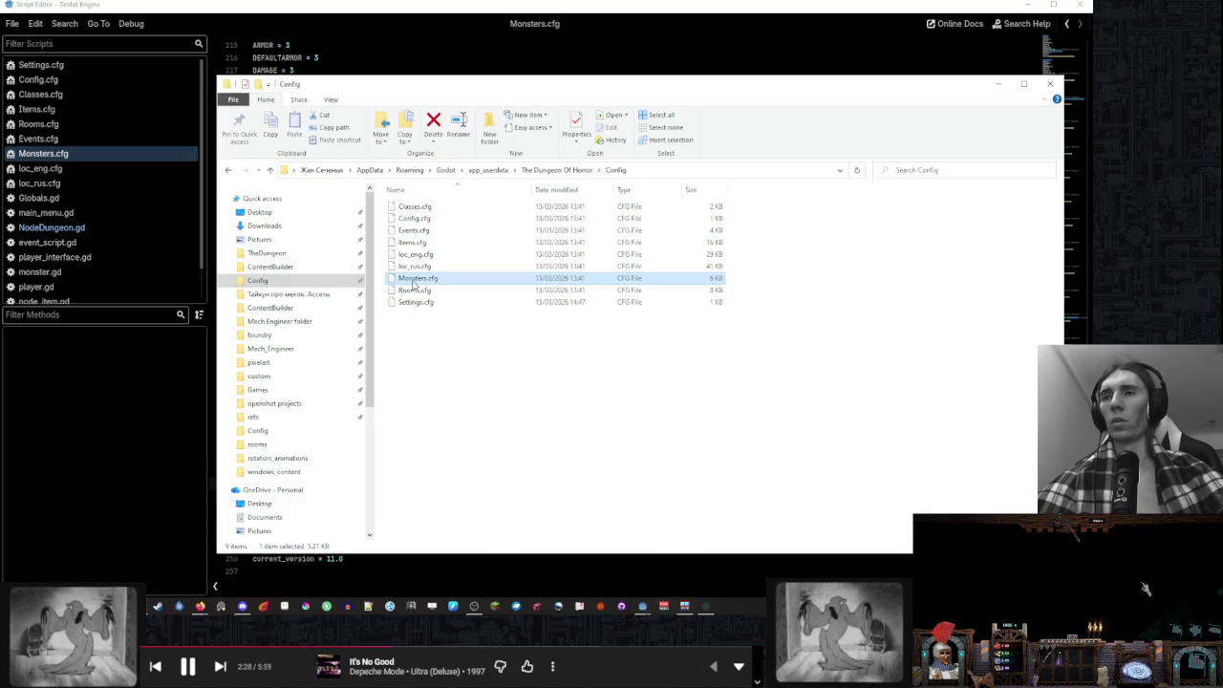
Open the saved Monsters.cfg in Notepad++, review its contents, and close the editor
{"action": "right_click", "coordinate": [435, 278]}
{"action": "left_click", "coordinate": [337, 302]}
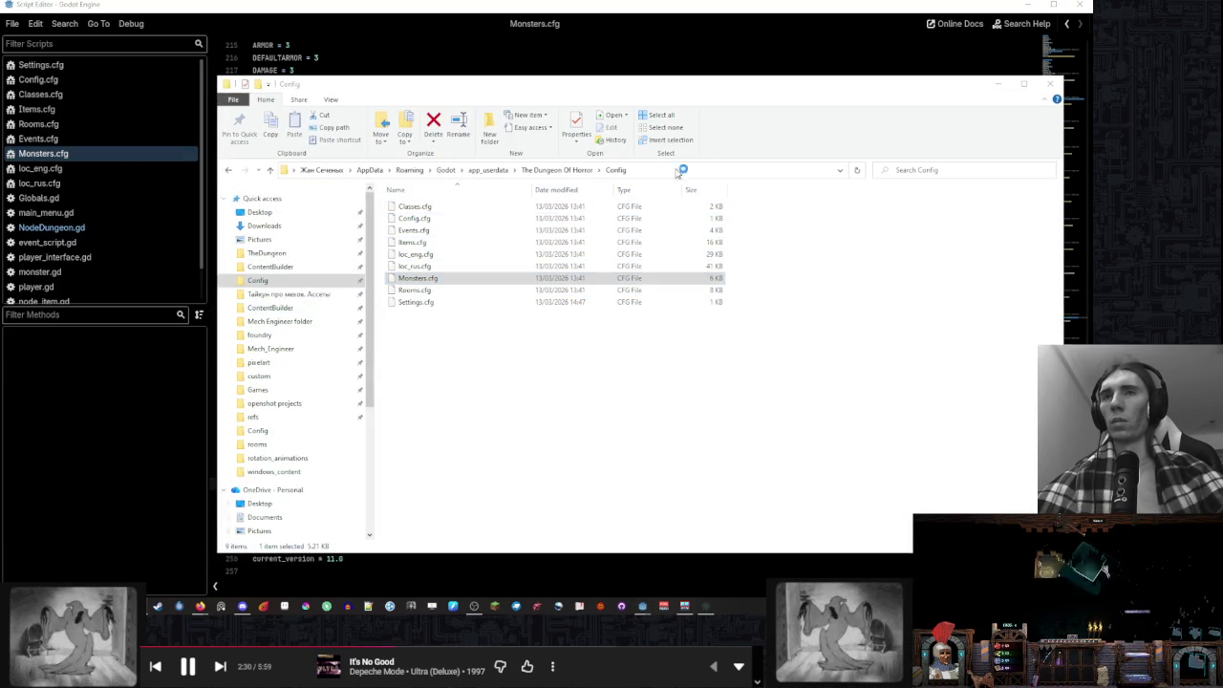
{"action": "scroll", "coordinate": [1021, 403], "scroll_direction": "down", "scroll_amount": 12}
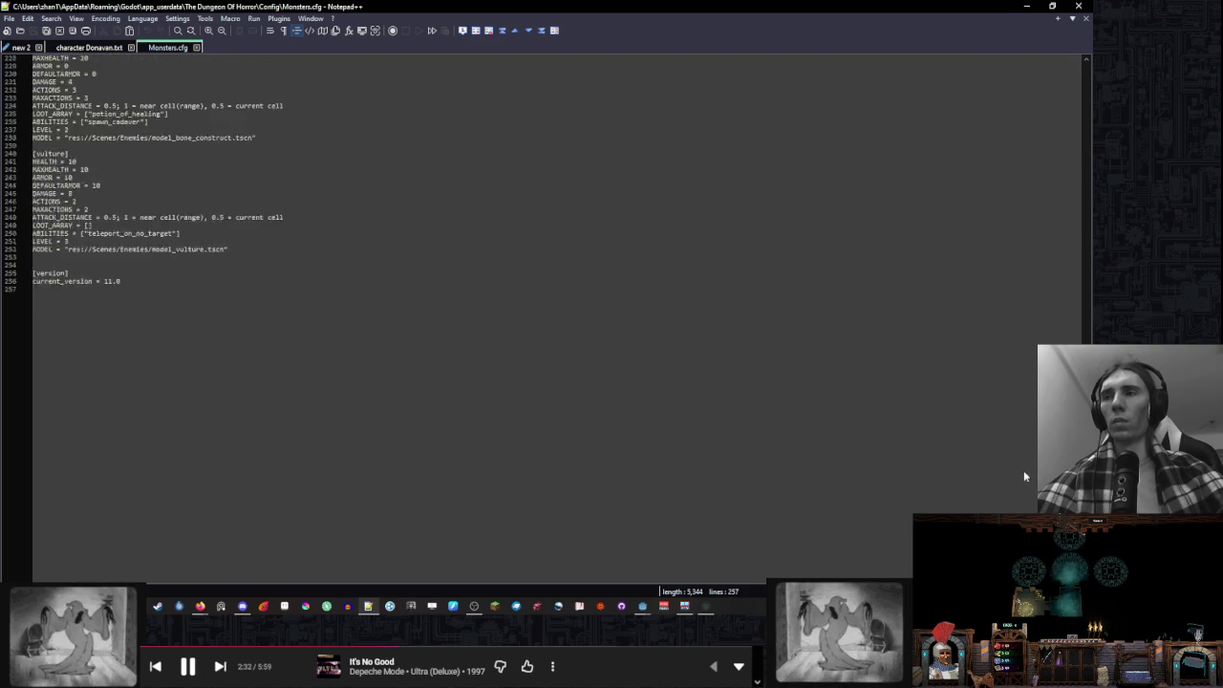
{"action": "left_click", "coordinate": [197, 47]}
{"action": "left_click", "coordinate": [1079, 6]}
Delete all eight saved config files, then return to Godot and stop the debug game
{"action": "mouse_move", "coordinate": [779, 344]}
{"action": "left_mouse_down"}
{"action": "mouse_move", "coordinate": [673, 291]}
{"action": "mouse_move", "coordinate": [560, 204]}
{"action": "left_mouse_up"}
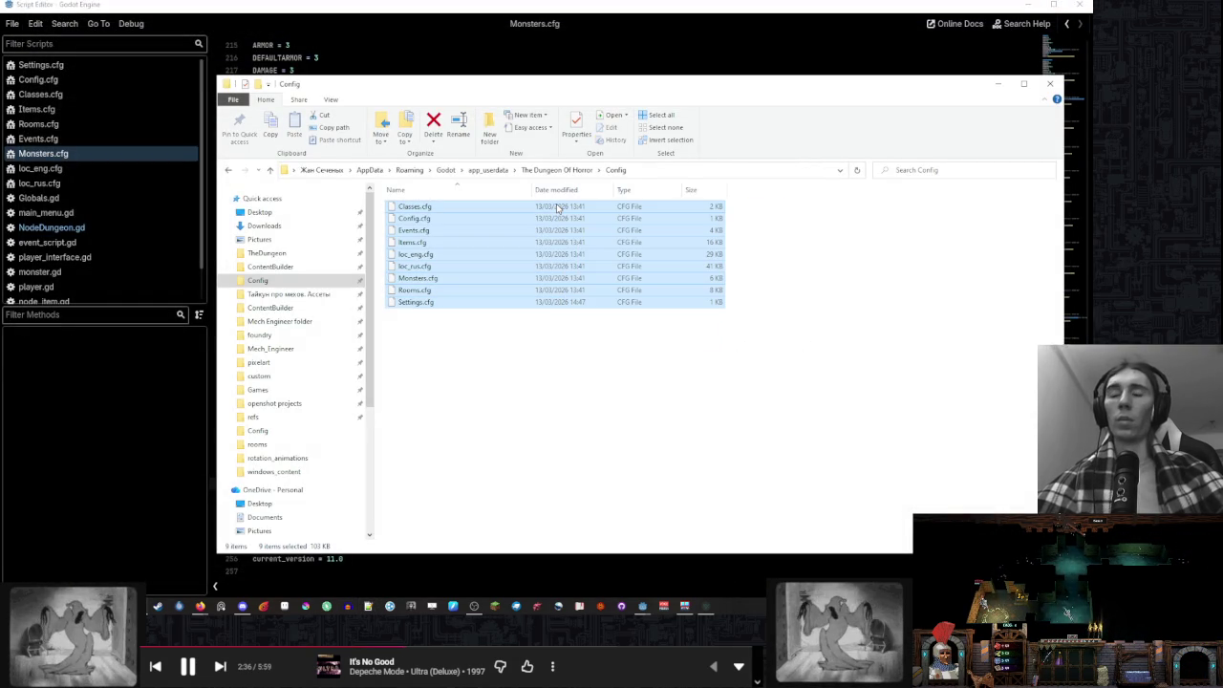
{"action": "key", "text": "Delete"}
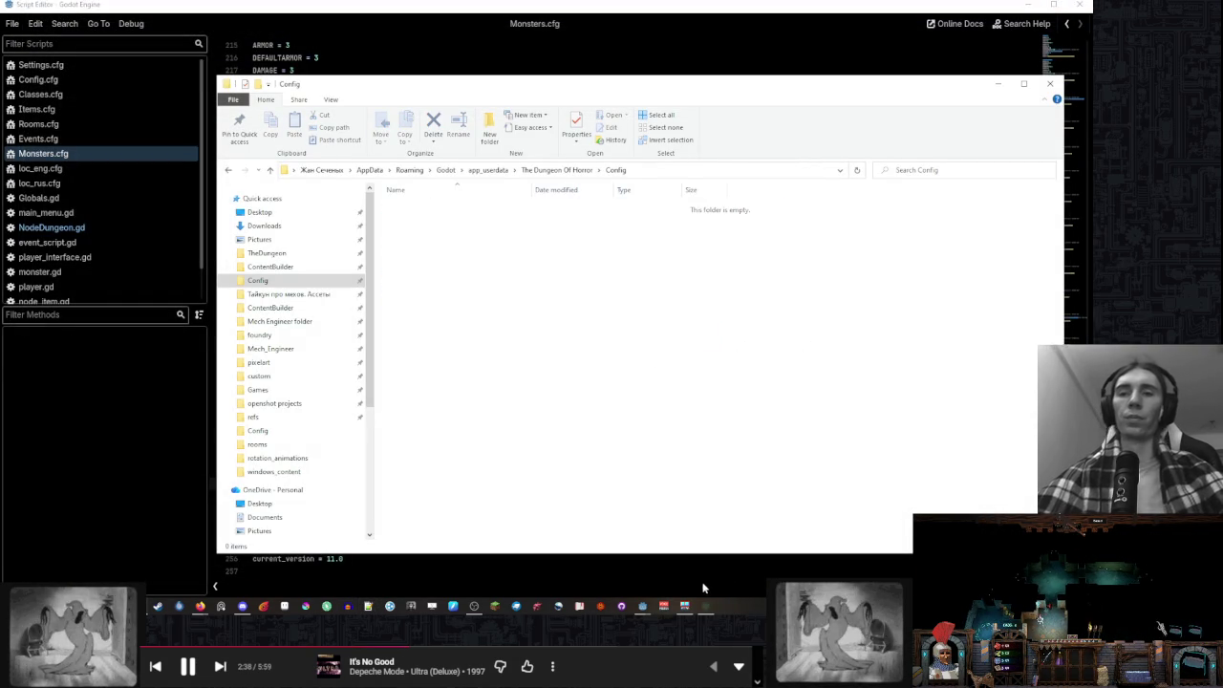
{"action": "left_click", "coordinate": [642, 606]}
{"action": "left_click", "coordinate": [952, 25]}
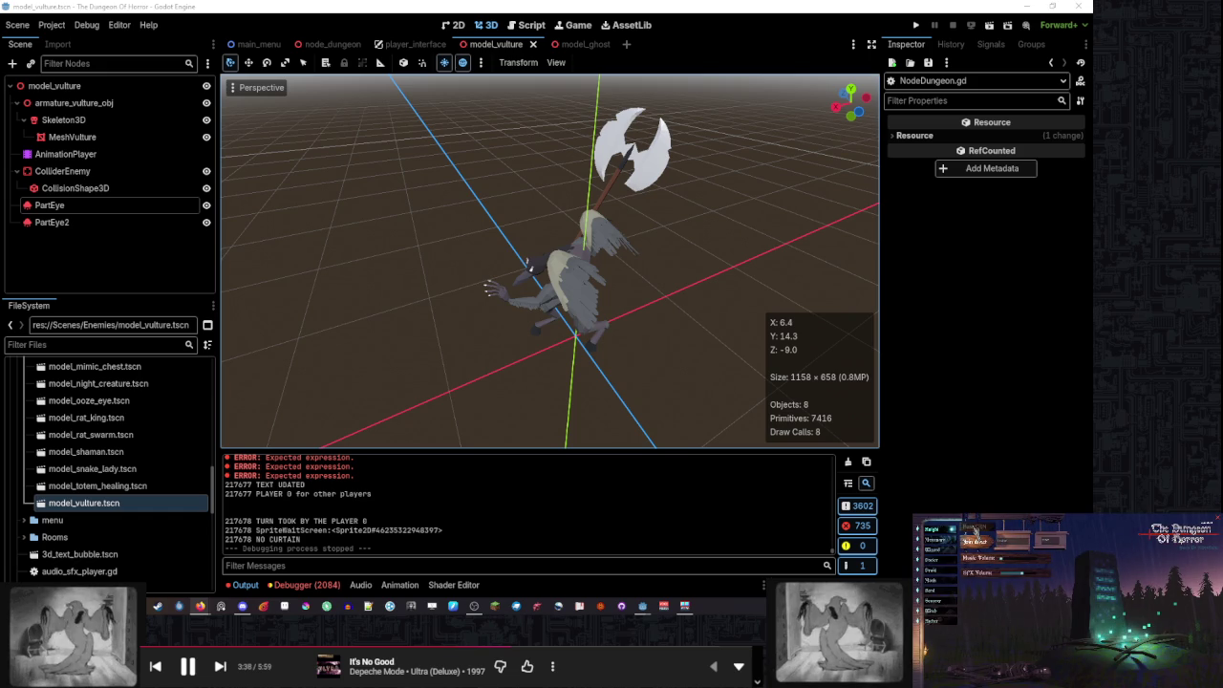
Start play from The Dungeon Of Horror's title menu
{"action": "left_click", "coordinate": [975, 534]}
{"action": "left_click", "coordinate": [975, 532]}
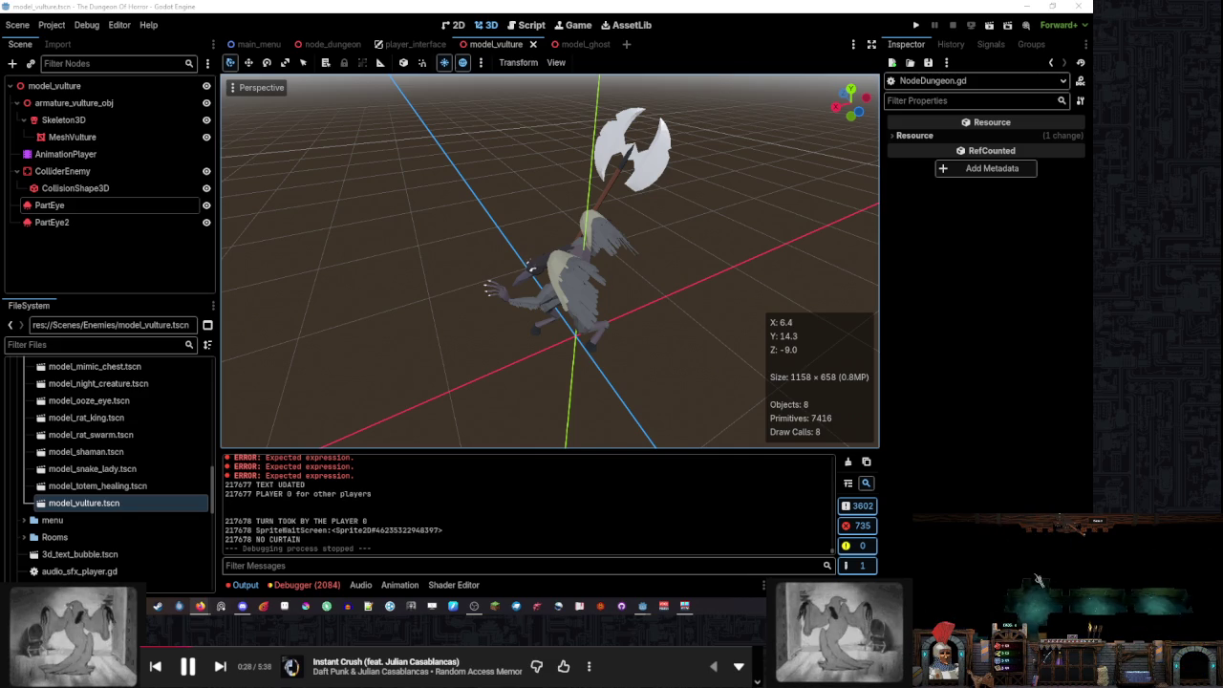
Close the model_vulture and model_ghost tabs, save with Ctrl+S, and run the project
{"action": "left_click", "coordinate": [533, 44]}
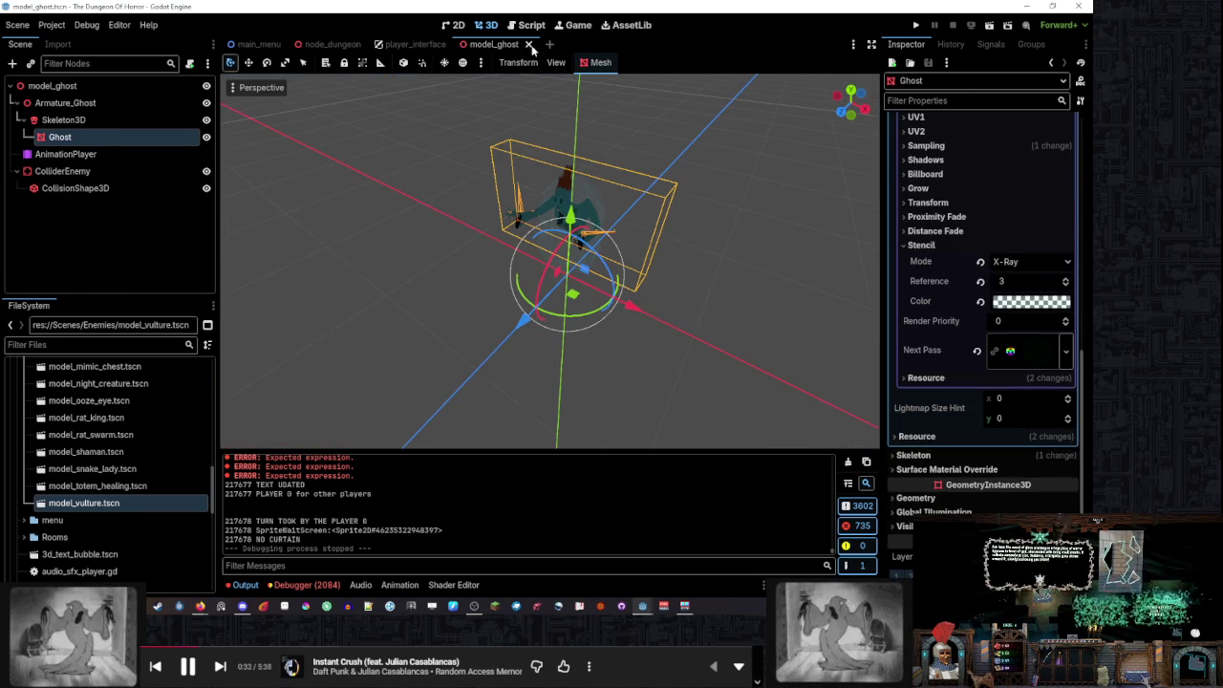
{"action": "left_click", "coordinate": [529, 45]}
{"action": "key", "text": "ctrl+s"}
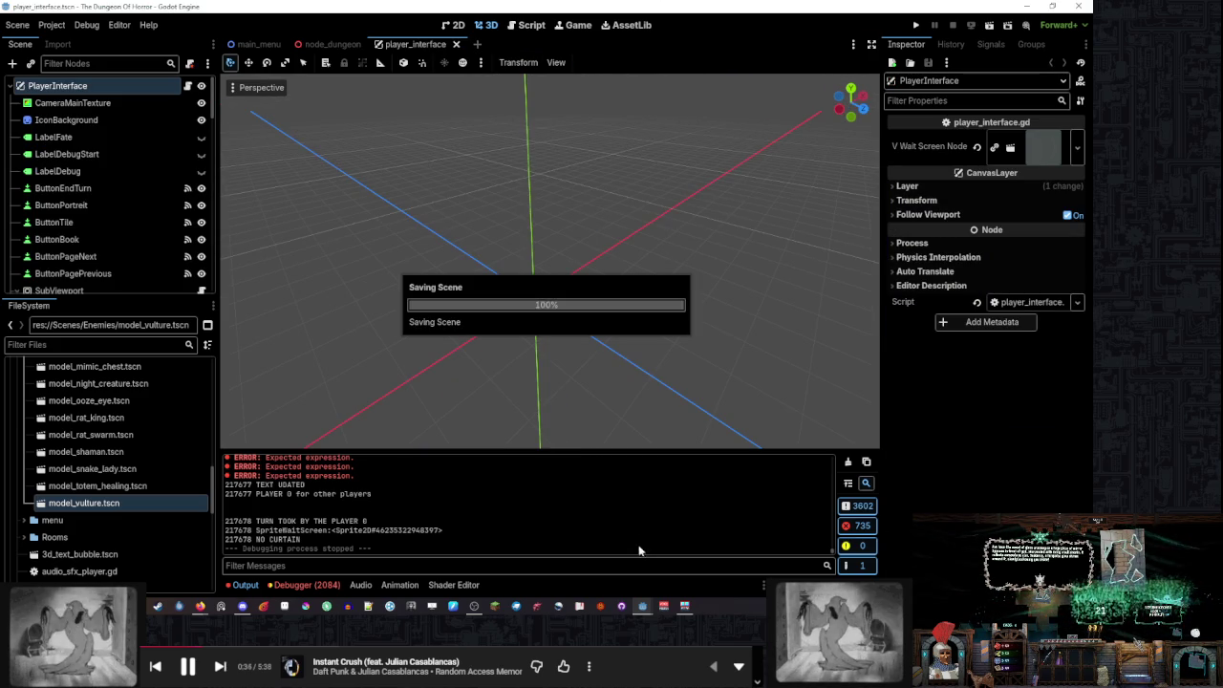
{"action": "left_click", "coordinate": [915, 25]}
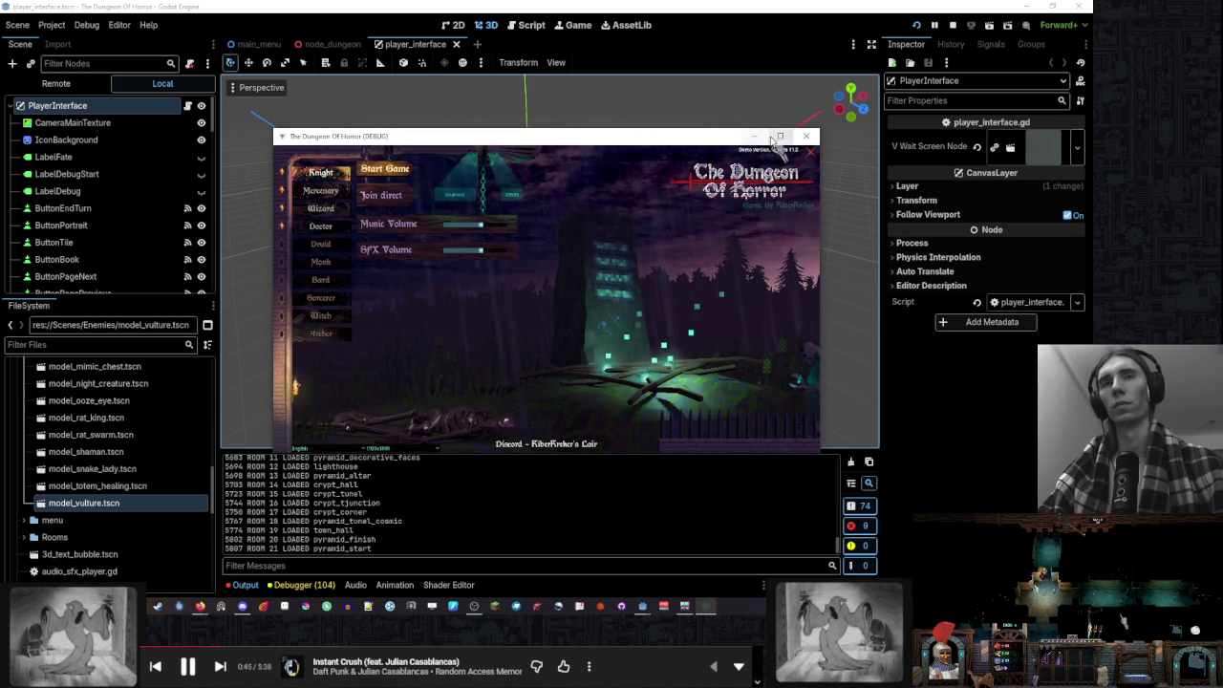
Maximize the game, set music volume to minimum, start a new game, and place the first room tile
{"action": "left_click", "coordinate": [774, 138]}
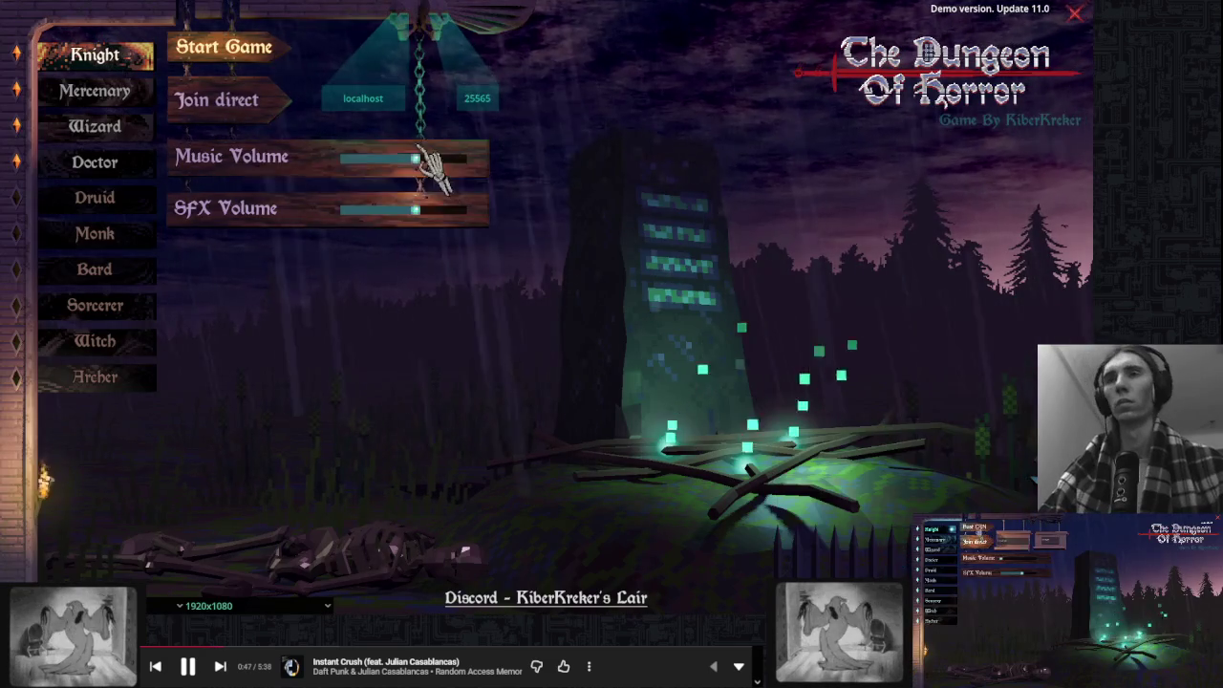
{"action": "left_click_drag", "start_coordinate": [417, 157], "coordinate": [340, 159]}
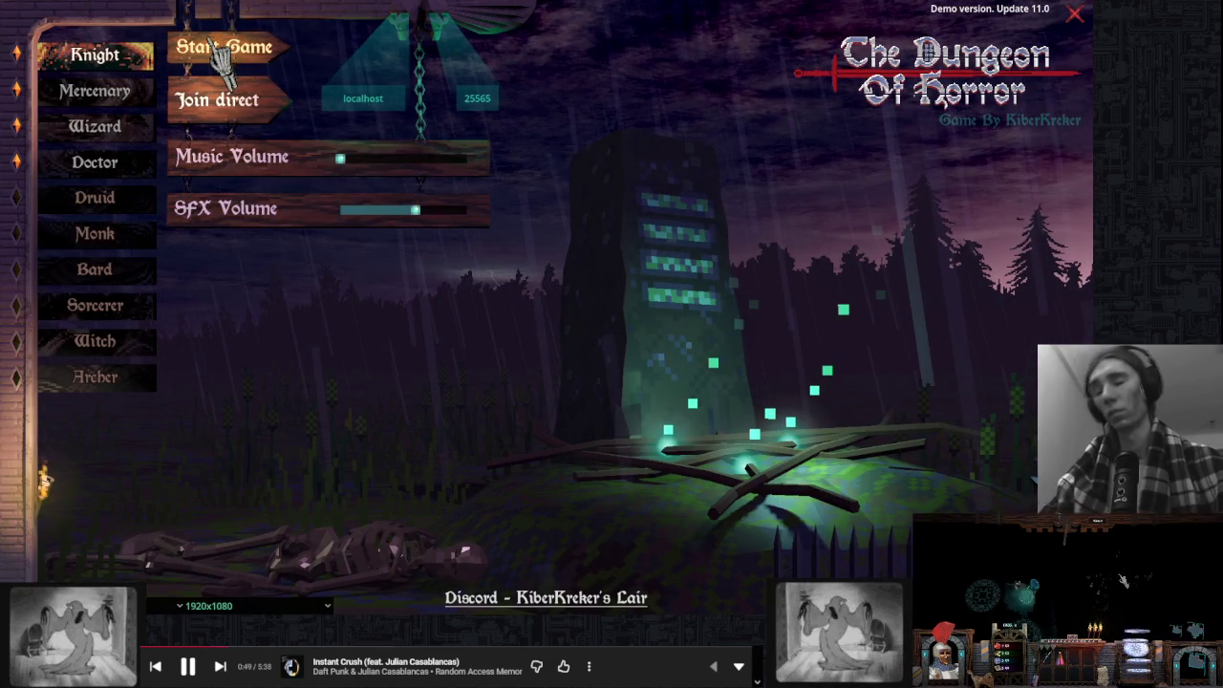
{"action": "left_click", "coordinate": [222, 53]}
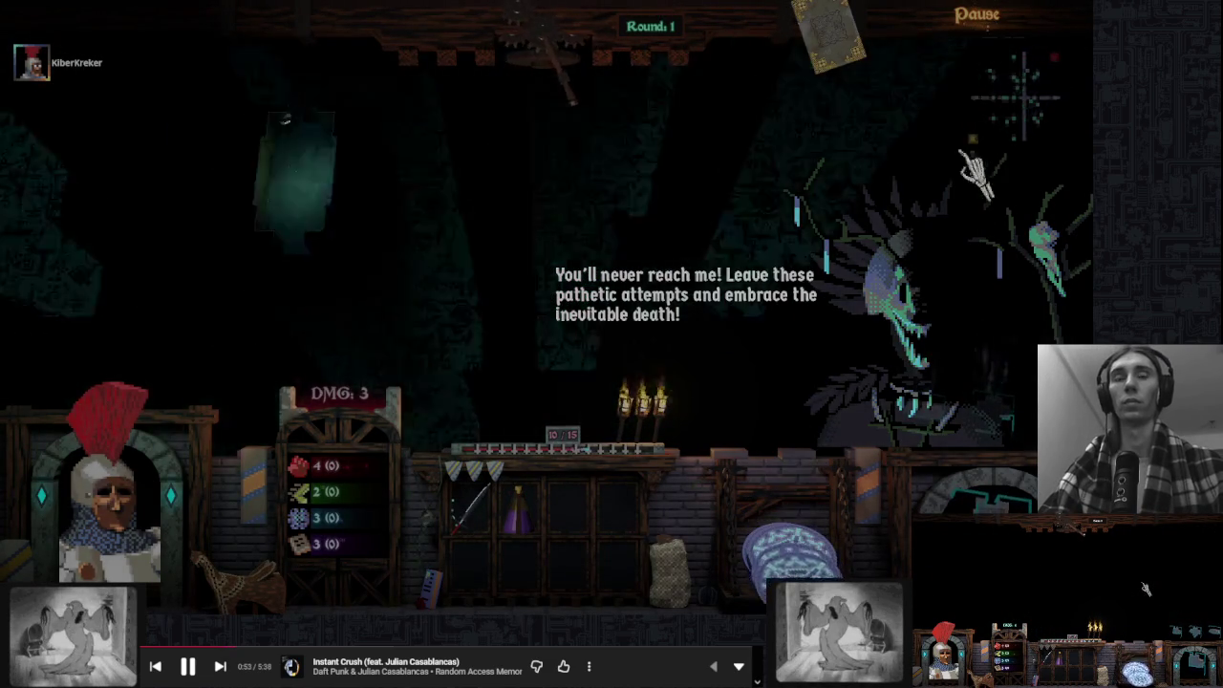
{"action": "left_click", "coordinate": [726, 306]}
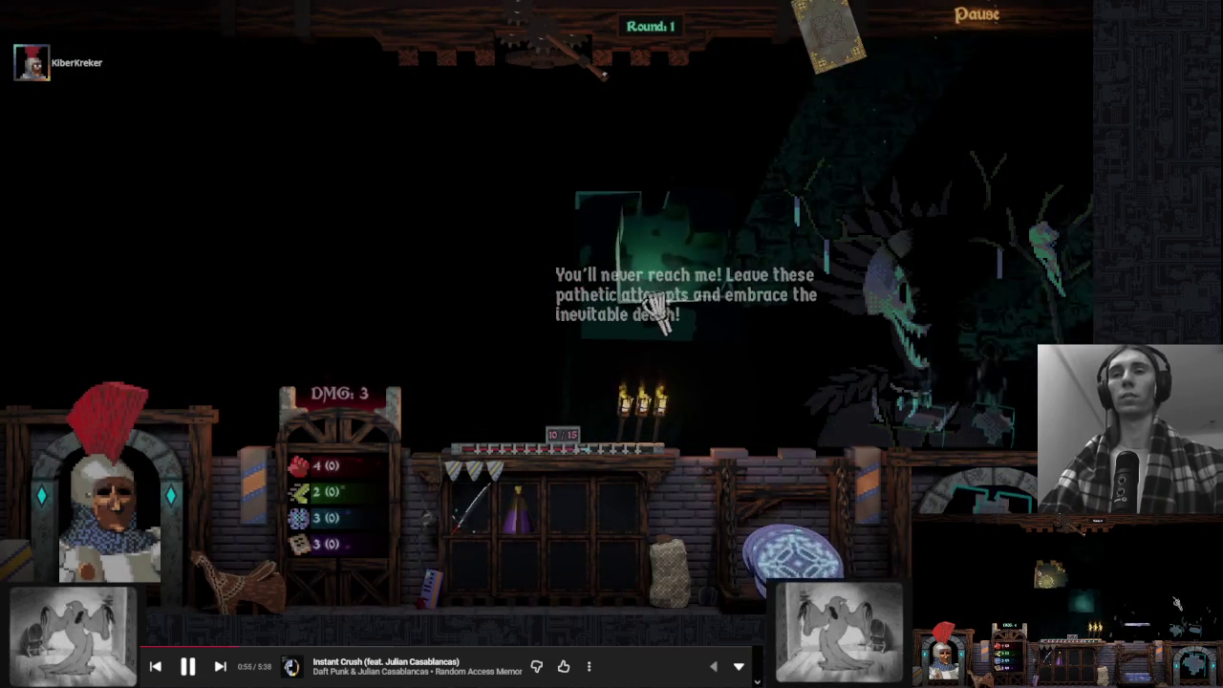
{"action": "left_click", "coordinate": [683, 286]}
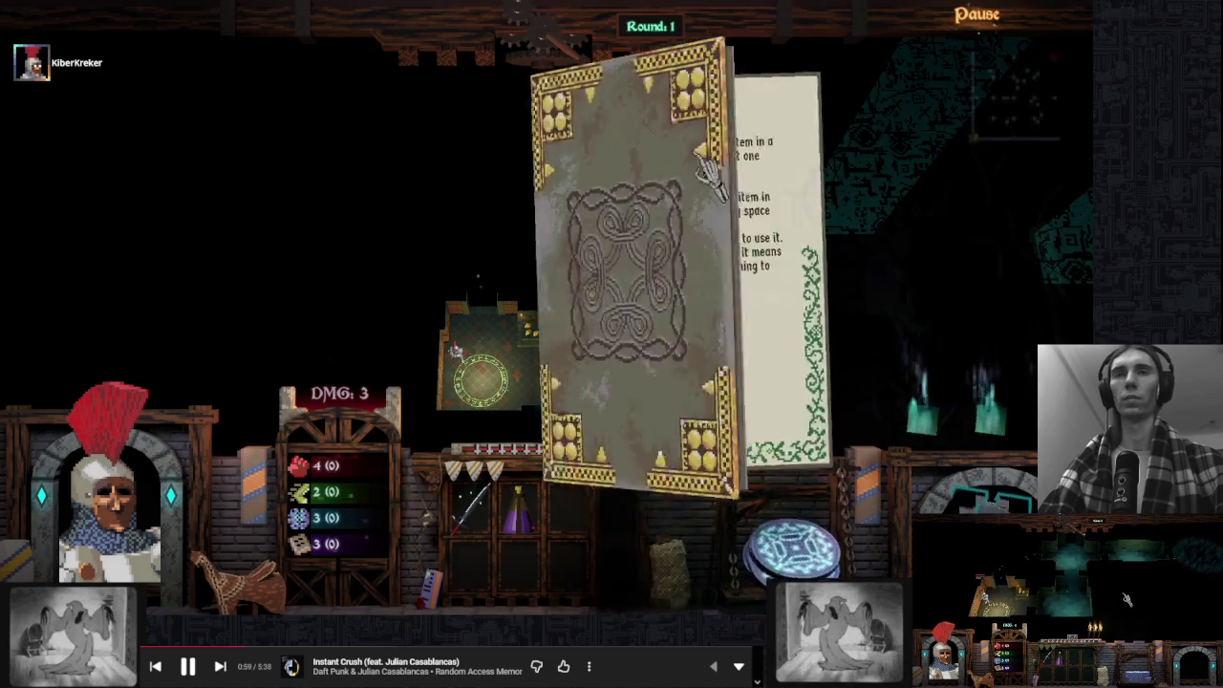
{"action": "left_click", "coordinate": [696, 159]}
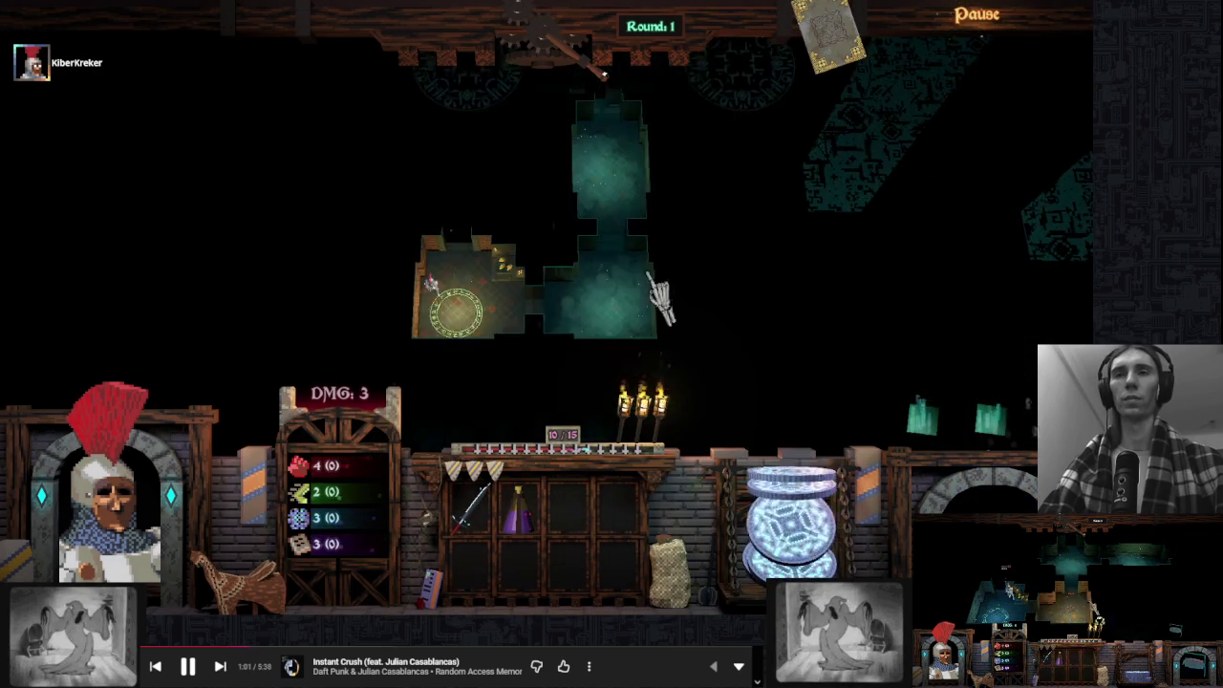
Roll the d10 intelligence check and place the mirror room right of the starting room
{"action": "left_click", "coordinate": [576, 53]}
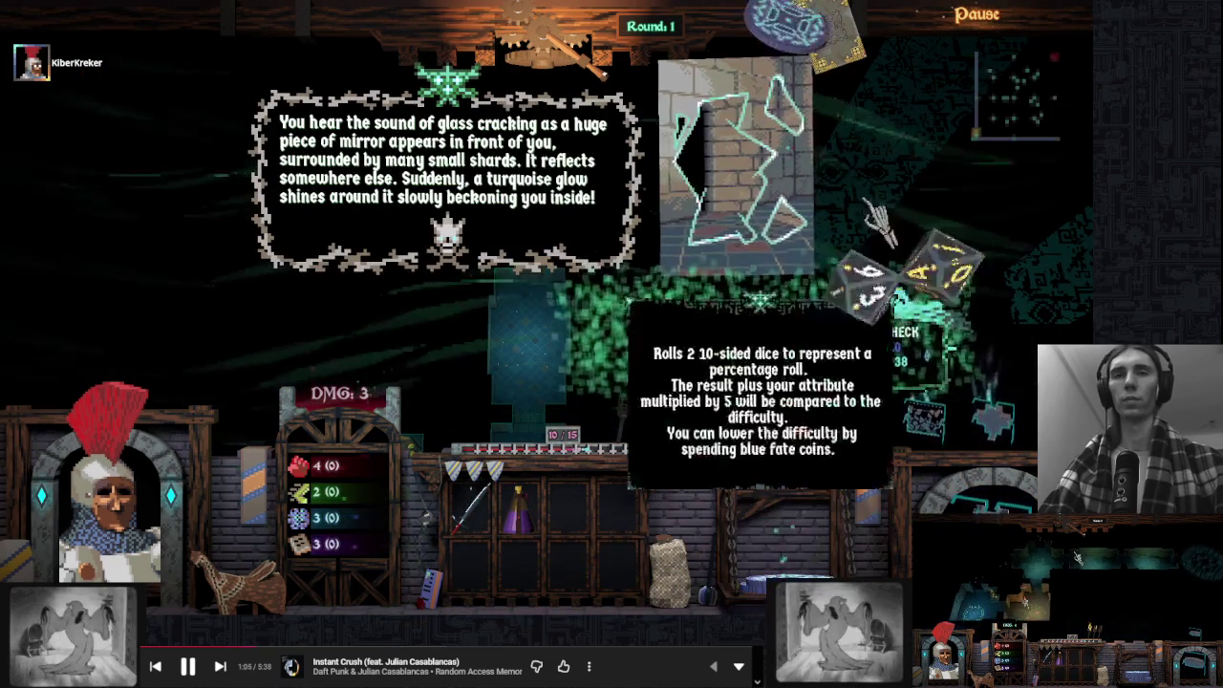
{"action": "left_click", "coordinate": [871, 205]}
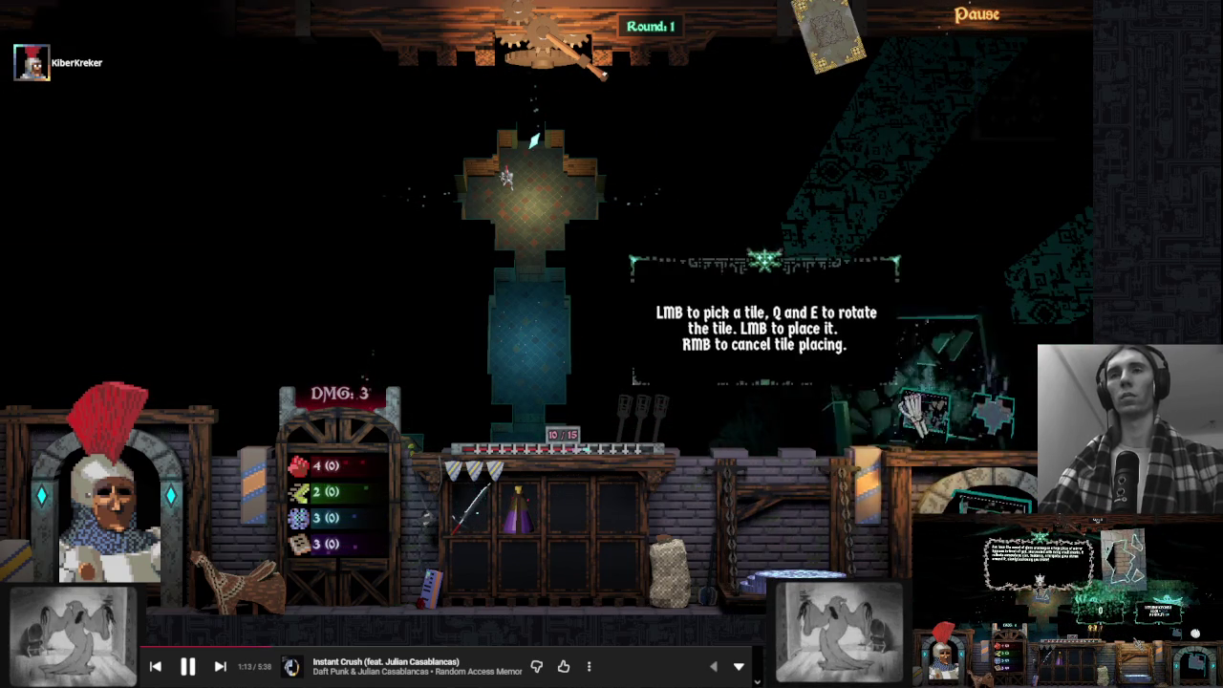
{"action": "left_click", "coordinate": [913, 411]}
{"action": "left_click", "coordinate": [562, 180]}
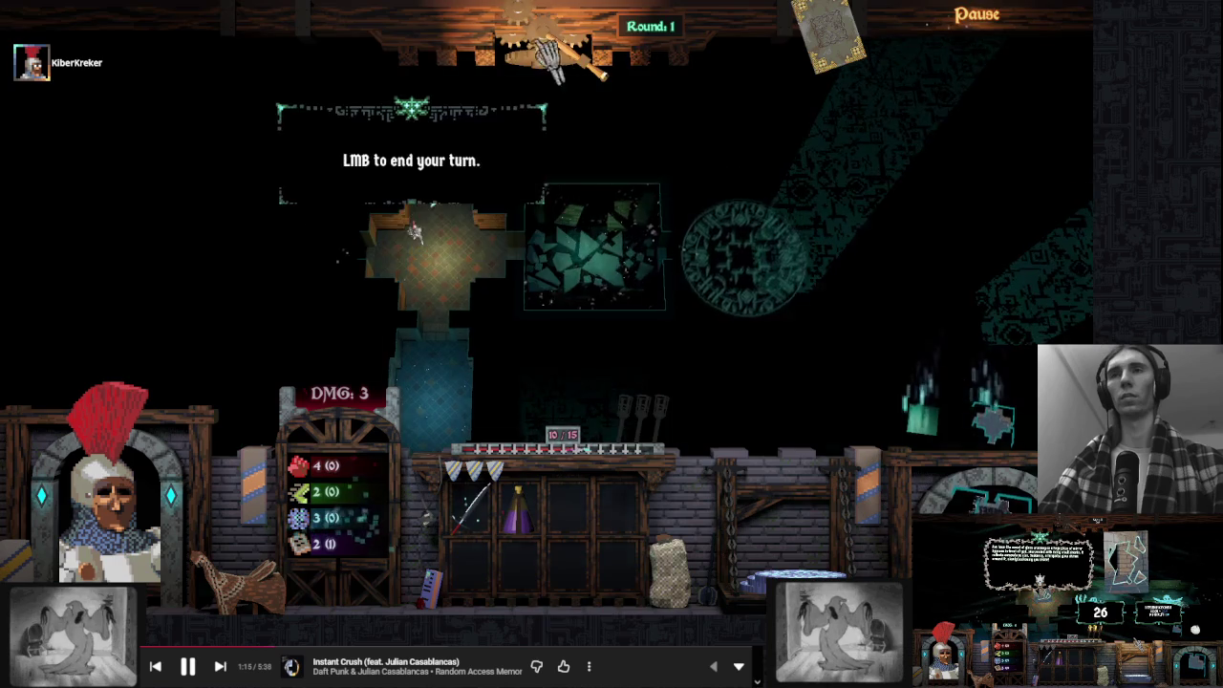
{"action": "left_click", "coordinate": [549, 53]}
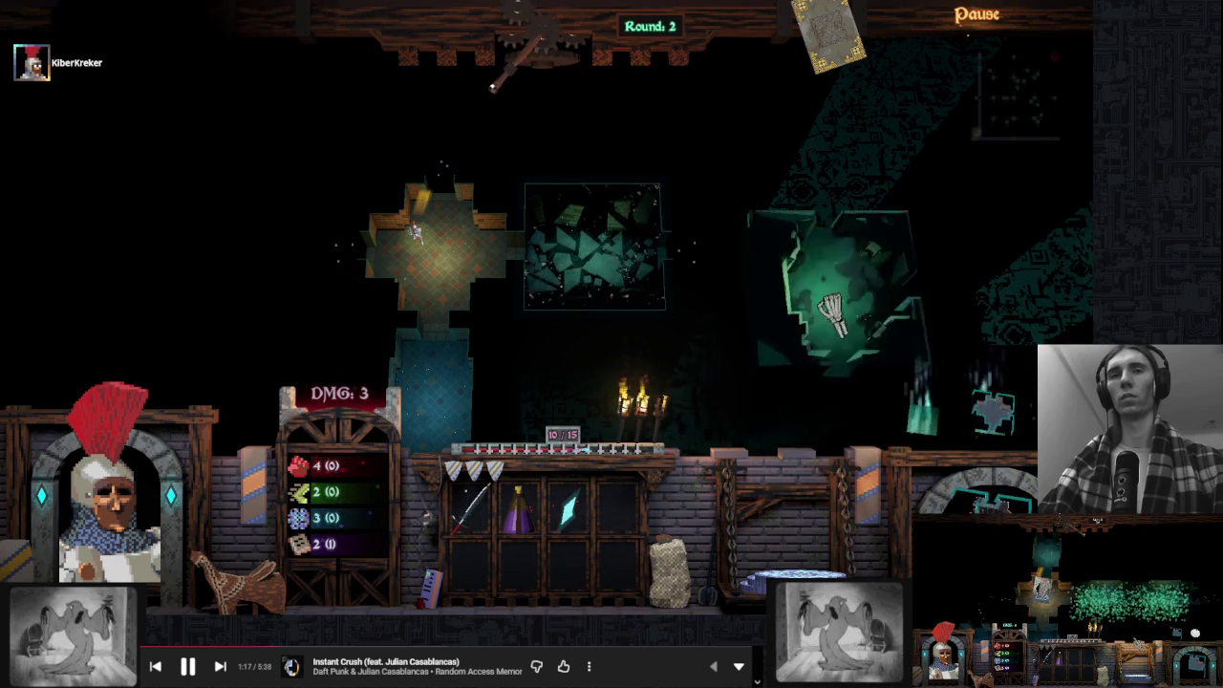
Place the teal cross tile right of the glass room and another tile above it
{"action": "left_click", "coordinate": [922, 411]}
{"action": "left_click", "coordinate": [740, 253]}
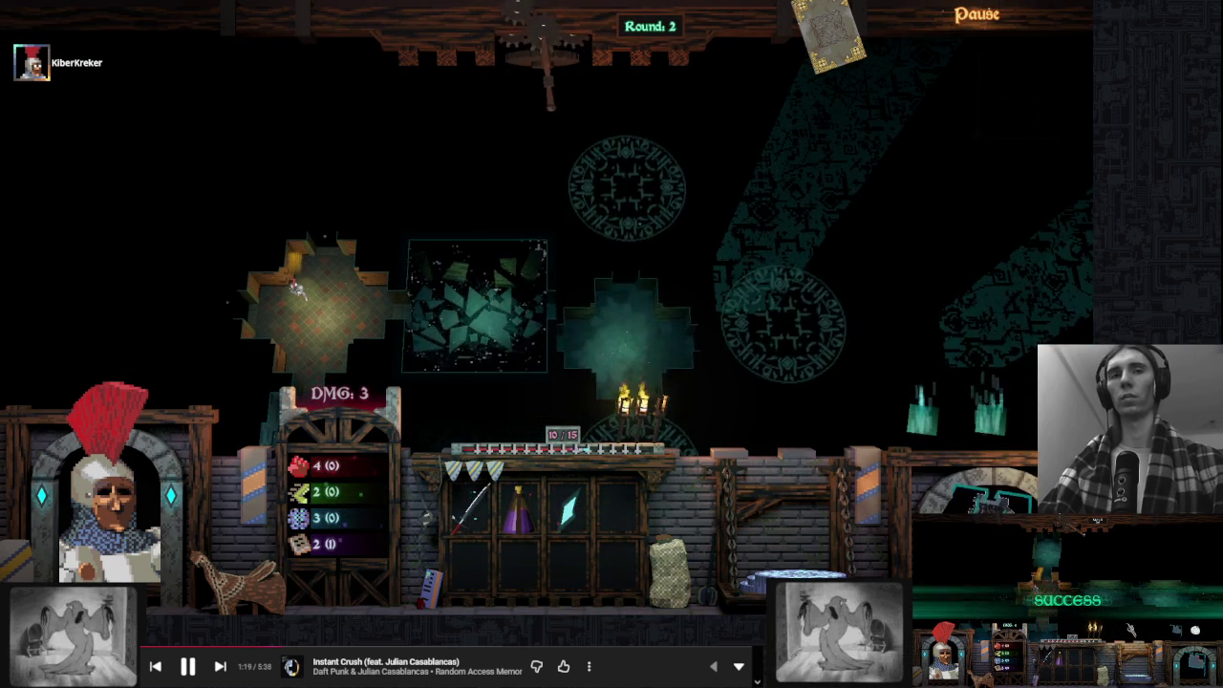
{"action": "left_click", "coordinate": [922, 411]}
{"action": "left_click", "coordinate": [636, 162]}
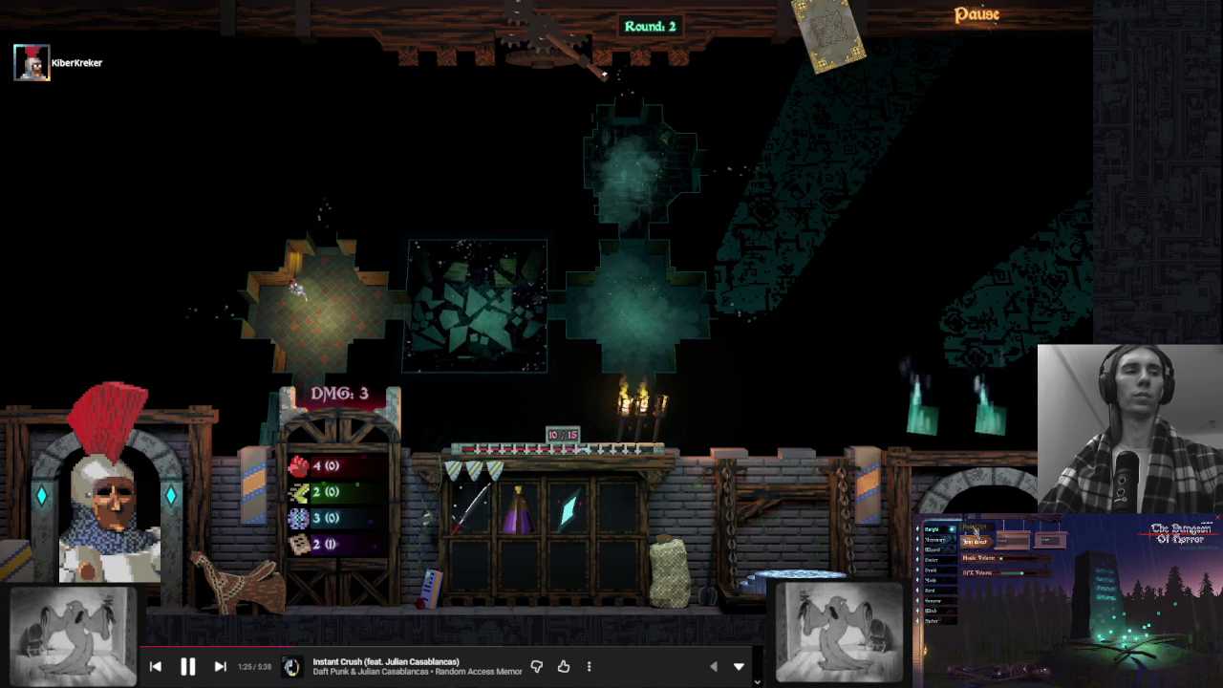
Skip two music tracks, then move the hero into the room above and roll the agility check
{"action": "left_click", "coordinate": [217, 668]}
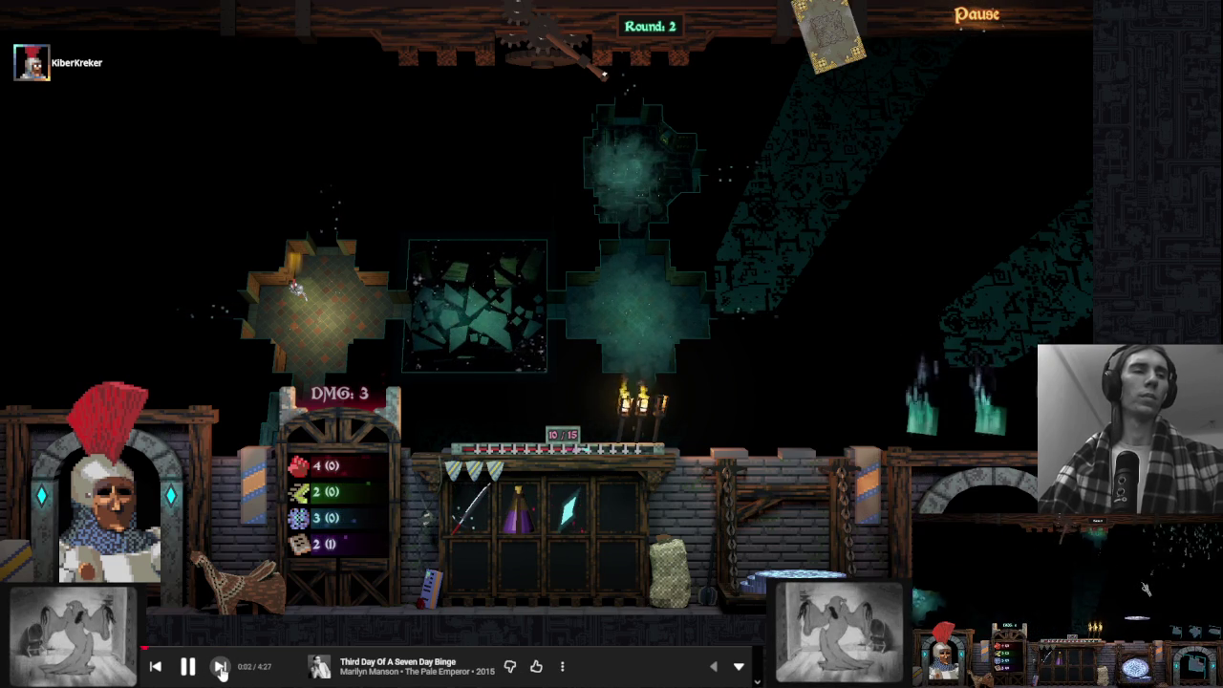
{"action": "left_click", "coordinate": [220, 668]}
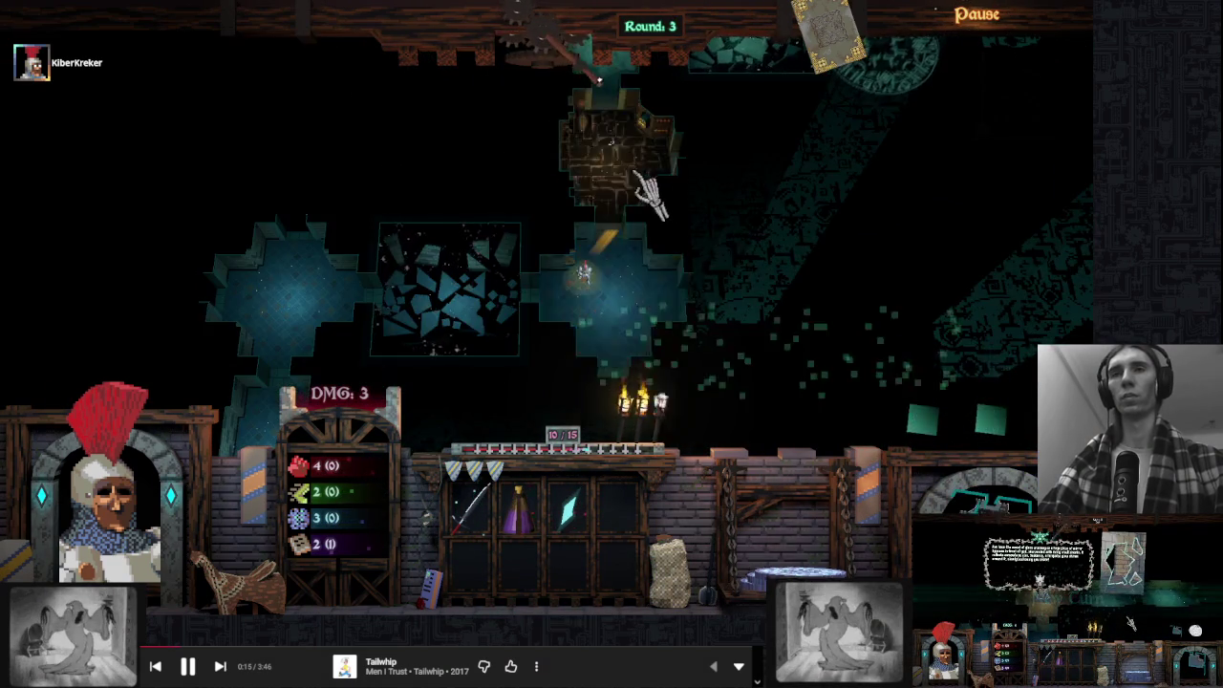
{"action": "left_click", "coordinate": [637, 178]}
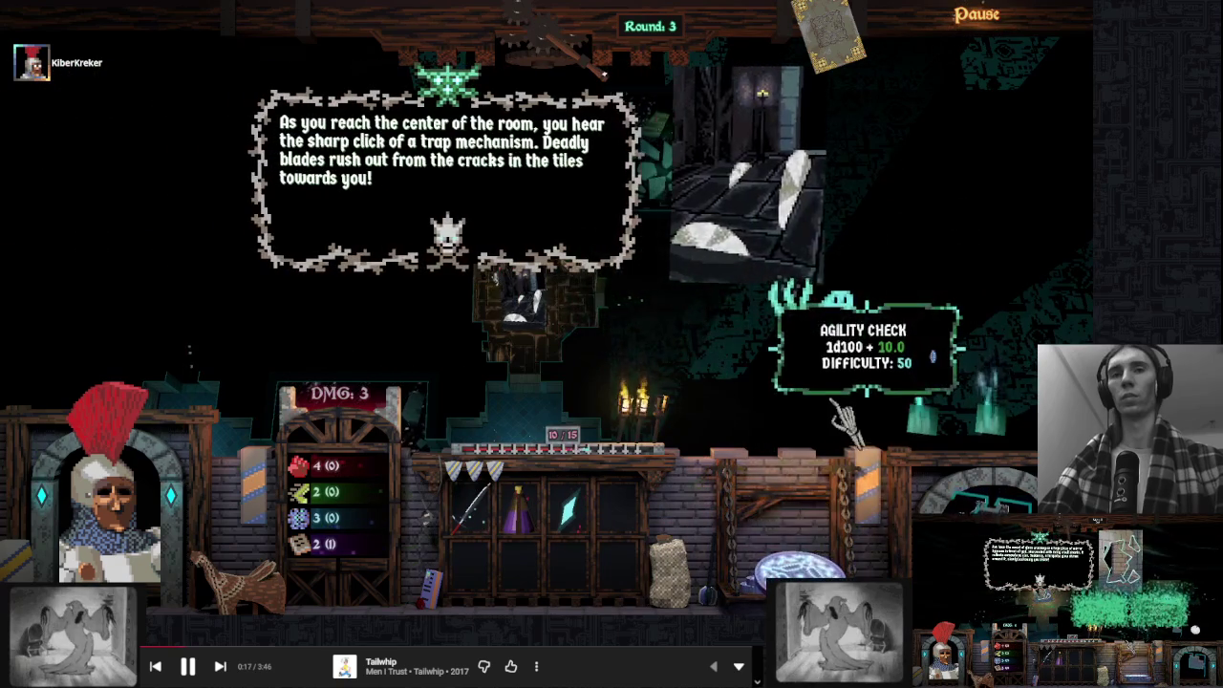
{"action": "left_click", "coordinate": [860, 349]}
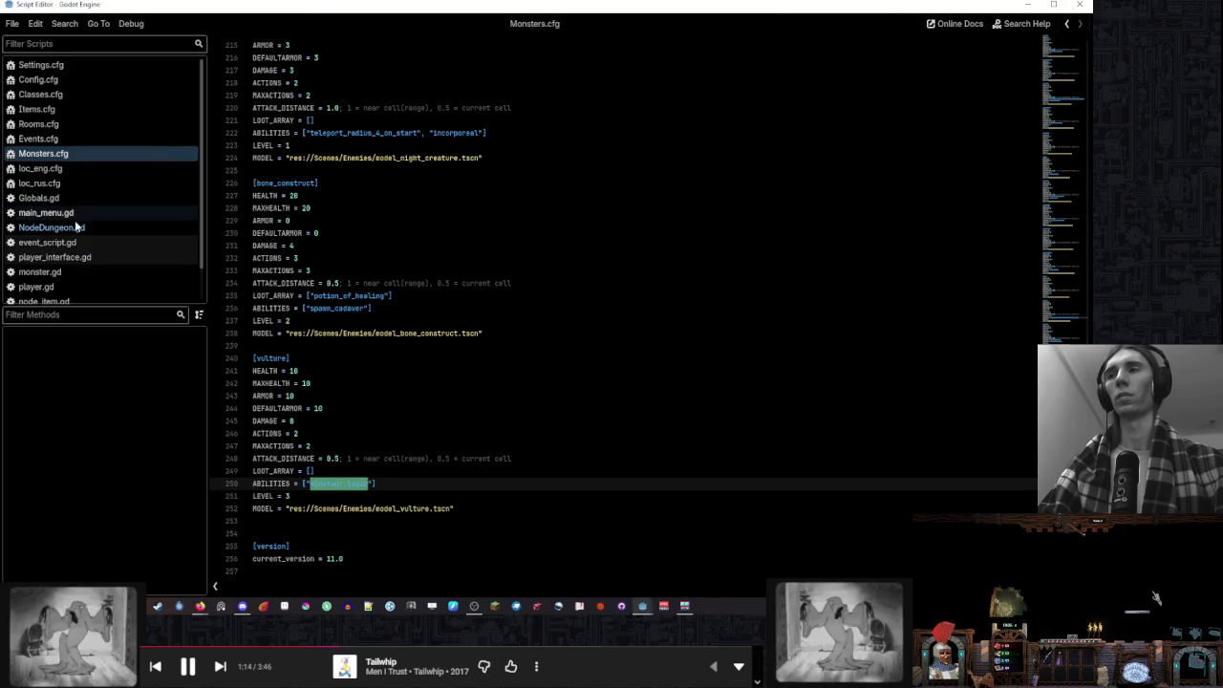
Open event_script.gd from the Script Editor's script list
{"action": "left_click", "coordinate": [94, 243]}
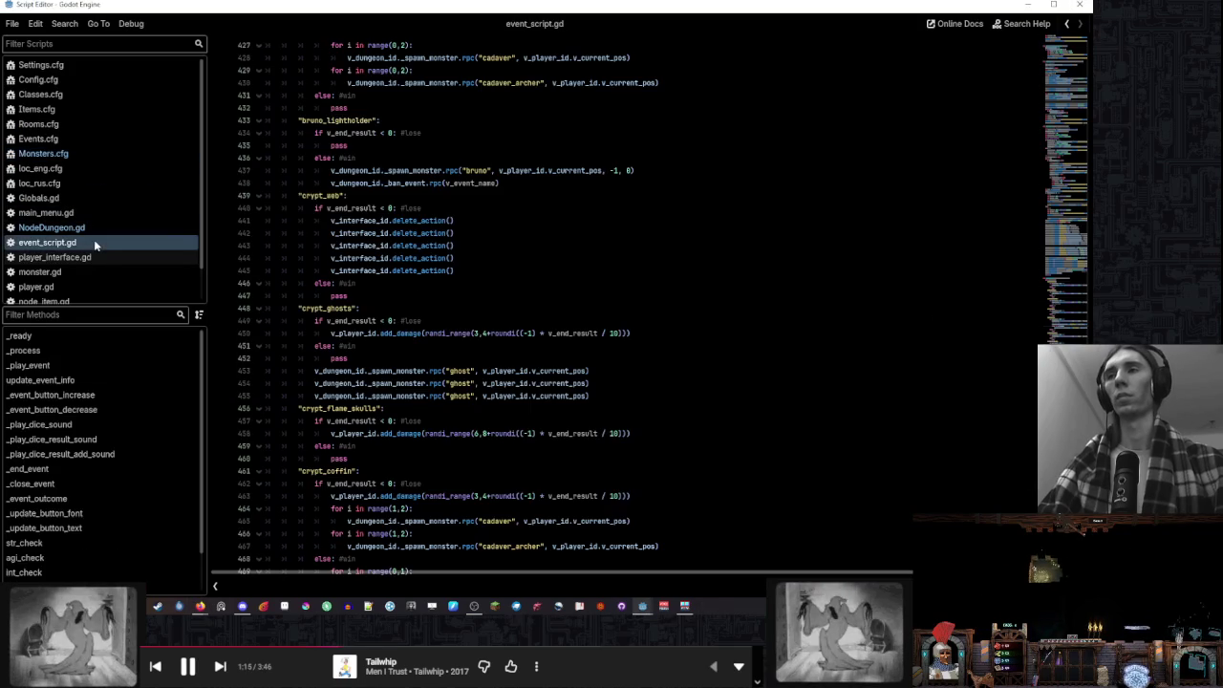
In _event_outcome, delete crypt_coffin's win-branch spawn loops and its lose-branch damage line
{"action": "scroll", "coordinate": [81, 411], "scroll_direction": "down", "scroll_amount": 1}
{"action": "left_click", "coordinate": [94, 453]}
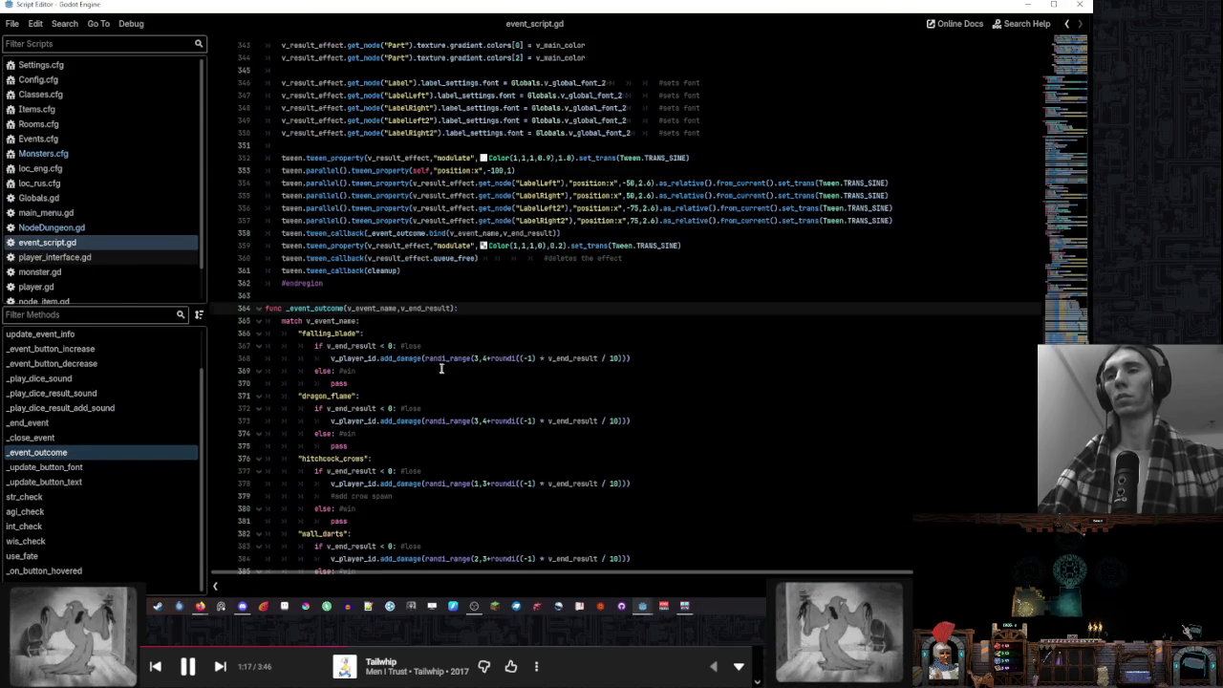
{"action": "scroll", "coordinate": [442, 369], "scroll_direction": "down", "scroll_amount": 5}
{"action": "scroll", "coordinate": [442, 369], "scroll_direction": "down", "scroll_amount": 8}
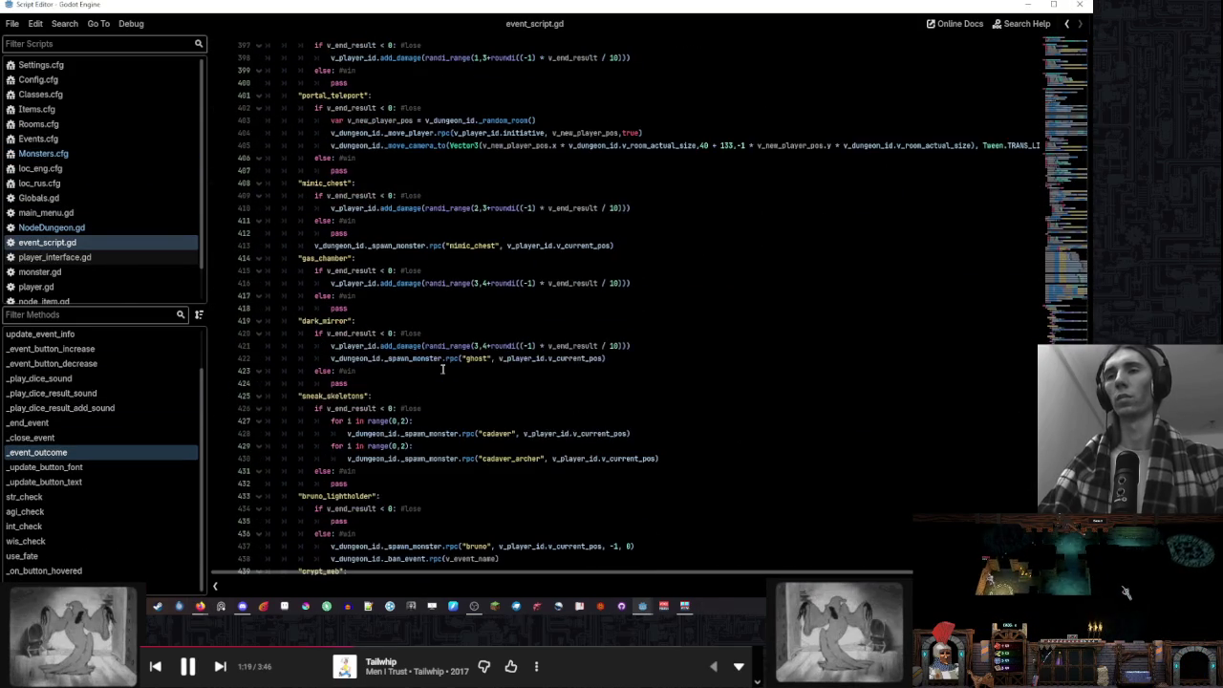
{"action": "scroll", "coordinate": [442, 369], "scroll_direction": "down", "scroll_amount": 9}
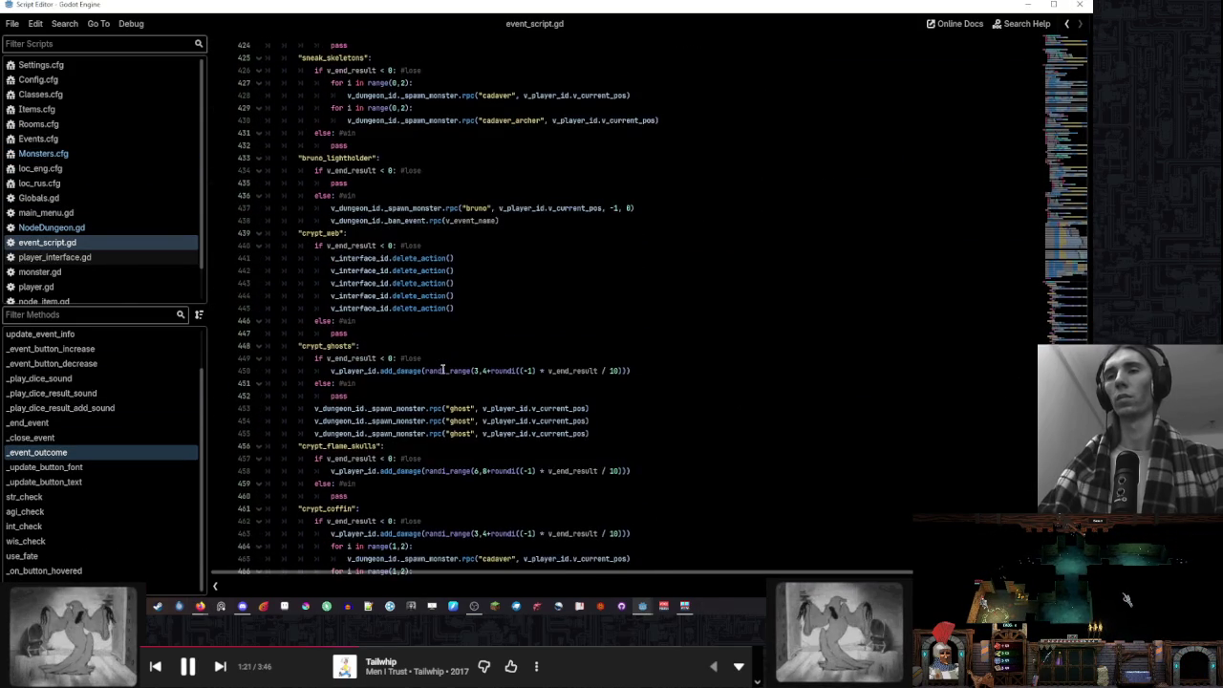
{"action": "scroll", "coordinate": [443, 369], "scroll_direction": "down", "scroll_amount": 4}
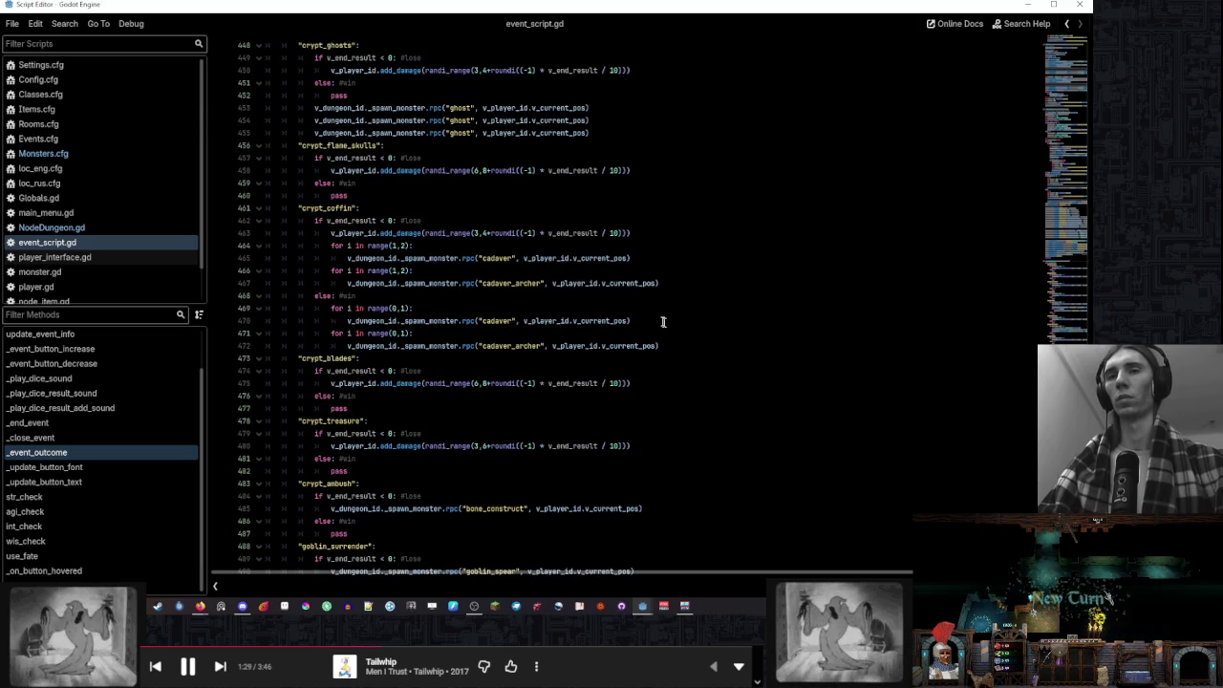
{"action": "left_click_drag", "start_coordinate": [674, 345], "coordinate": [672, 296]}
{"action": "key", "text": "Delete"}
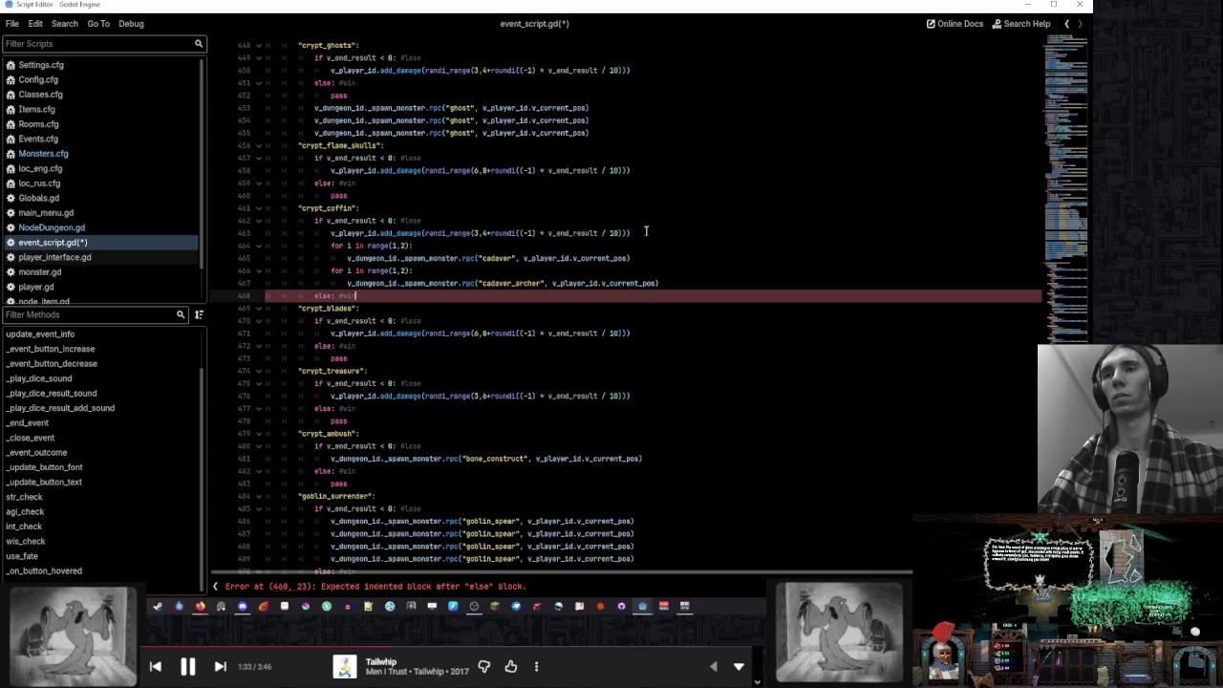
{"action": "left_click_drag", "start_coordinate": [646, 232], "coordinate": [644, 223]}
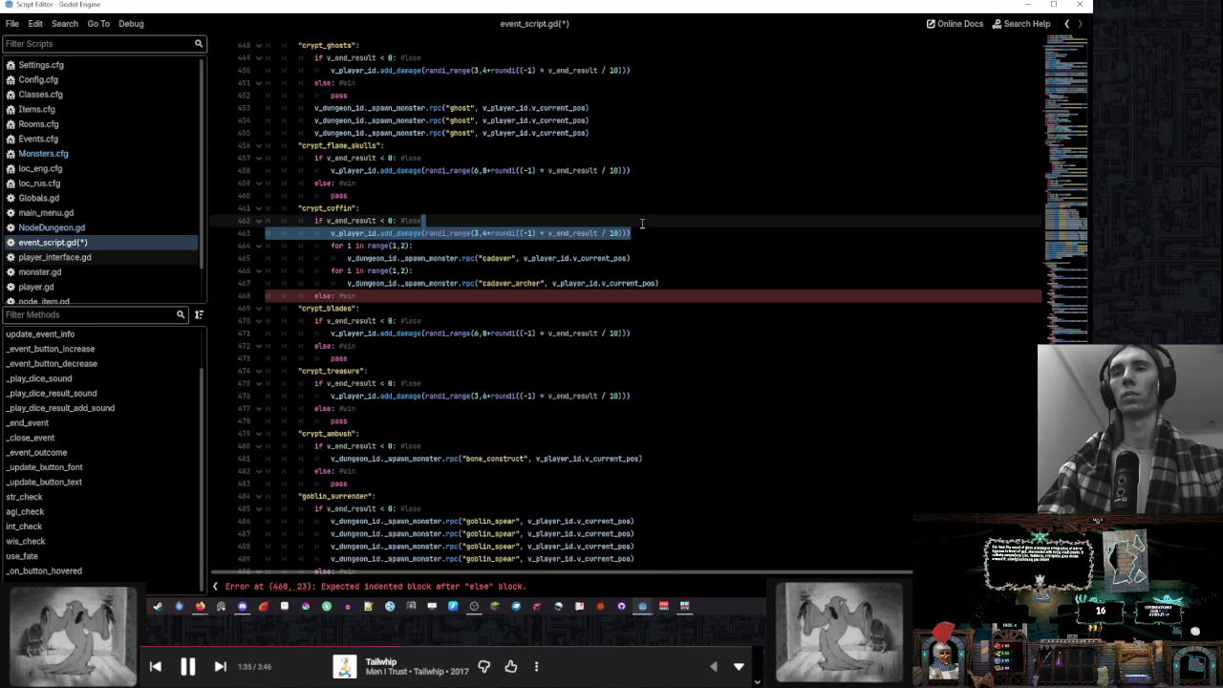
{"action": "key", "text": "Delete"}
Change the cadaver spawn range(1,2) to range(2,3) and add pass under else: #win
{"action": "double_click", "coordinate": [402, 233]}
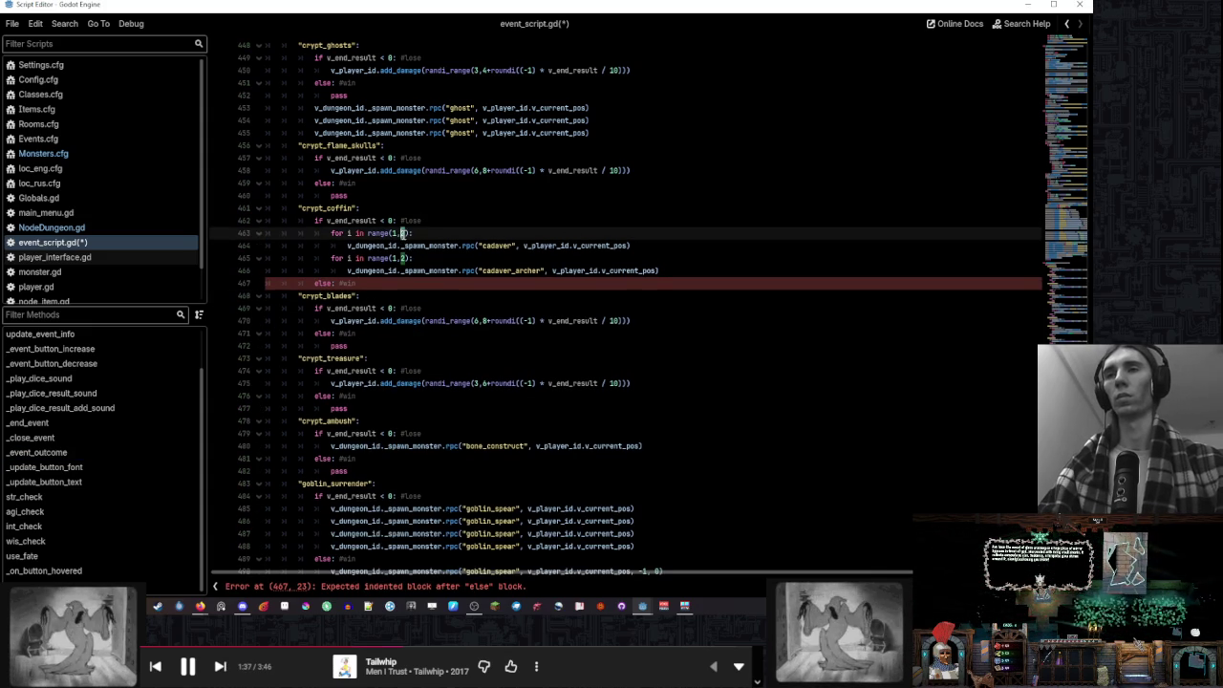
{"action": "type", "text": "3"}
{"action": "double_click", "coordinate": [402, 258]}
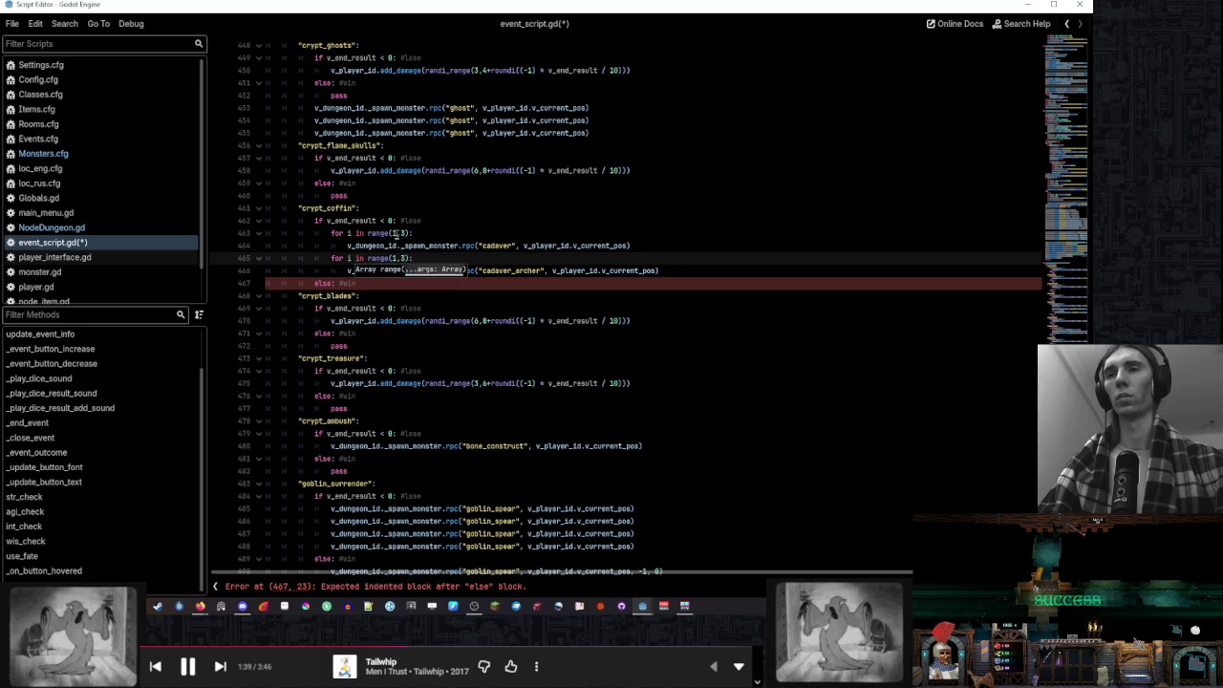
{"action": "double_click", "coordinate": [394, 234]}
{"action": "type", "text": "2"}
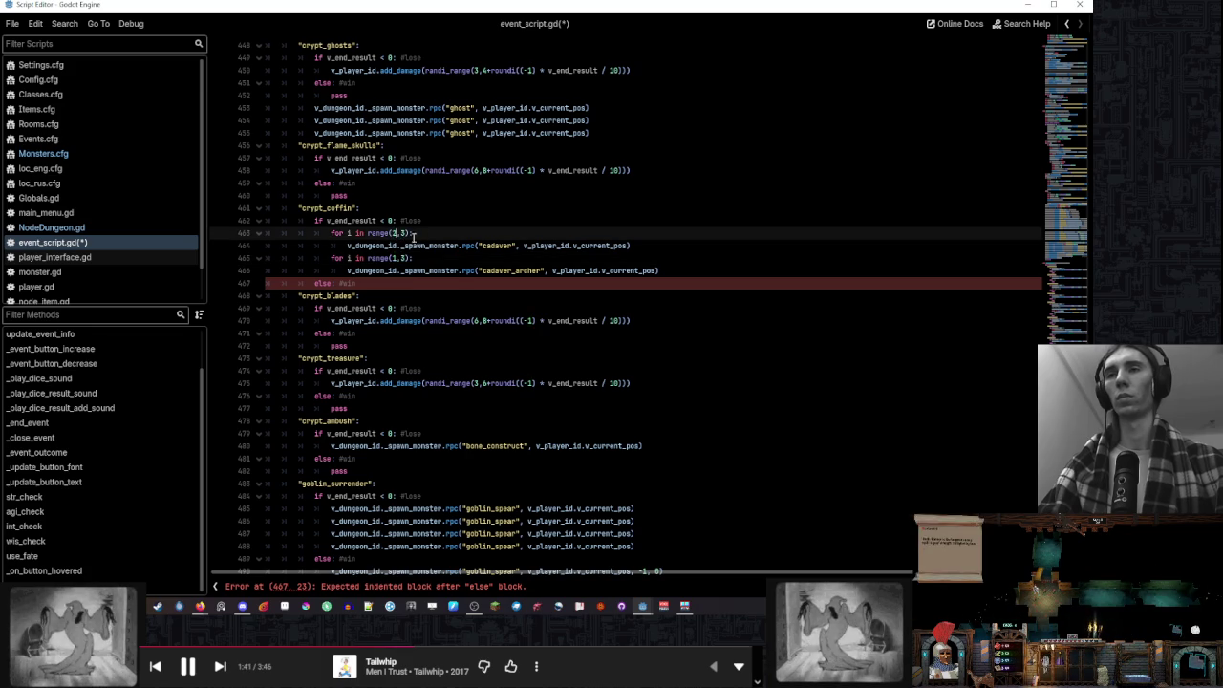
{"action": "double_click", "coordinate": [402, 258]}
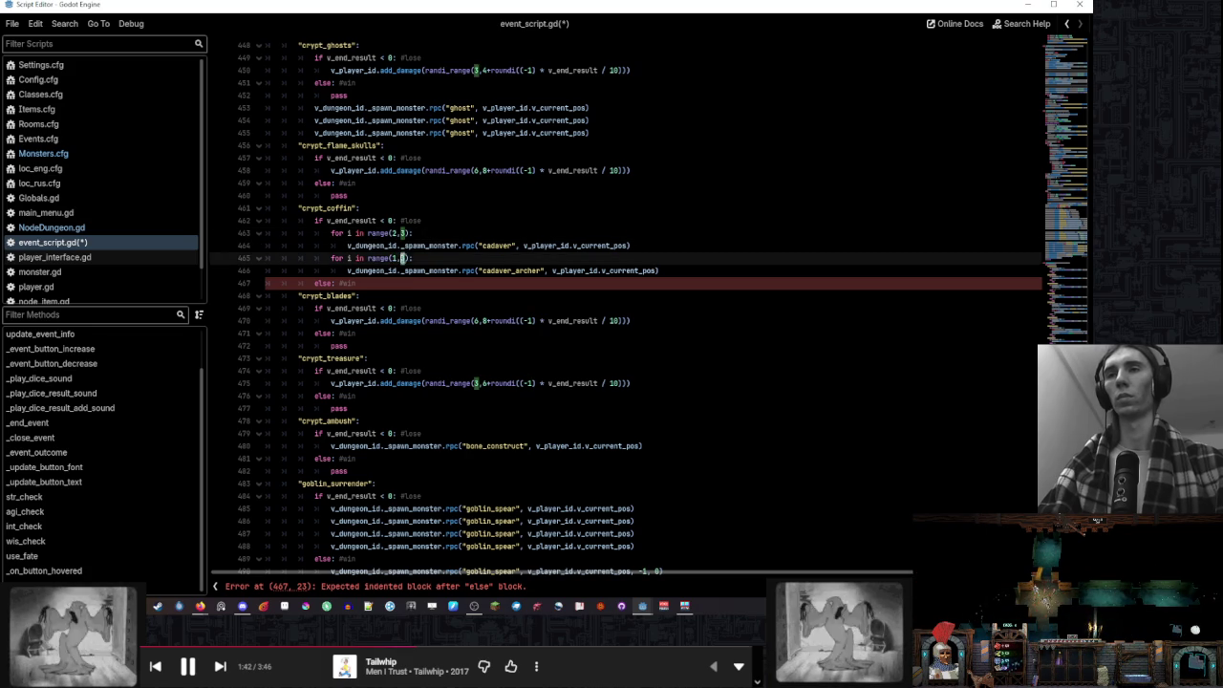
{"action": "left_click", "coordinate": [420, 233]}
{"action": "left_click", "coordinate": [378, 283]}
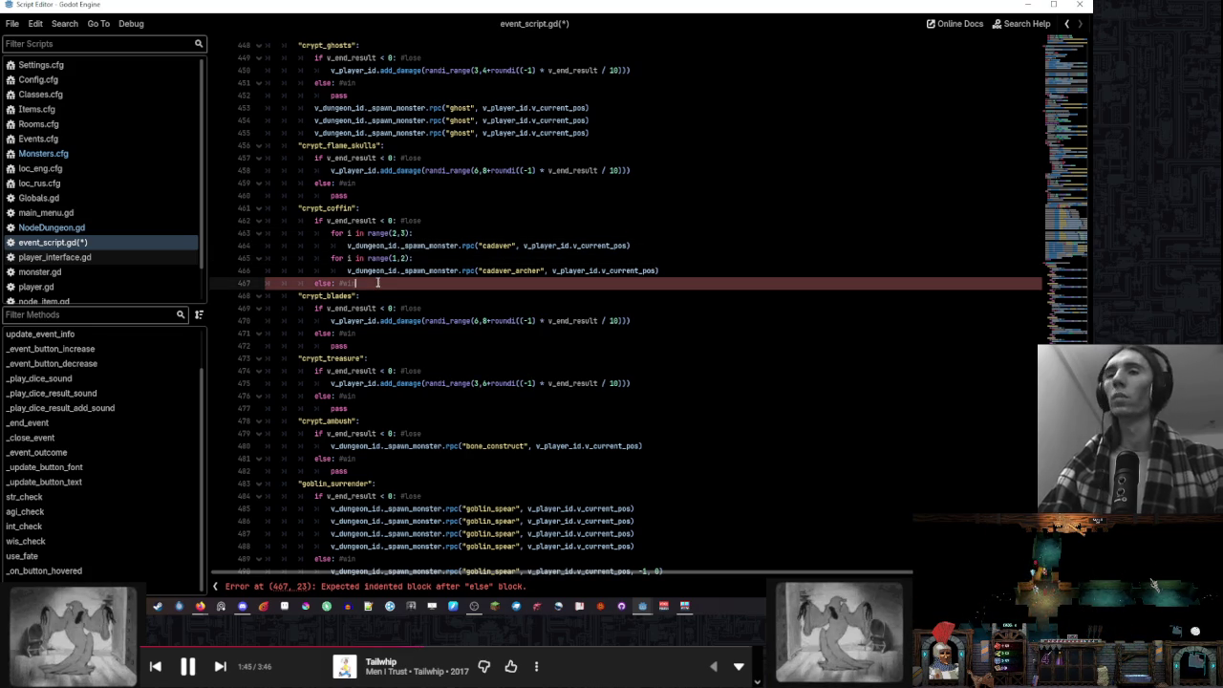
{"action": "key", "text": "Return"}
{"action": "type", "text": "pa"}
{"action": "left_click", "coordinate": [394, 273]}
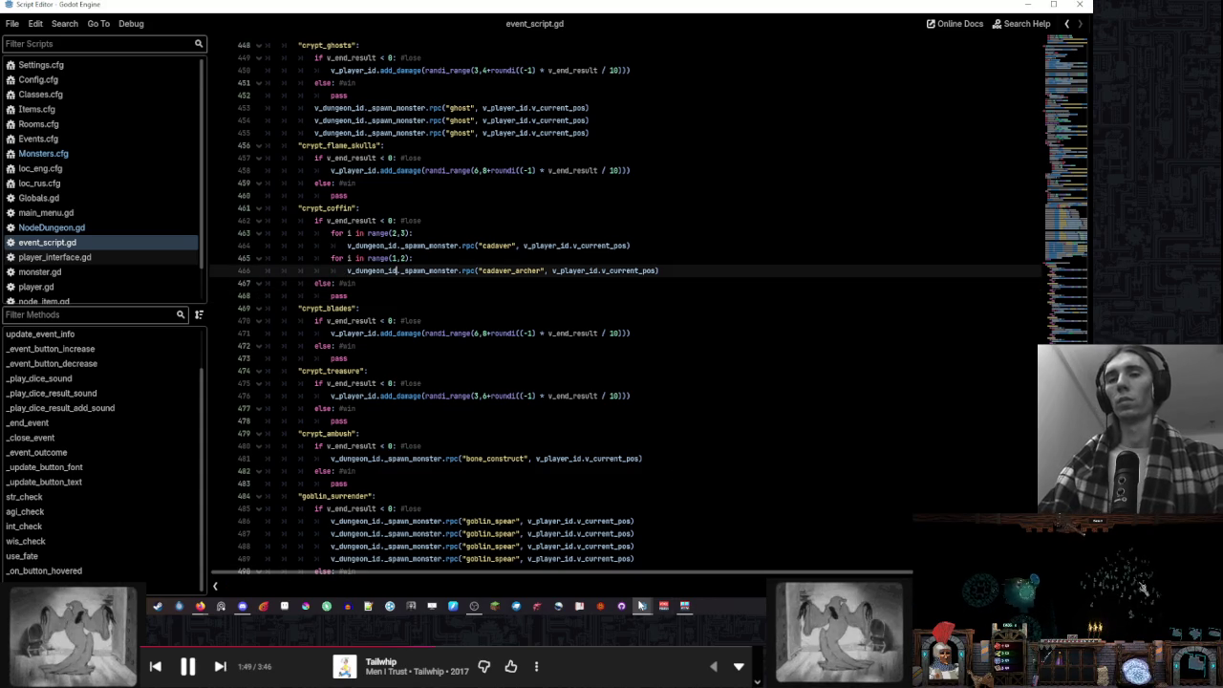
{"action": "mouse_move", "coordinate": [641, 605]}
{"action": "left_click", "coordinate": [583, 559]}
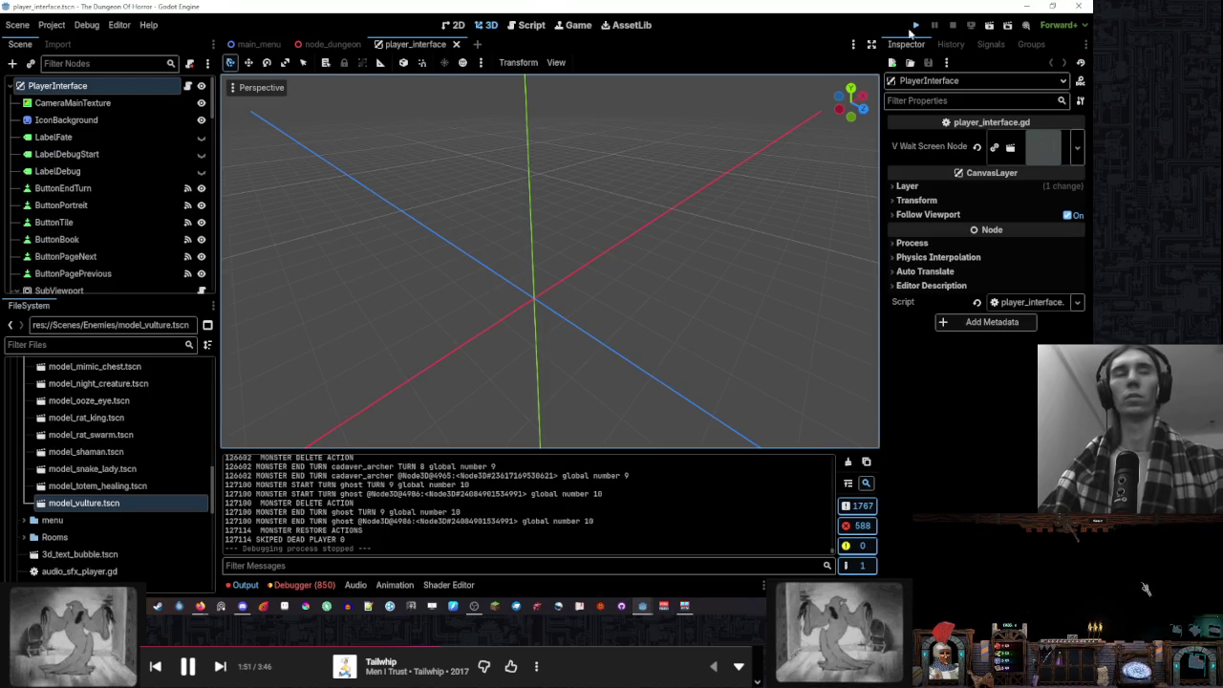
Run the project, maximize the game window, and start a new game at round 1
{"action": "left_click", "coordinate": [915, 26]}
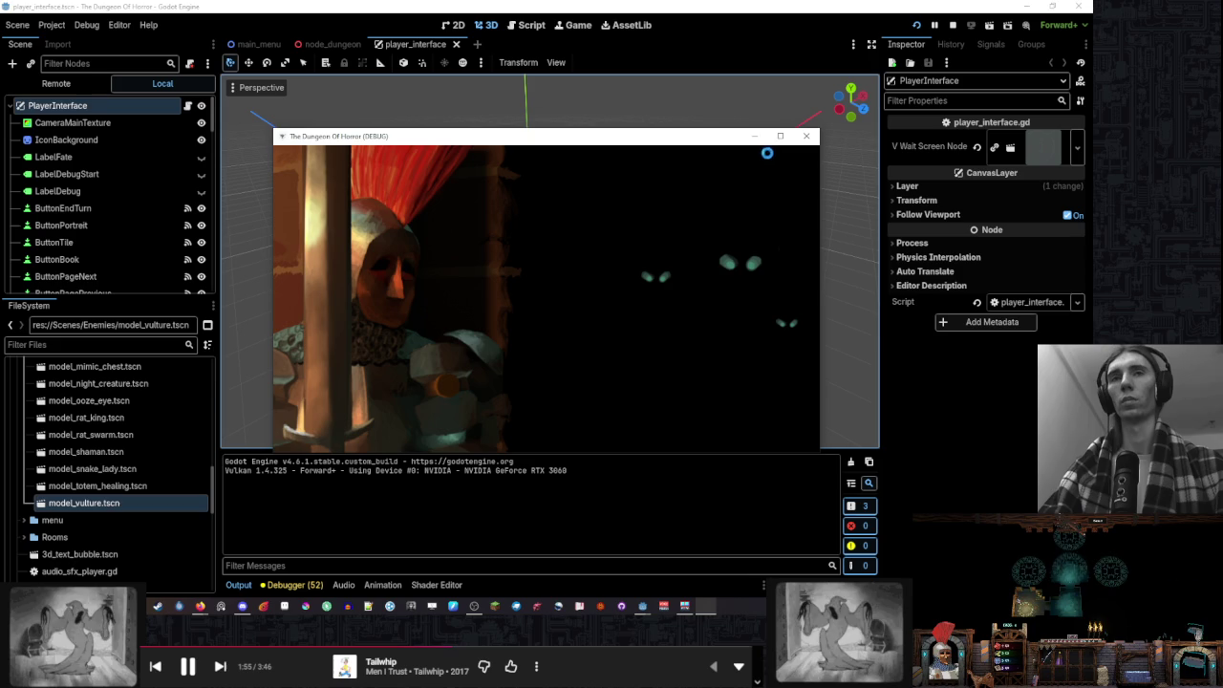
{"action": "left_click", "coordinate": [783, 143]}
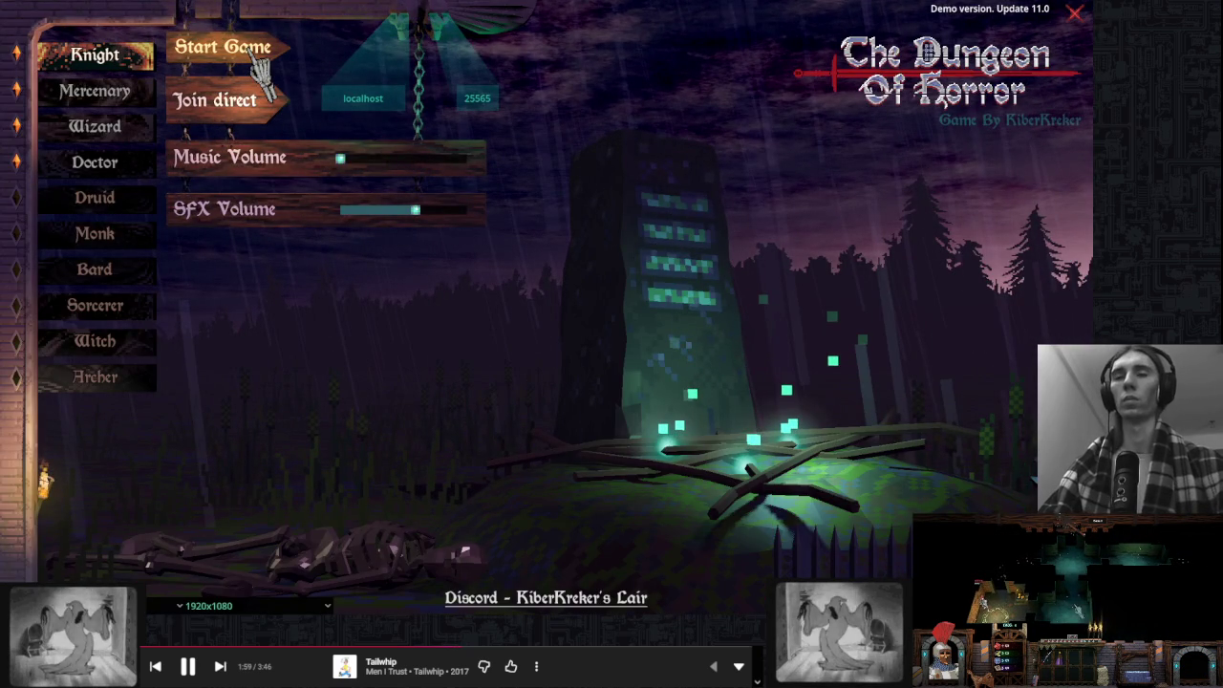
{"action": "left_click", "coordinate": [258, 56]}
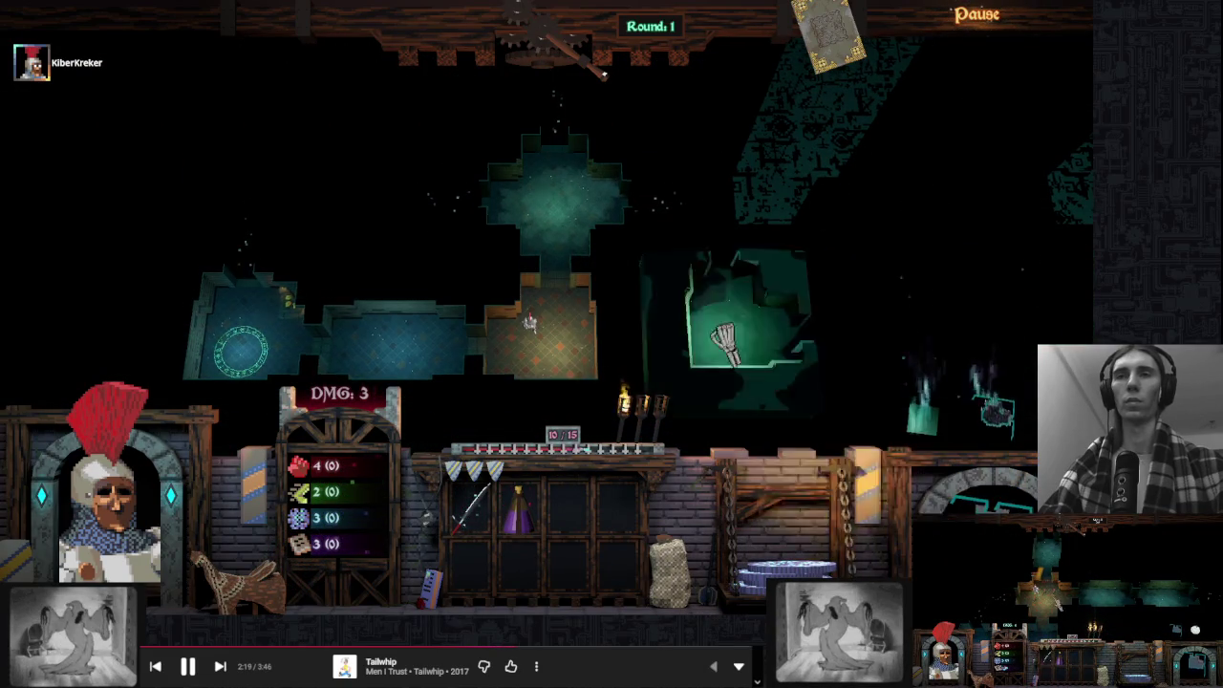
Place room tiles above the top room and at the map top, ending each turn
{"action": "left_click", "coordinate": [572, 182]}
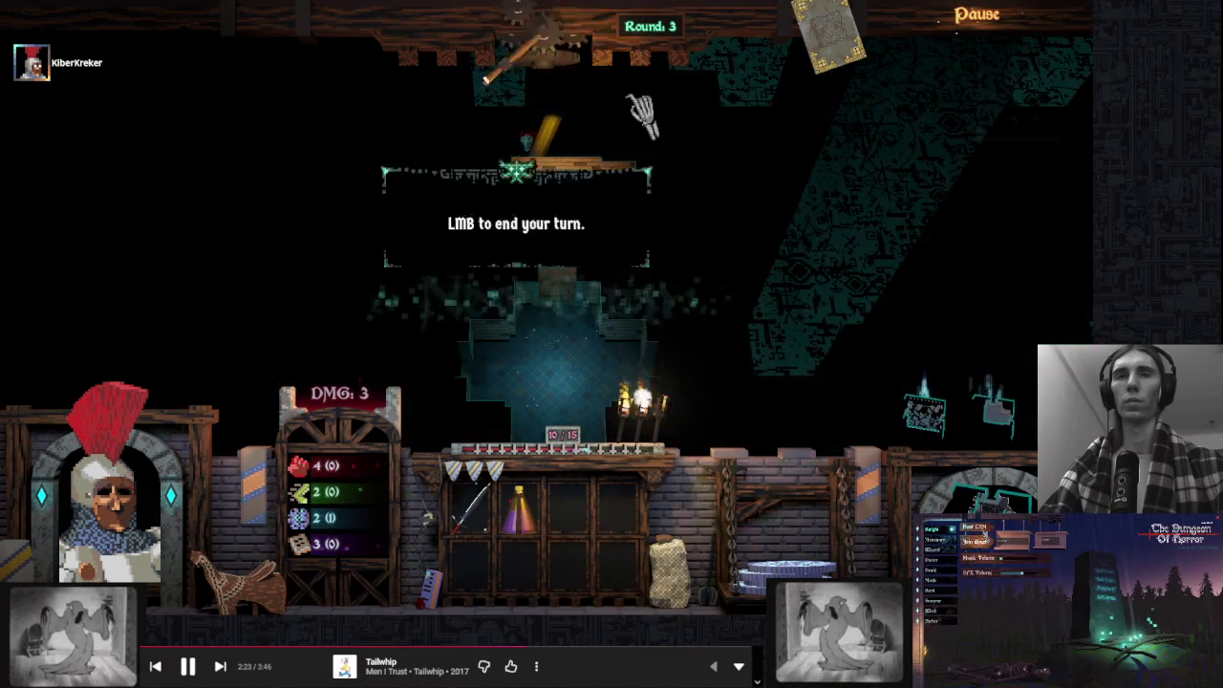
{"action": "left_click", "coordinate": [636, 109]}
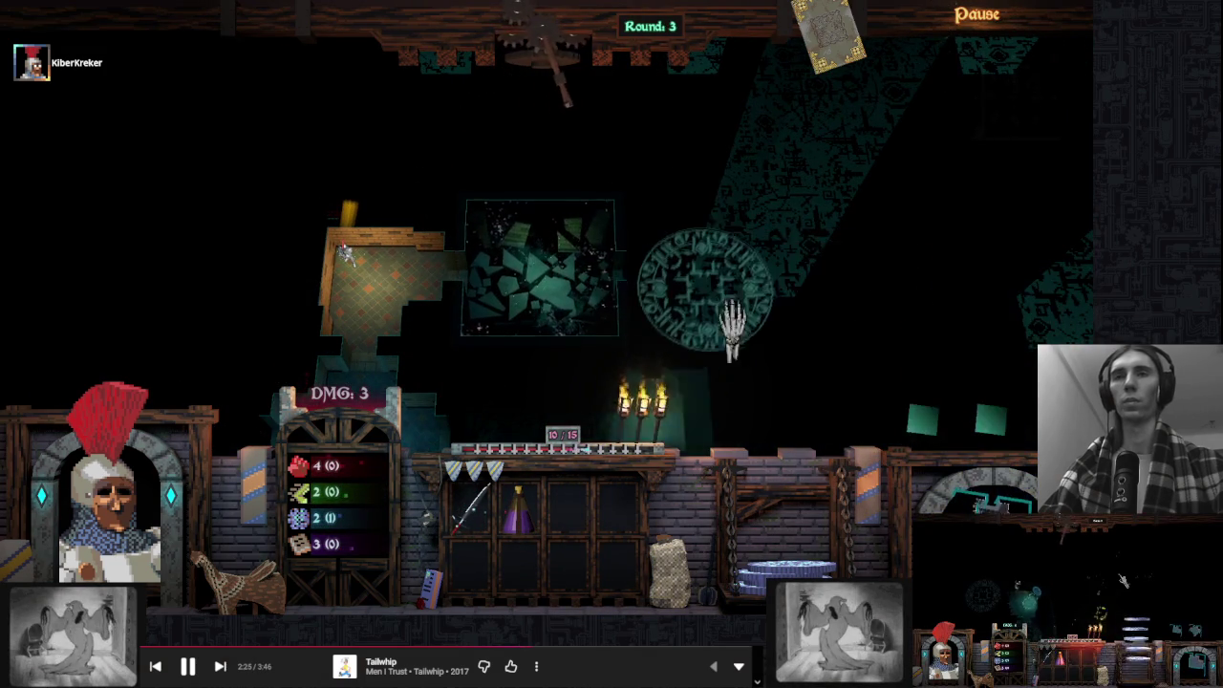
{"action": "left_click", "coordinate": [625, 182]}
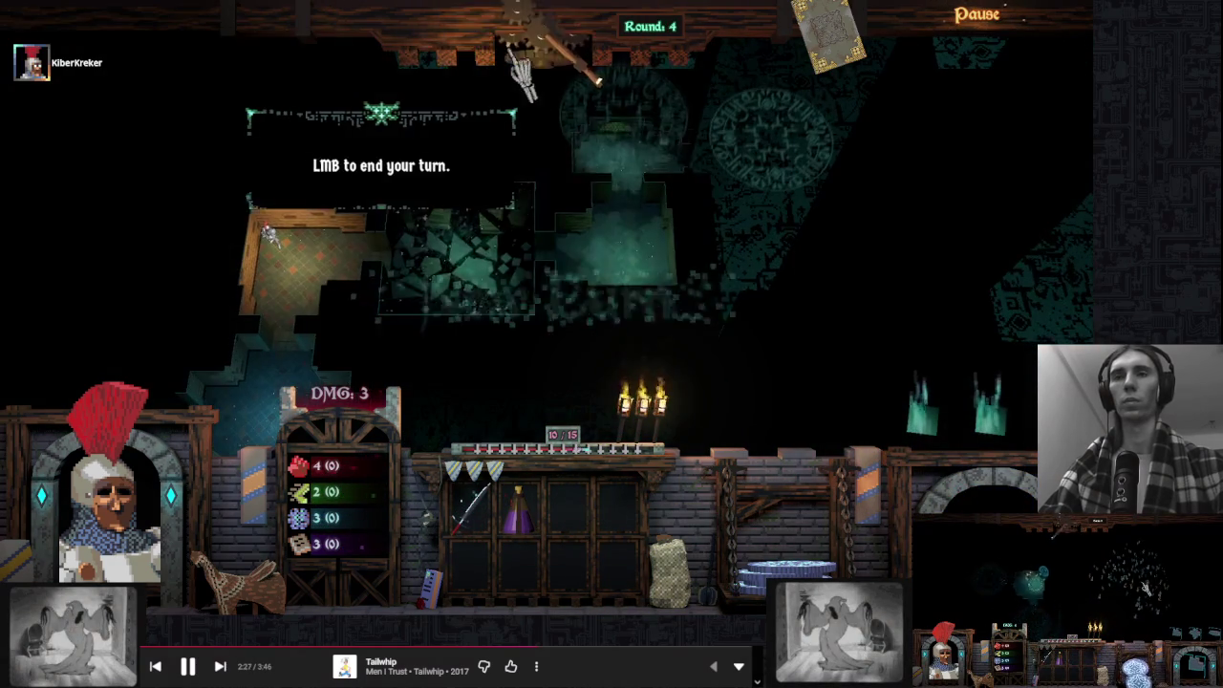
{"action": "left_click", "coordinate": [519, 54]}
{"action": "left_click", "coordinate": [423, 115]}
{"action": "left_click", "coordinate": [669, 205]}
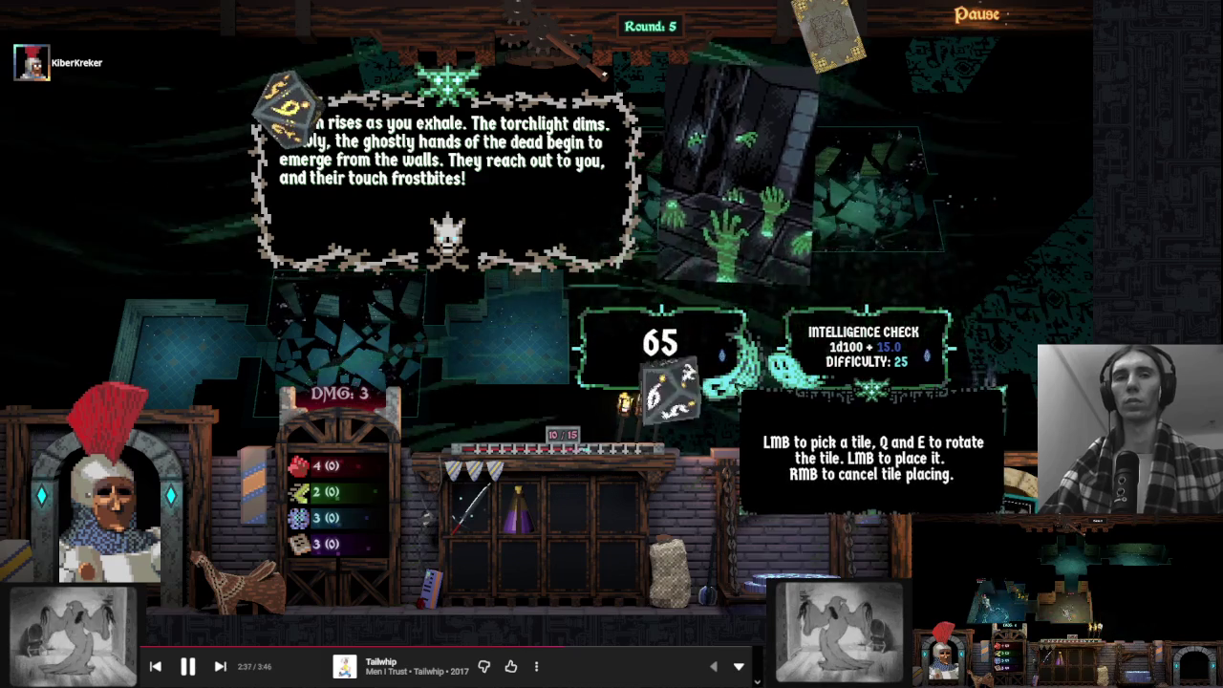
Dismiss the ghostly hands narration and end turns through rounds 8 and 9
{"action": "left_click", "coordinate": [965, 208]}
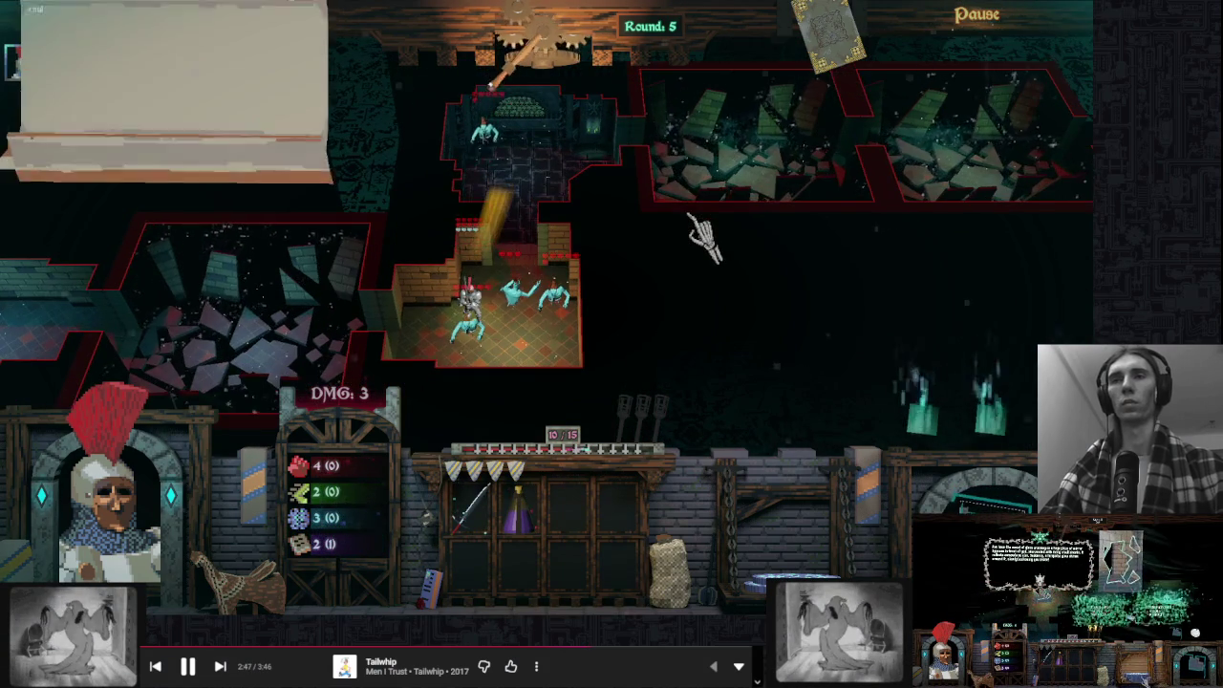
{"action": "mouse_move", "coordinate": [535, 310]}
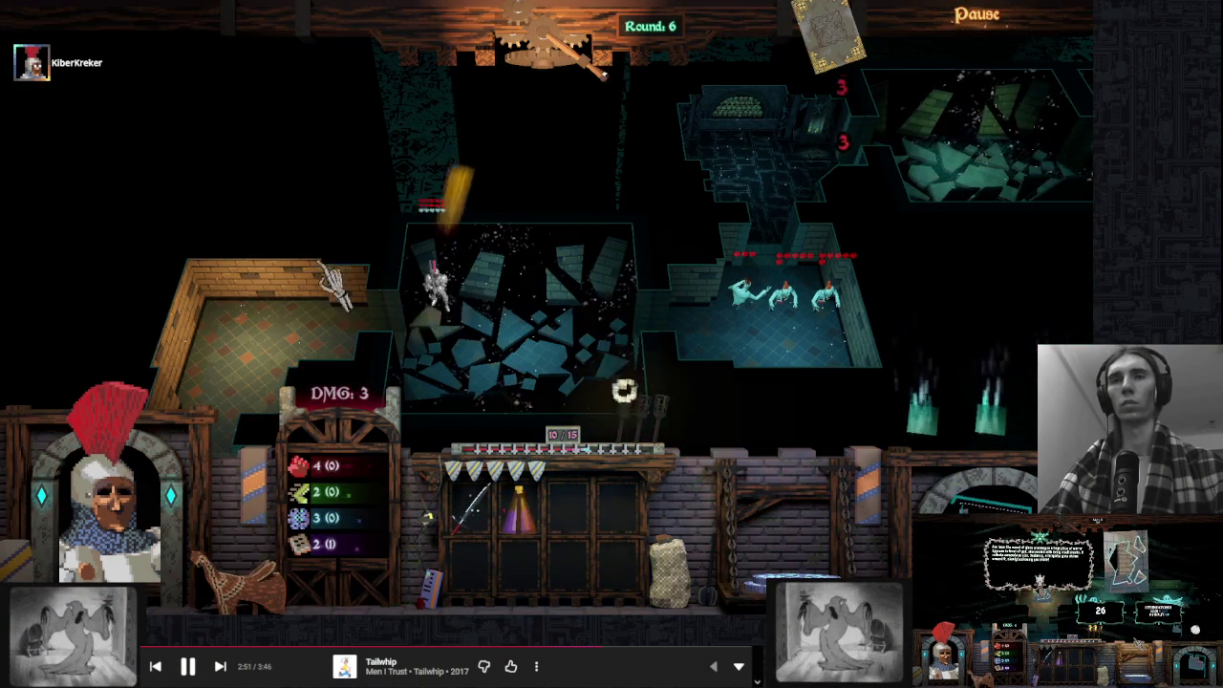
{"action": "left_click", "coordinate": [556, 50]}
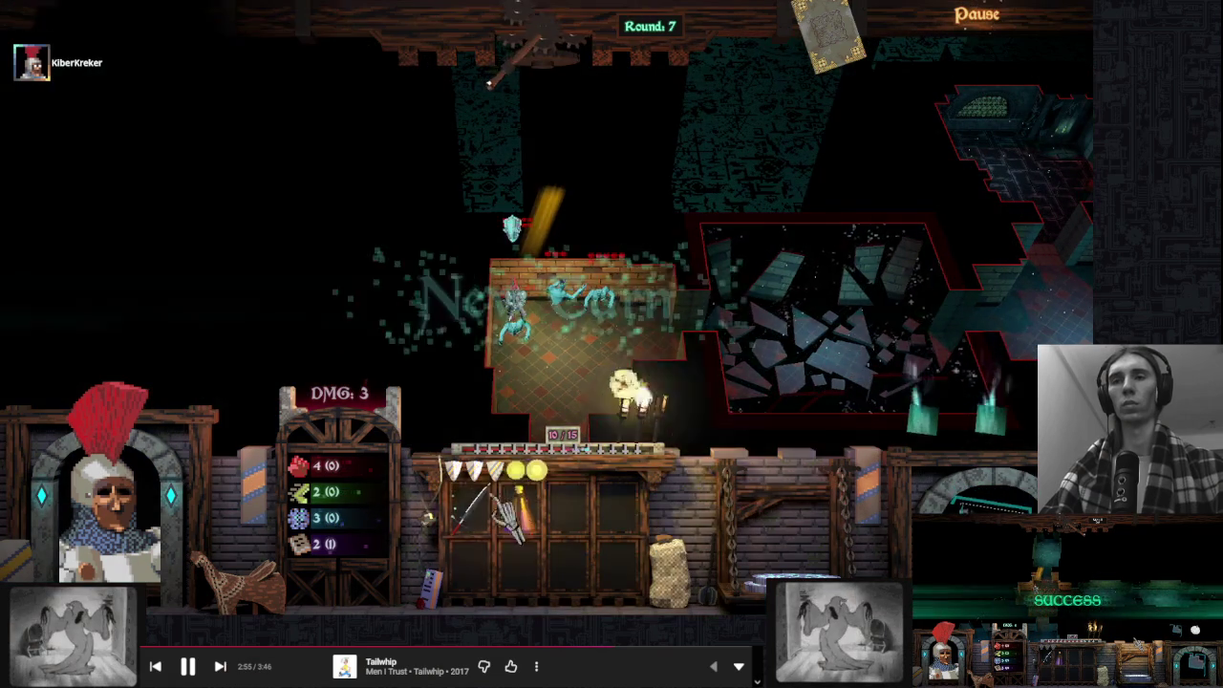
{"action": "mouse_move", "coordinate": [494, 473]}
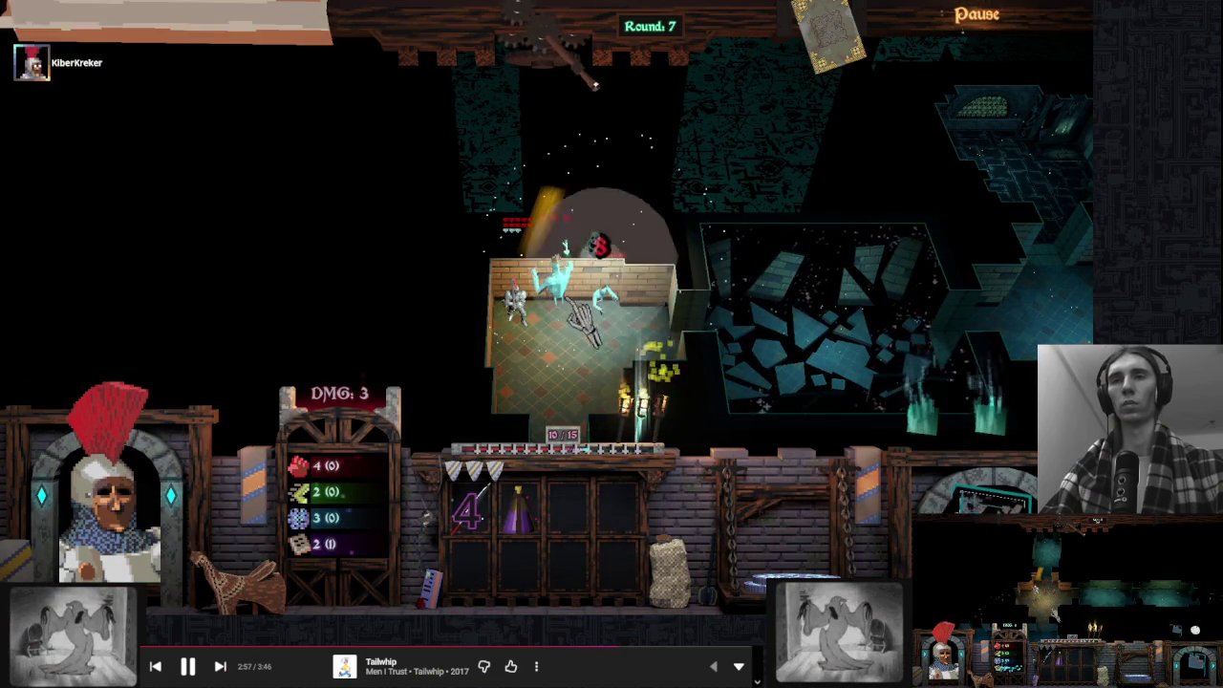
{"action": "mouse_move", "coordinate": [573, 308]}
{"action": "left_click", "coordinate": [560, 79]}
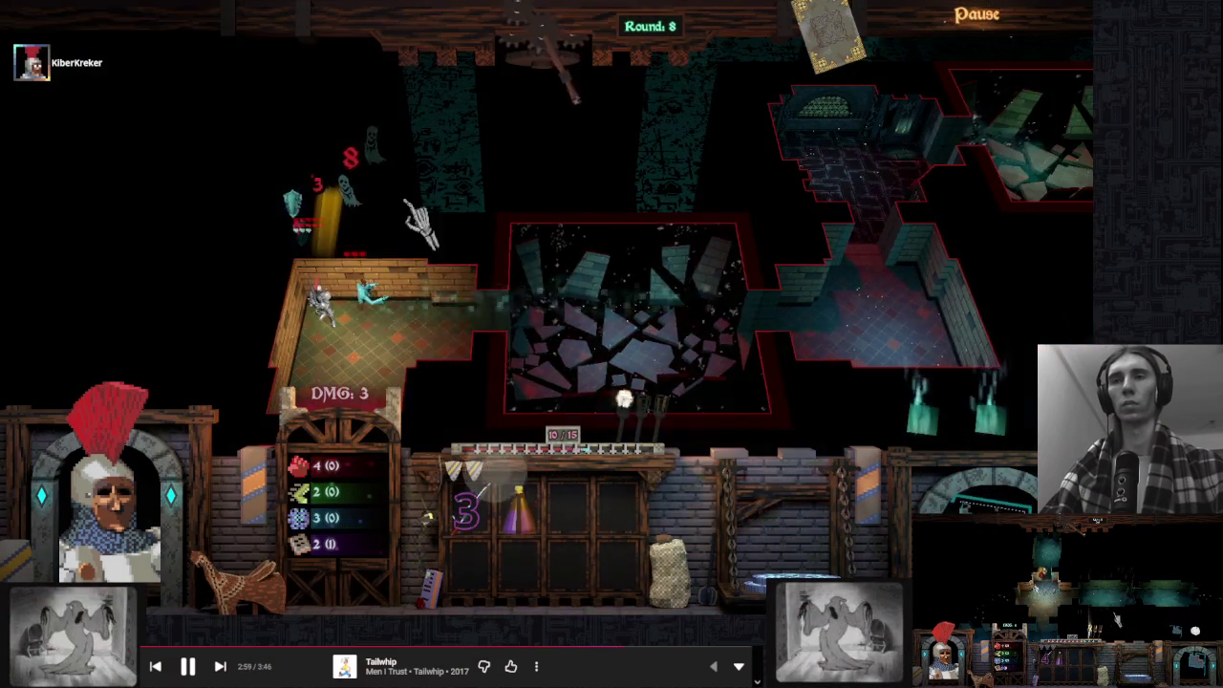
{"action": "left_click", "coordinate": [373, 306]}
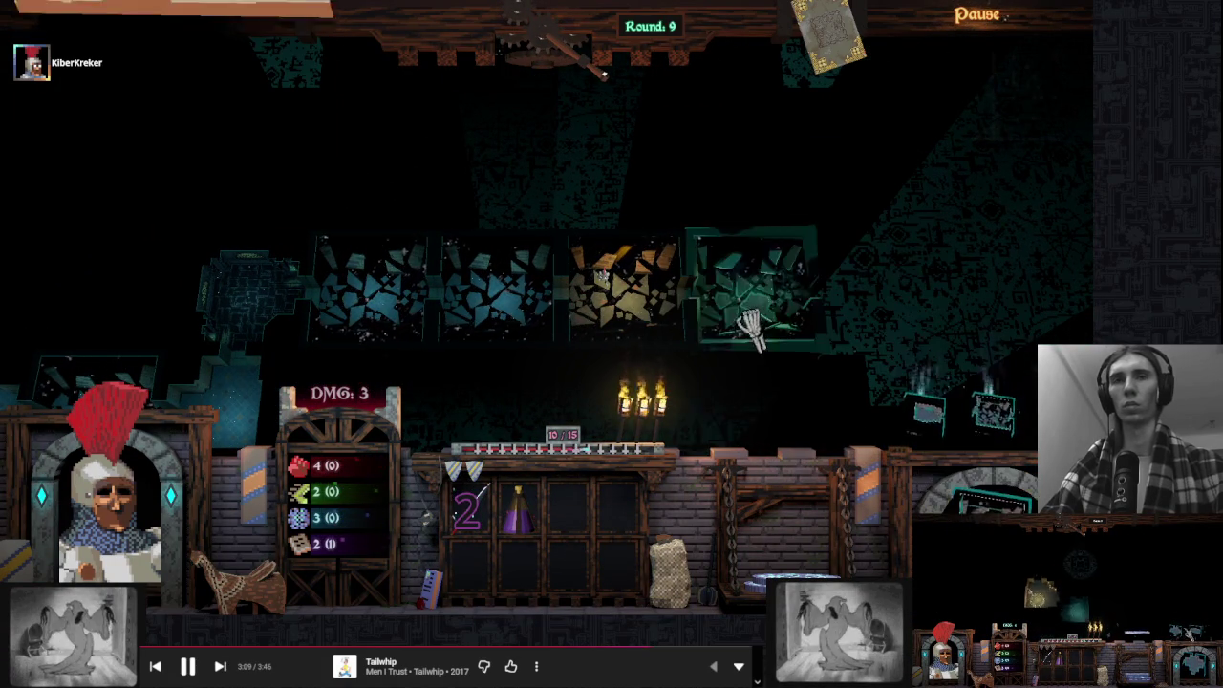
Set the teal room tile into the grid, triggering Swarm of rats, and end the turn for round 10
{"action": "left_click", "coordinate": [750, 325]}
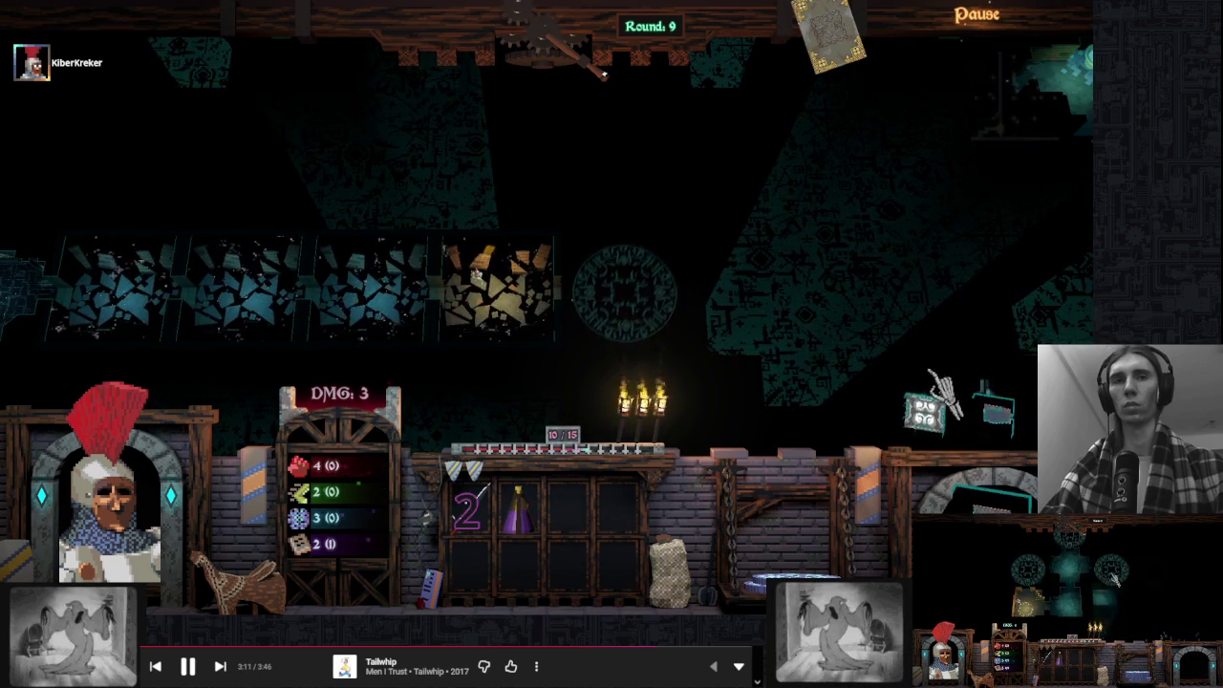
{"action": "left_click", "coordinate": [555, 325]}
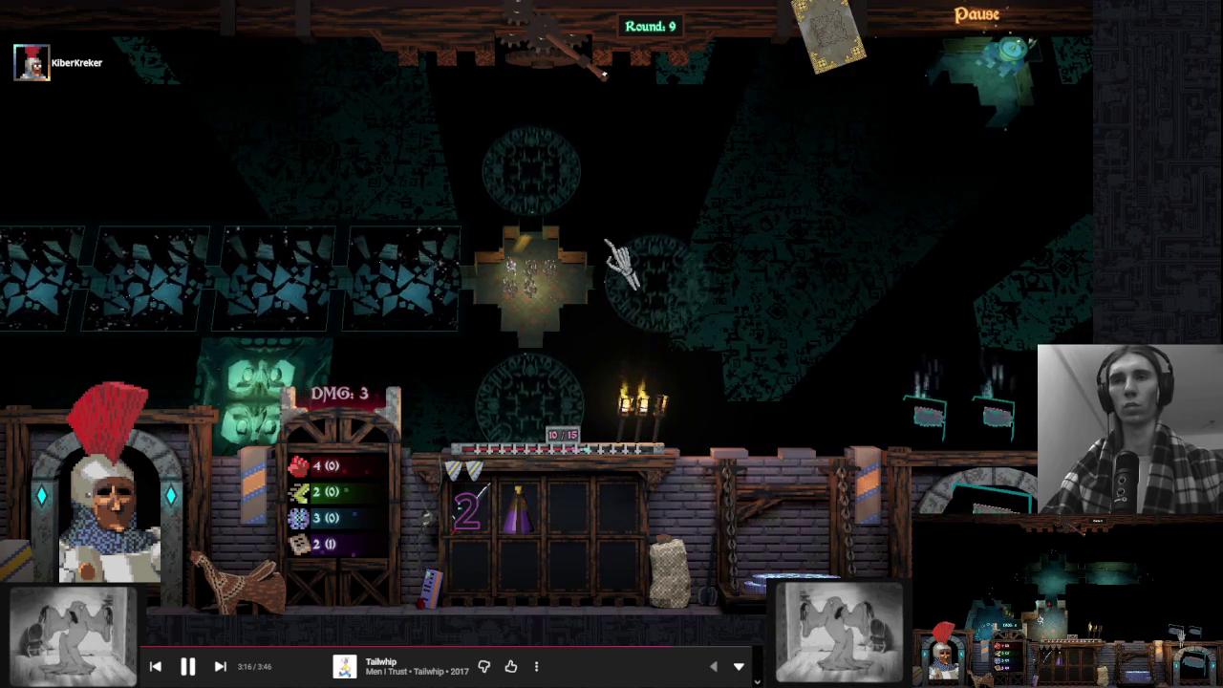
{"action": "left_click", "coordinate": [574, 253]}
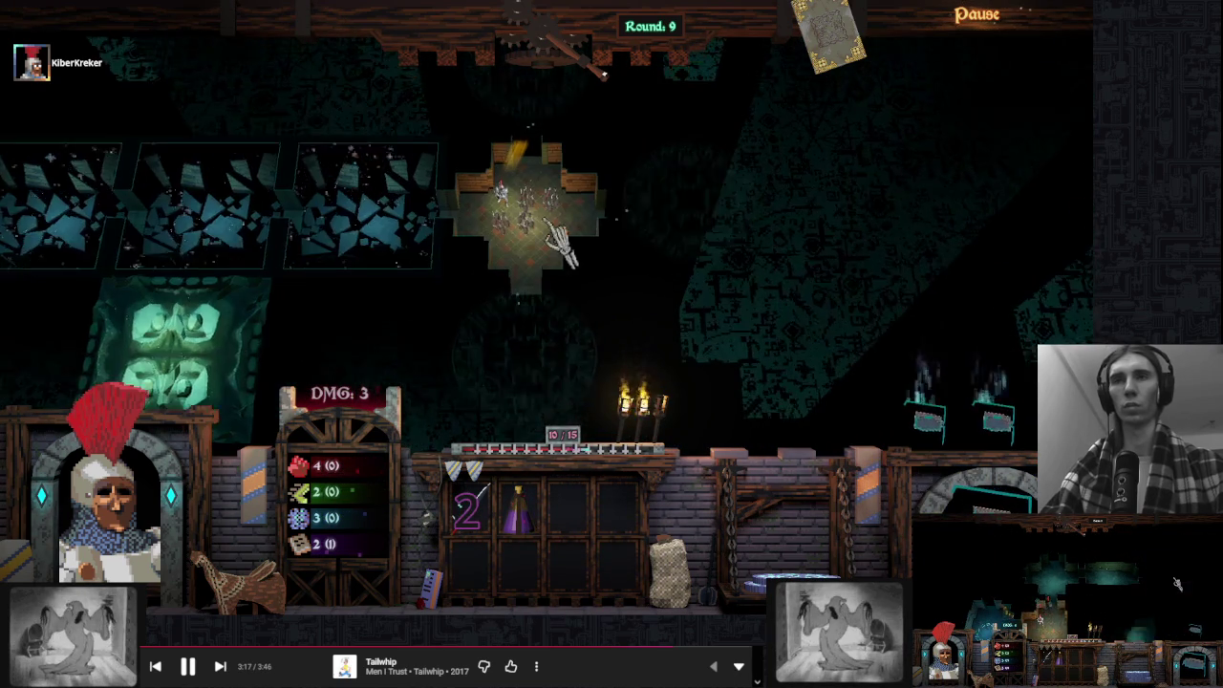
{"action": "left_click", "coordinate": [514, 40]}
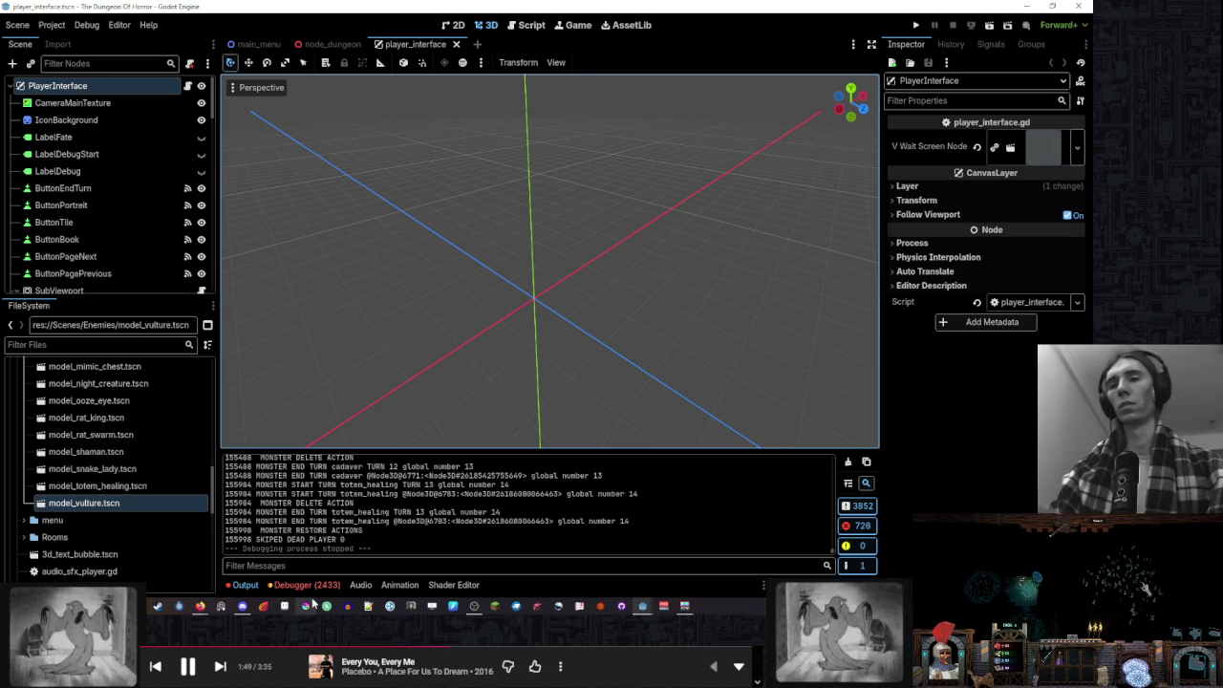
In the Debugger's Errors list, double-click the NodeDungeon.gd:870 room_action error to open the script there
{"action": "left_click", "coordinate": [304, 585]}
{"action": "left_click", "coordinate": [318, 327]}
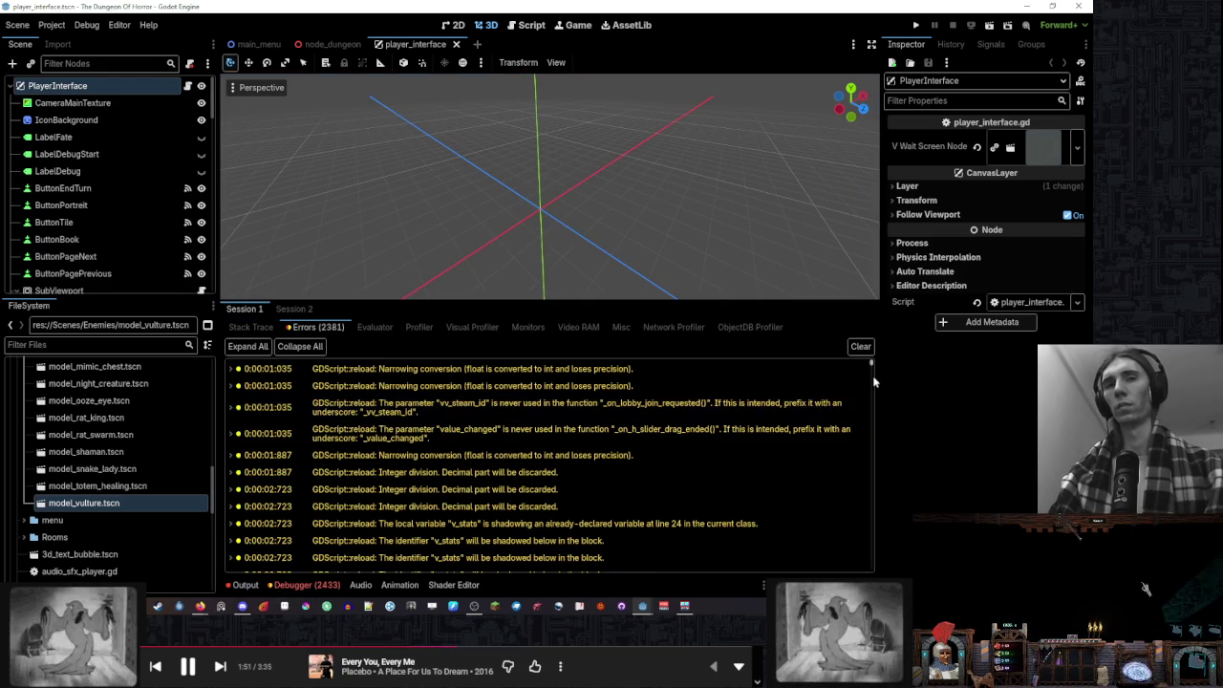
{"action": "left_click_drag", "start_coordinate": [871, 368], "coordinate": [880, 532]}
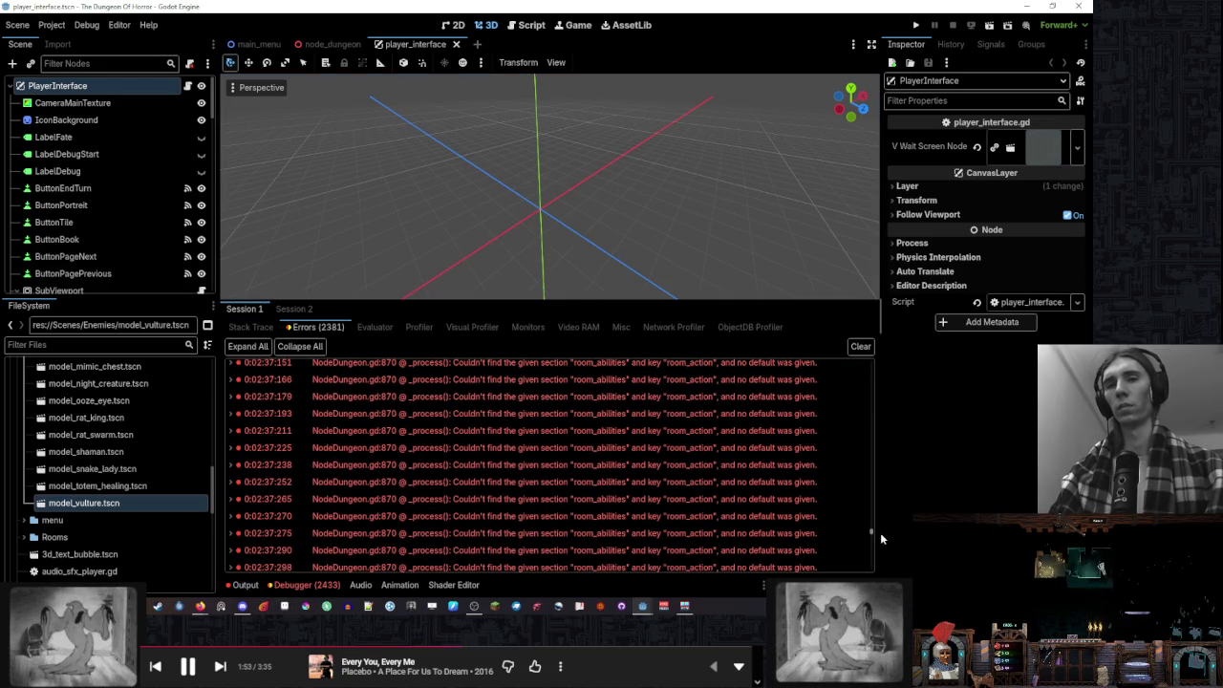
{"action": "mouse_move", "coordinate": [779, 481]}
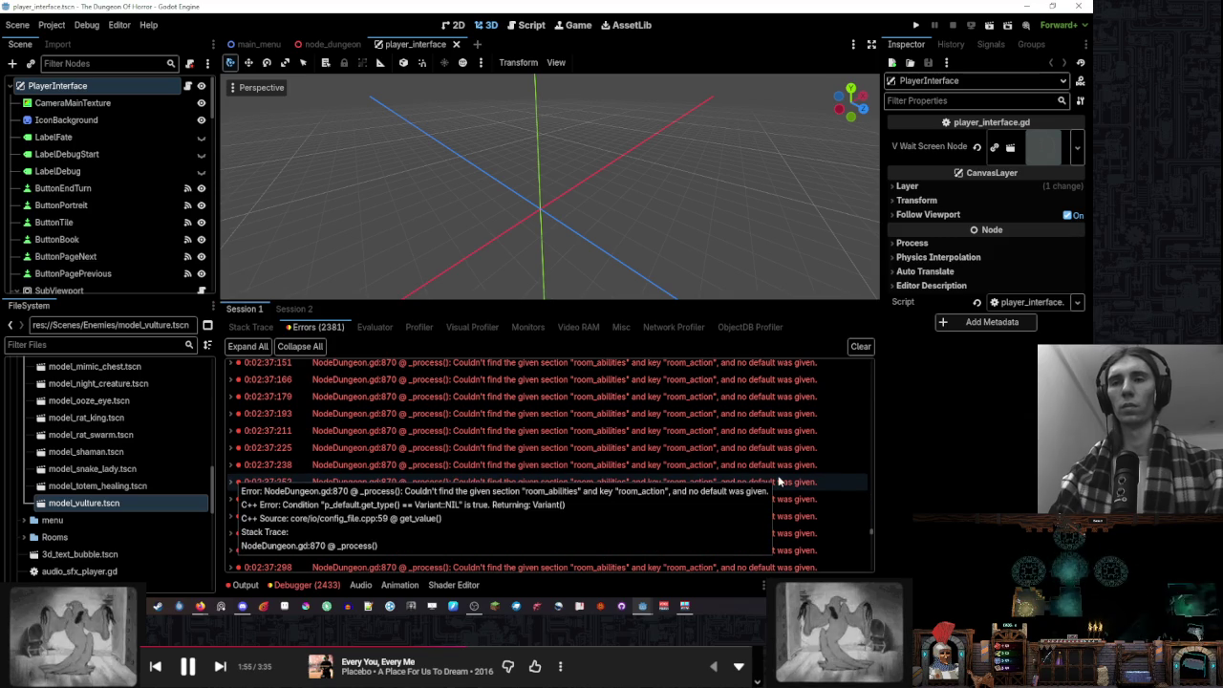
{"action": "double_click", "coordinate": [784, 485]}
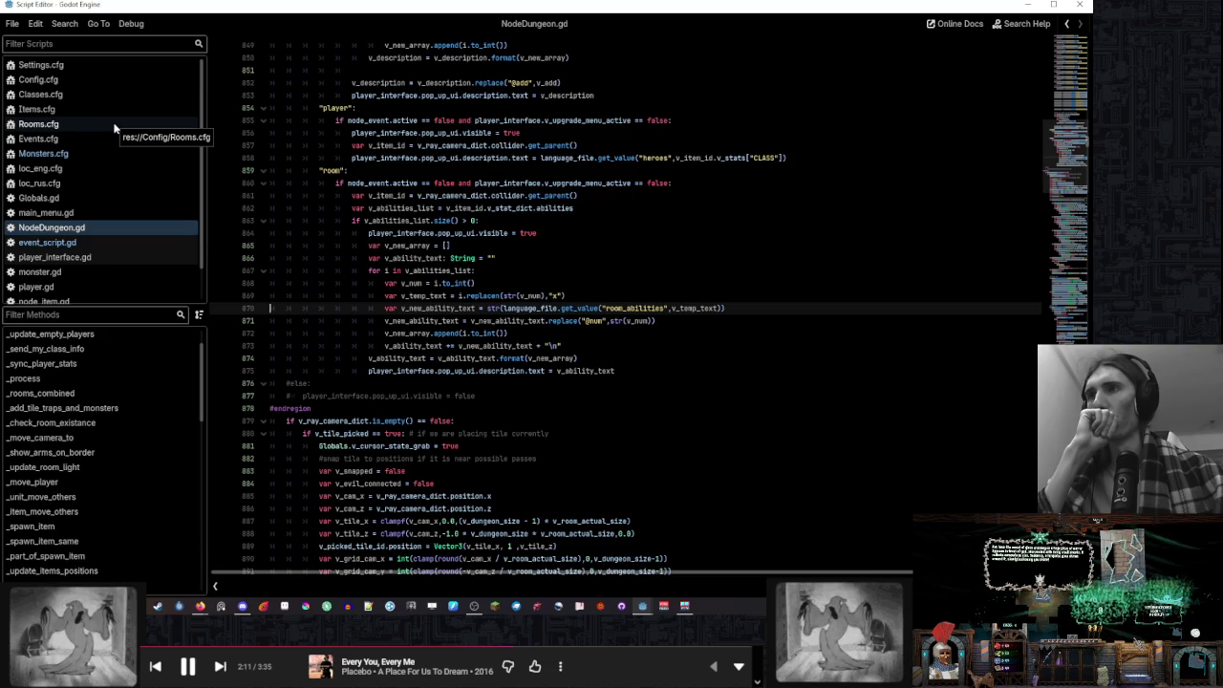
Inspect the room_action ability in Rooms.cfg, then open loc_rus.cfg at the room_abilities section
{"action": "left_click", "coordinate": [114, 128]}
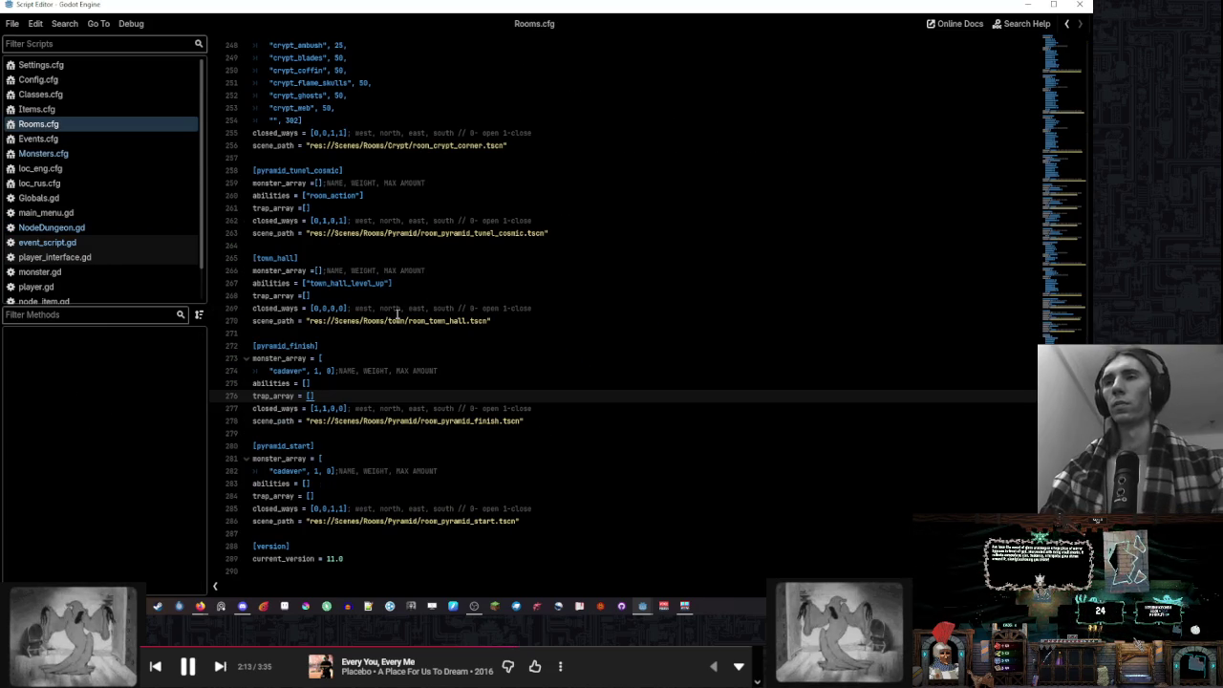
{"action": "left_click", "coordinate": [330, 195]}
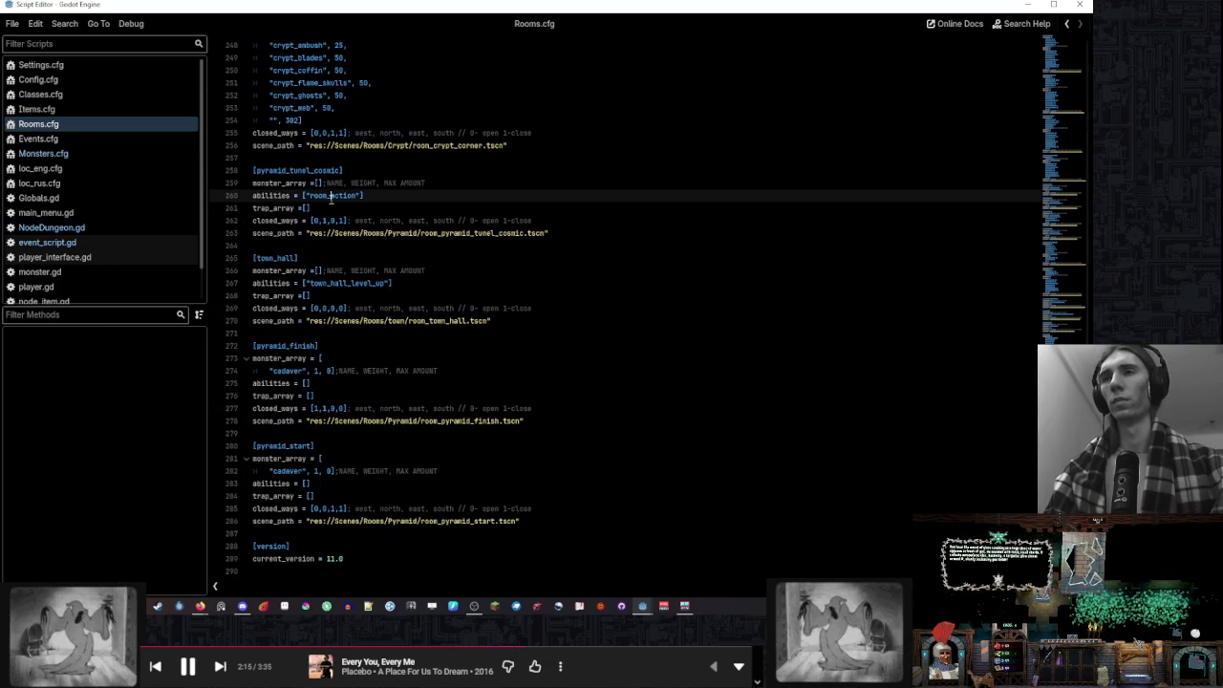
{"action": "left_click", "coordinate": [119, 183]}
{"action": "left_click", "coordinate": [336, 483]}
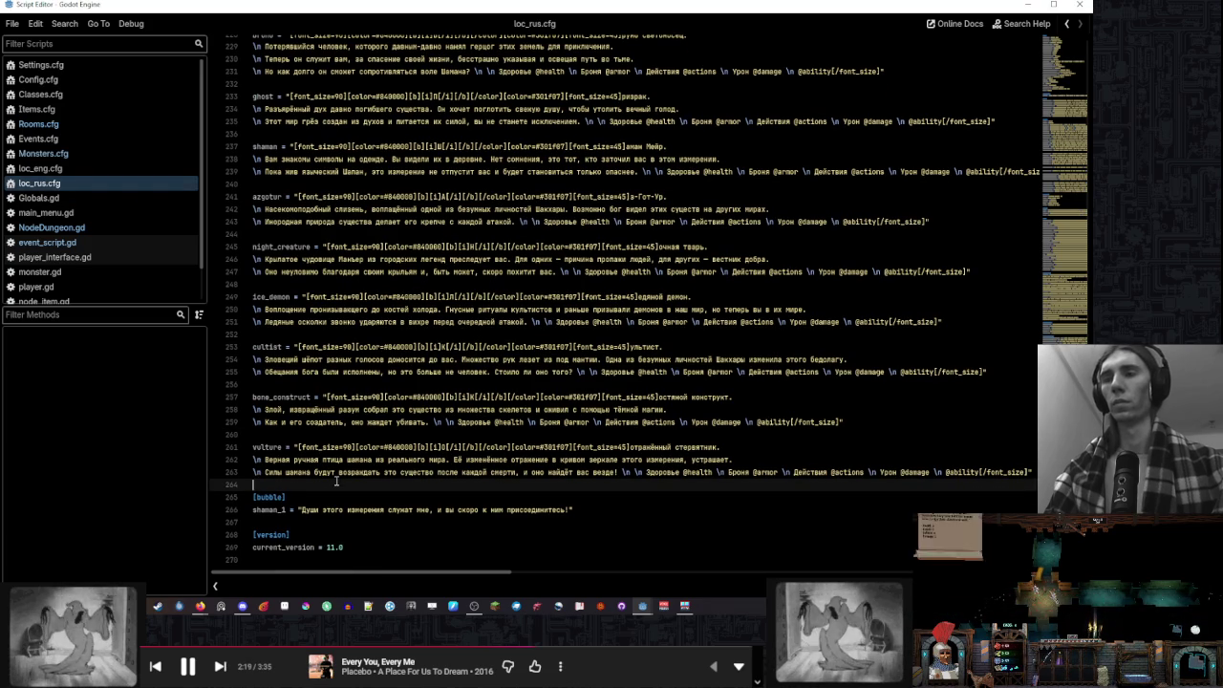
{"action": "key", "text": "Return"}
{"action": "key", "text": "BackSpace"}
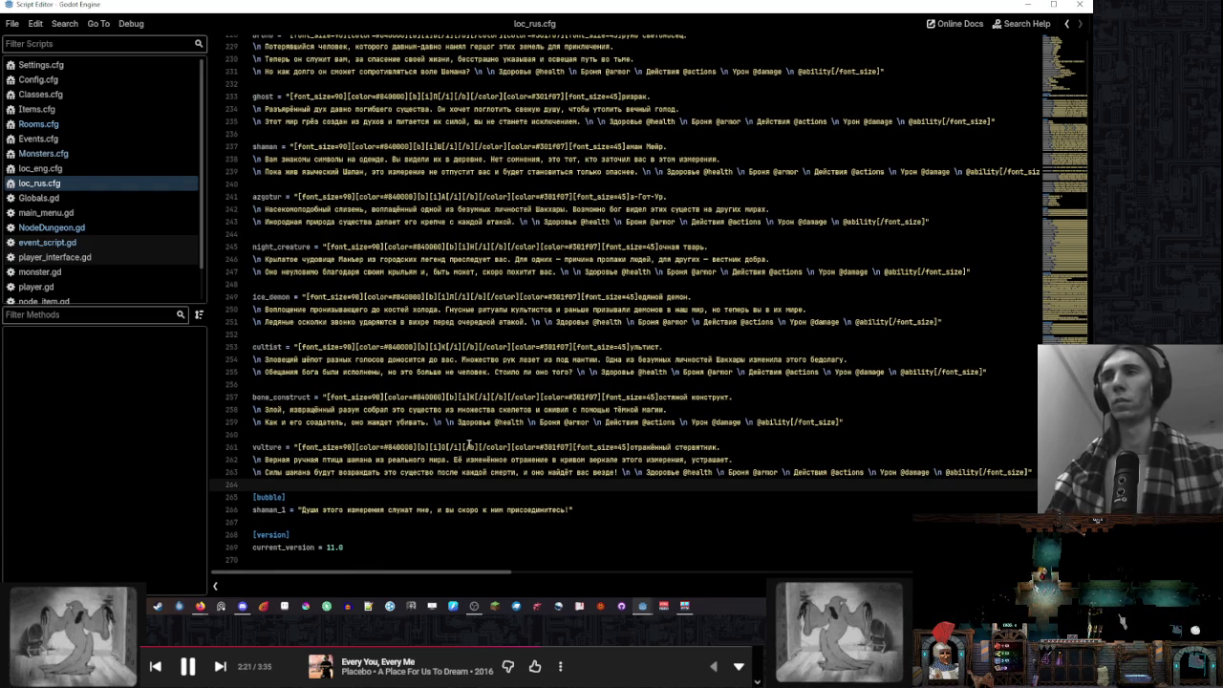
{"action": "scroll", "coordinate": [579, 407], "scroll_direction": "up", "scroll_amount": 10}
{"action": "scroll", "coordinate": [581, 415], "scroll_direction": "up", "scroll_amount": 12}
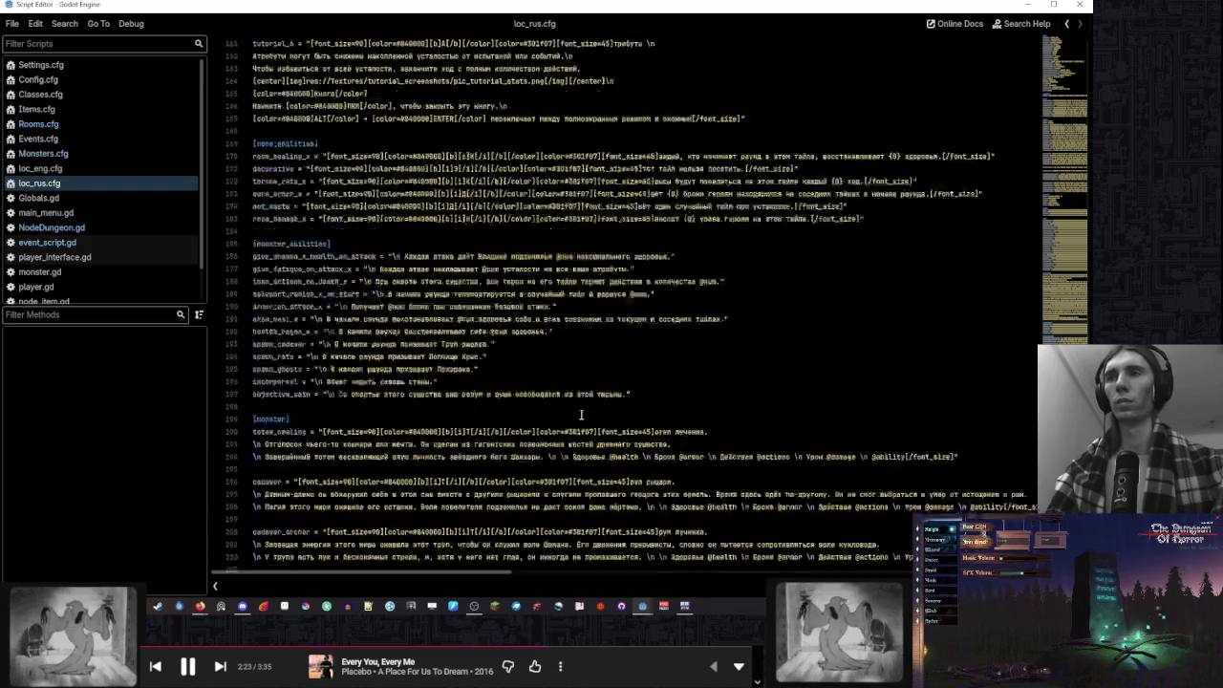
Add a room_action line below room_damage_x with Russian text granting one action on entering the tile
{"action": "left_click", "coordinate": [629, 348]}
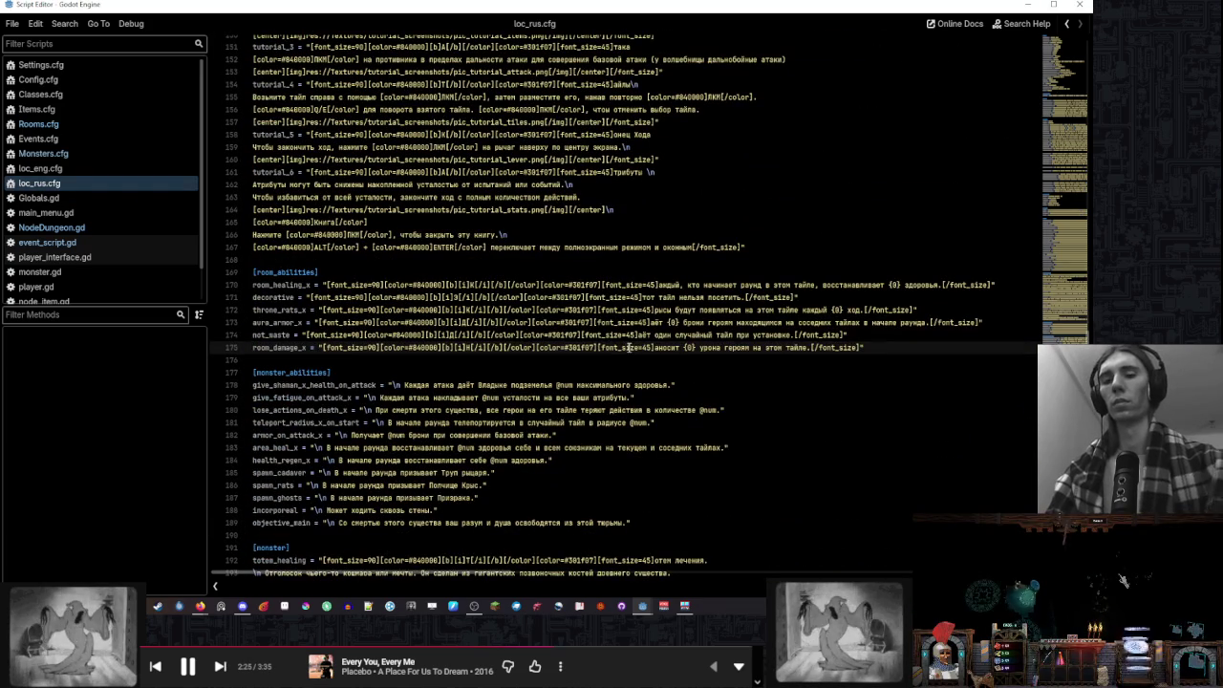
{"action": "key", "text": "End"}
{"action": "key", "text": "Return"}
{"action": "type", "text": "= \"[font_size=90][color=#840000][b][i]Н[/i][/b][/color][color=#301f07][font_size=45]аносит {0} урона героям на этом тайле.[/font_size]\""}
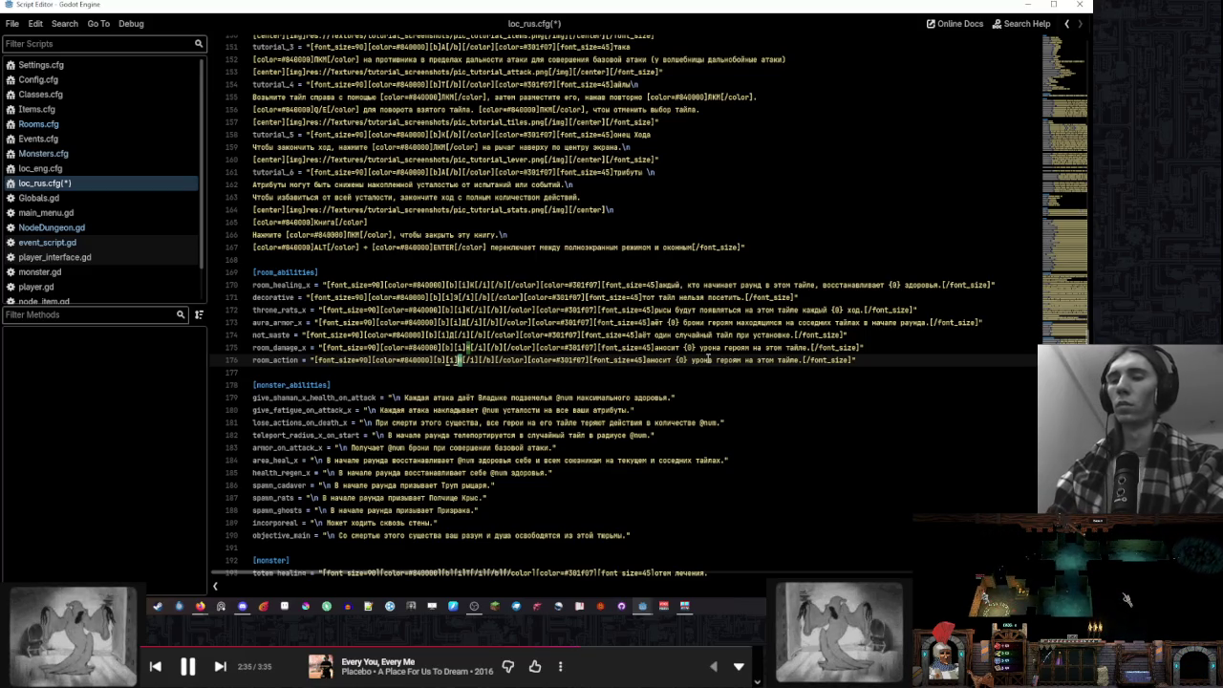
{"action": "type", "text": "Дае"}
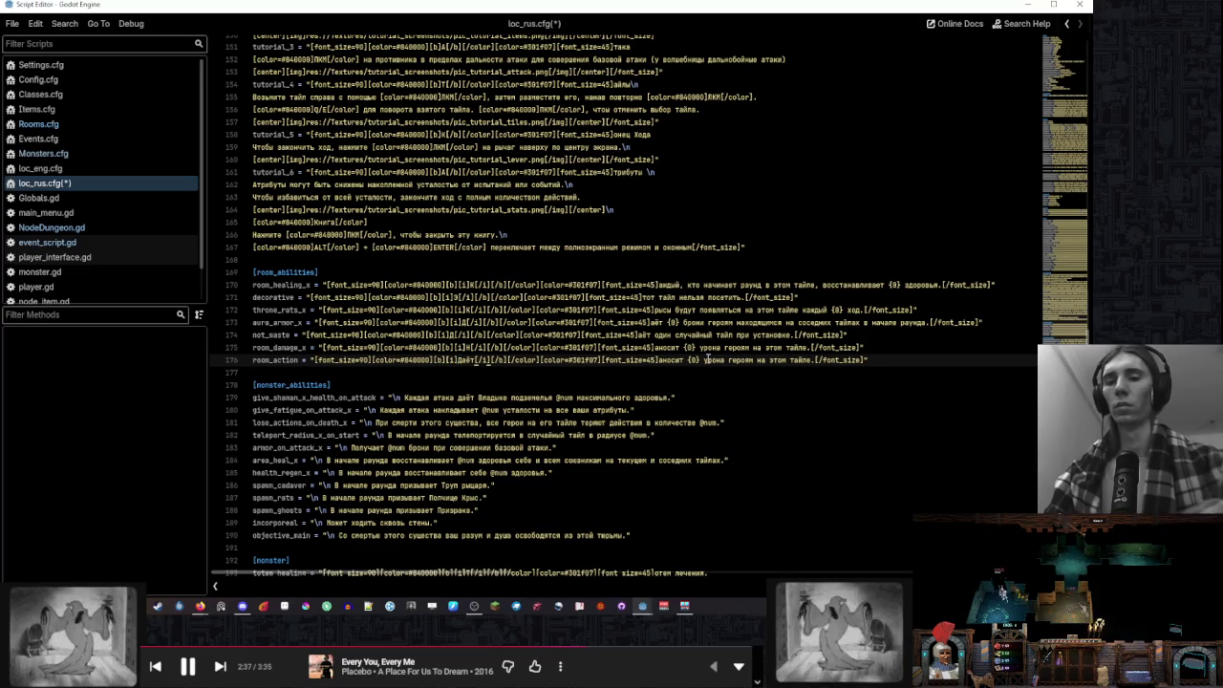
{"action": "key", "text": "BackSpace"}
{"action": "key", "text": "BackSpace"}
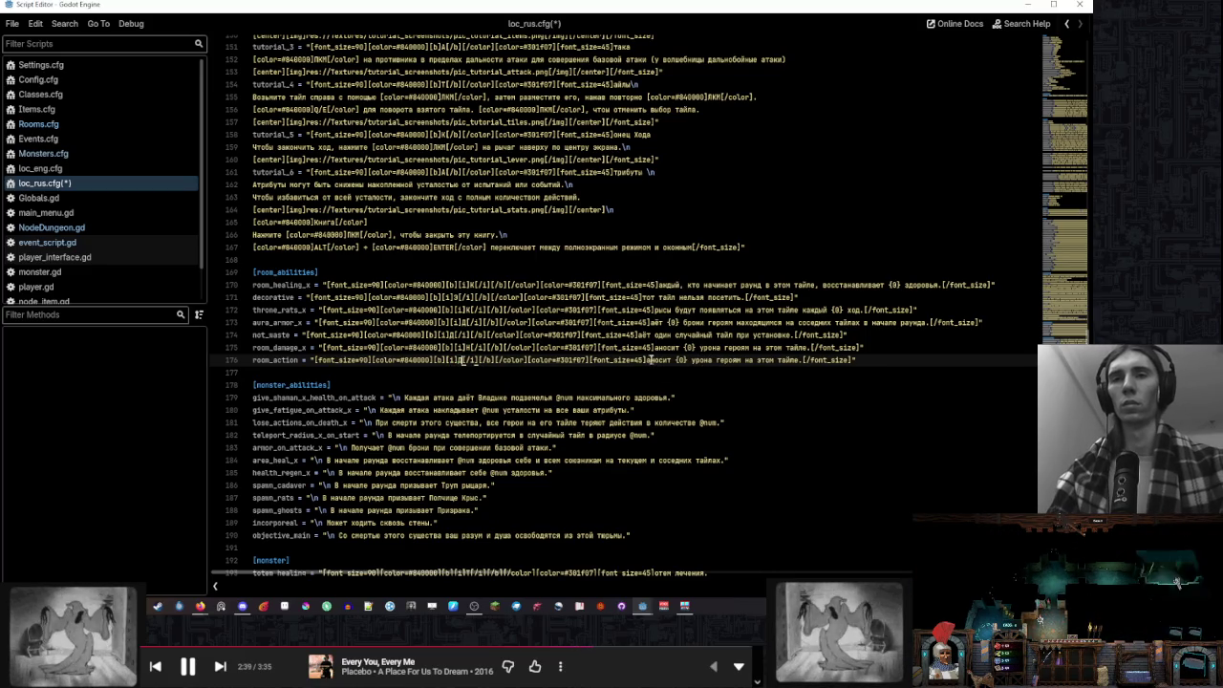
{"action": "key", "text": "BackSpace"}
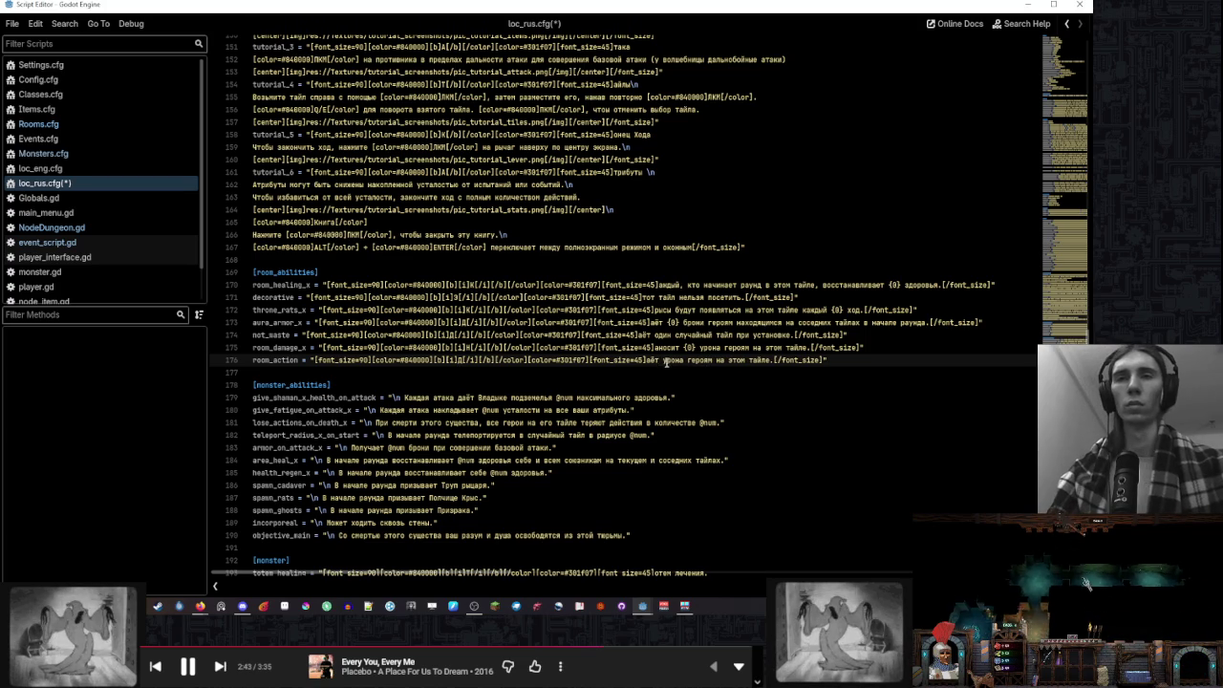
{"action": "left_click_drag", "start_coordinate": [705, 360], "coordinate": [771, 360]}
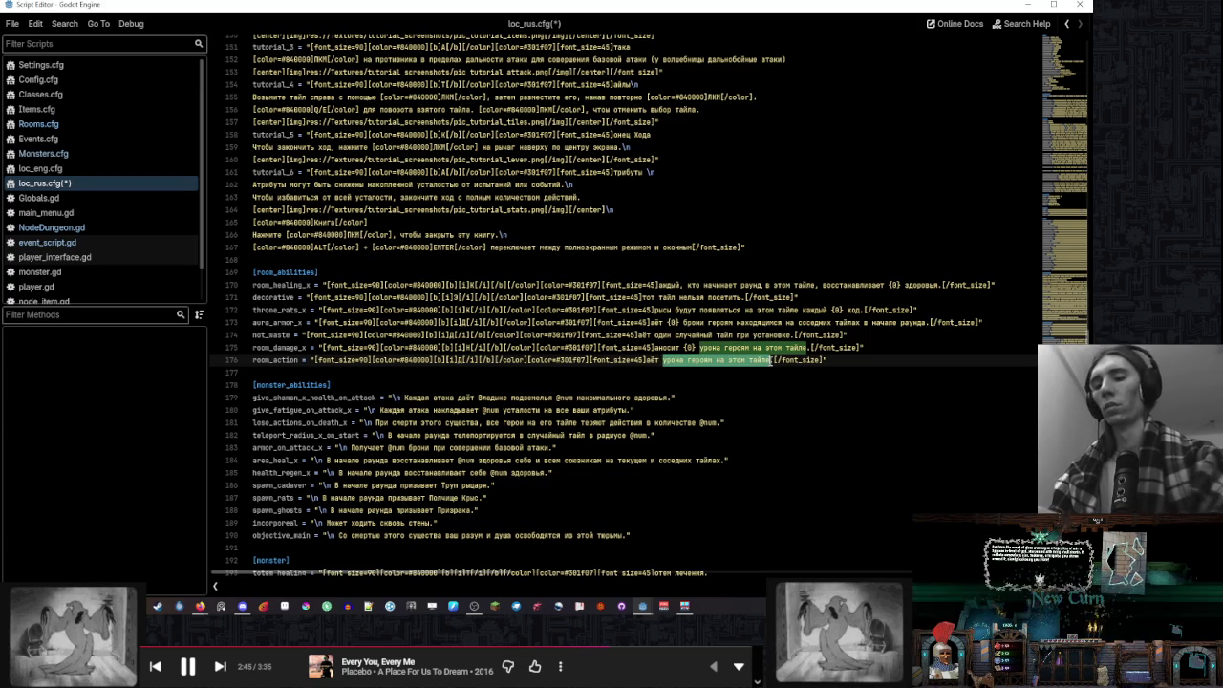
{"action": "type", "text": "одно действие существу при"}
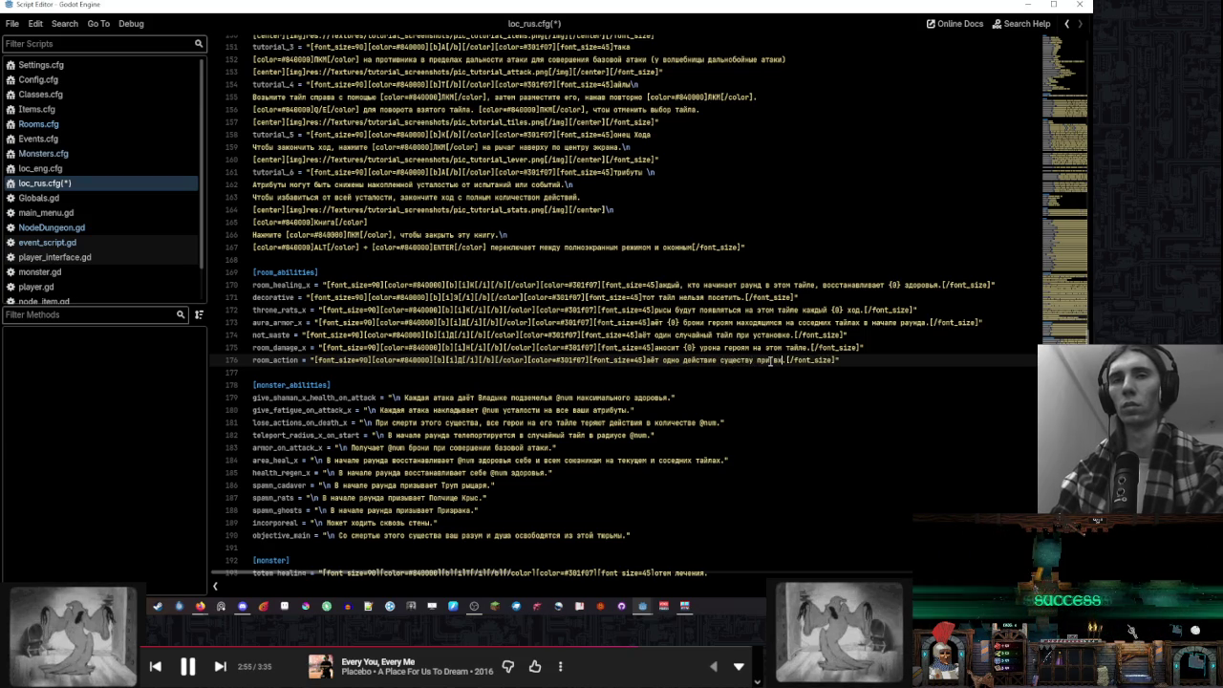
{"action": "type", "text": "на тайл."}
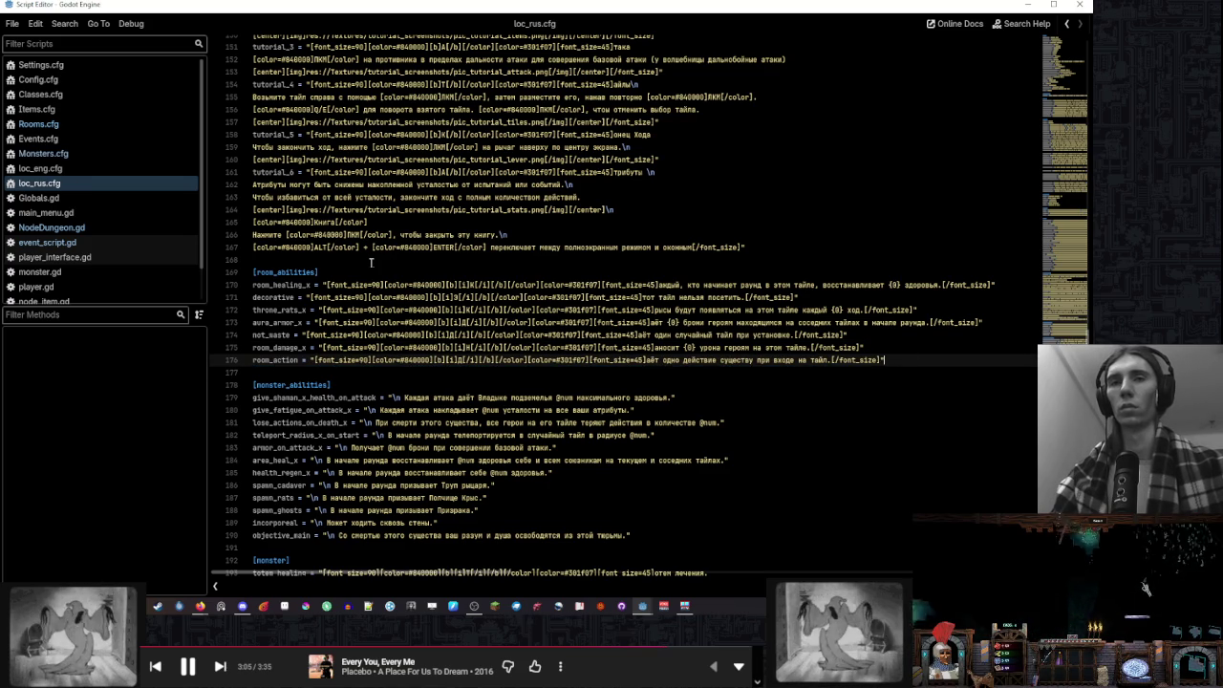
{"action": "left_click", "coordinate": [102, 172]}
Paste the copied room_action entry on a new line below room_damage_x in loc_eng.cfg
{"action": "scroll", "coordinate": [495, 265], "scroll_direction": "up", "scroll_amount": 15}
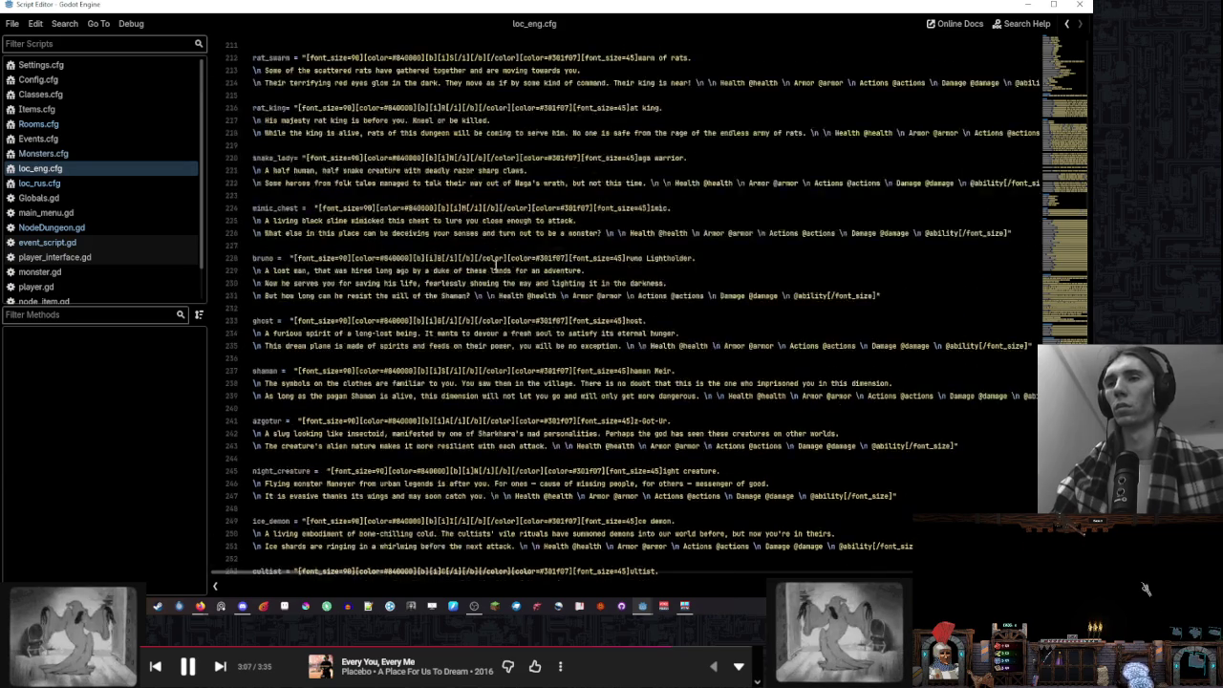
{"action": "scroll", "coordinate": [495, 264], "scroll_direction": "up", "scroll_amount": 3}
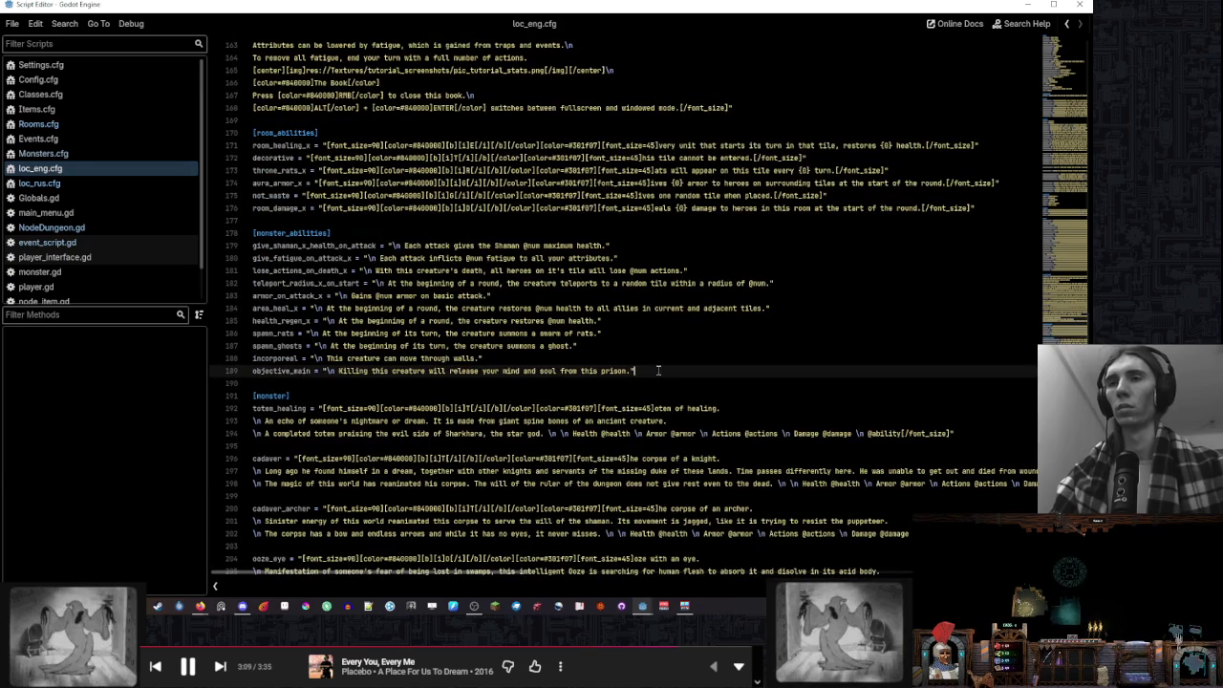
{"action": "scroll", "coordinate": [658, 370], "scroll_direction": "up", "scroll_amount": 4}
{"action": "left_click", "coordinate": [956, 355]}
{"action": "key", "text": "End"}
{"action": "key", "text": "Return"}
{"action": "type", "text": "room_action = \"[font_size=90][color=#840000][b][i]Д[/i][/b][/color][color=#301f07][font_size=45]аёт одно действие существу при входе на тайл.[/font_size]\""}
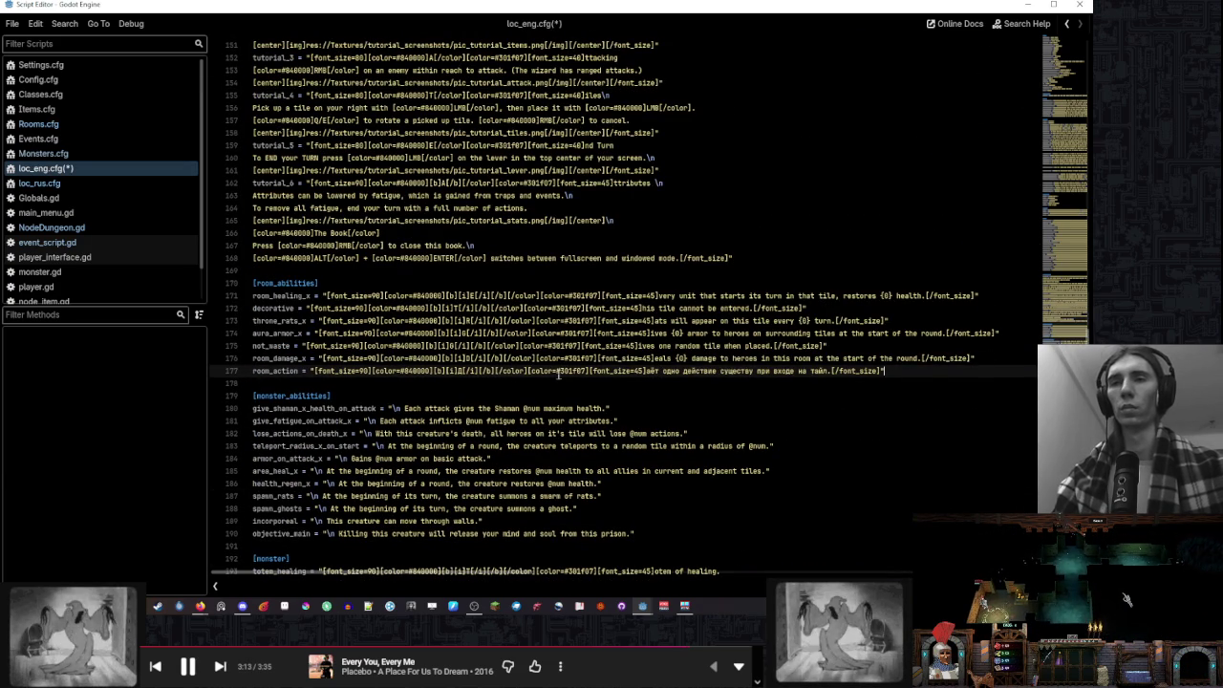
Replace the Russian room_action text with 'gives one action to the creature that enters the tile.'
{"action": "left_click", "coordinate": [461, 370]}
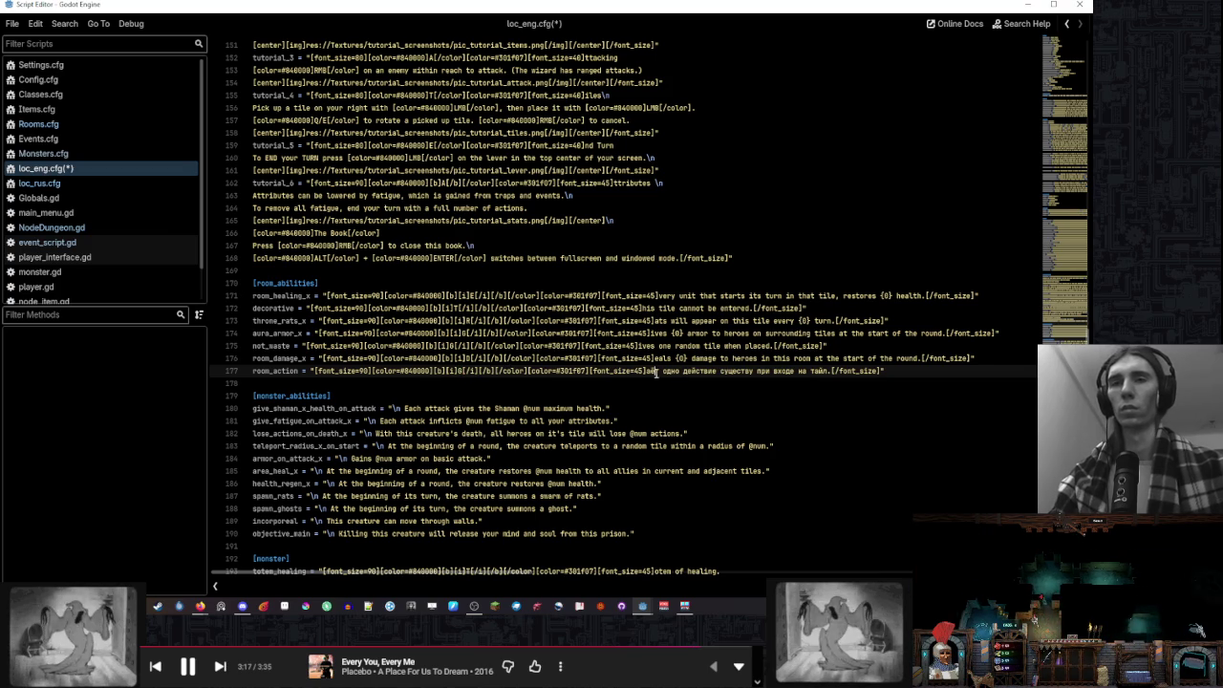
{"action": "double_click", "coordinate": [656, 373]}
{"action": "type", "text": "ives one action on"}
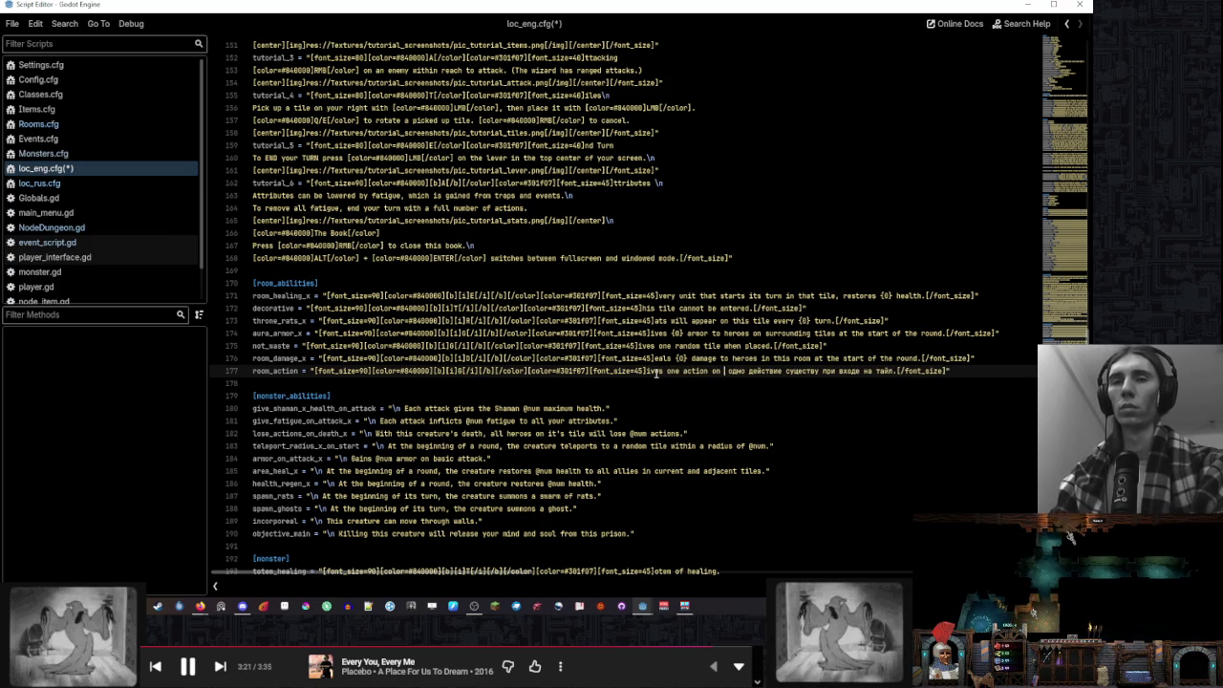
{"action": "key", "text": "BackSpace"}
{"action": "key", "text": "BackSpace"}
{"action": "type", "text": "to a cr"}
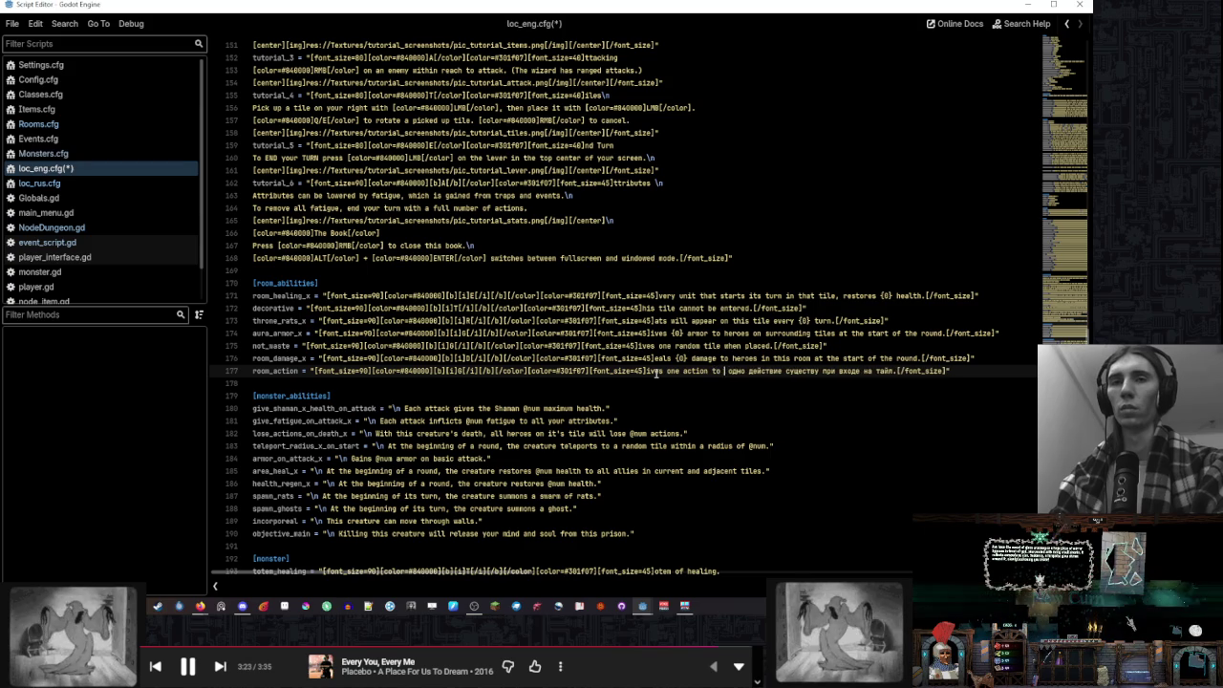
{"action": "key", "text": "BackSpace"}
{"action": "key", "text": "BackSpace"}
{"action": "key", "text": "BackSpace"}
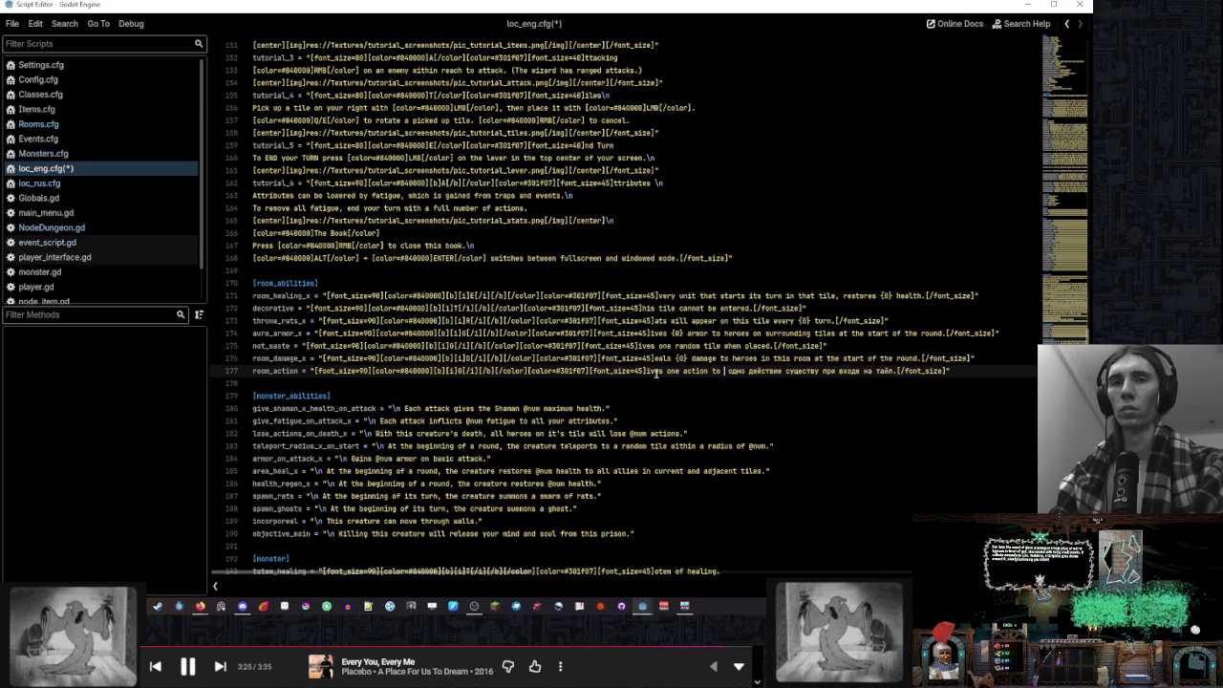
{"action": "type", "text": "th "}
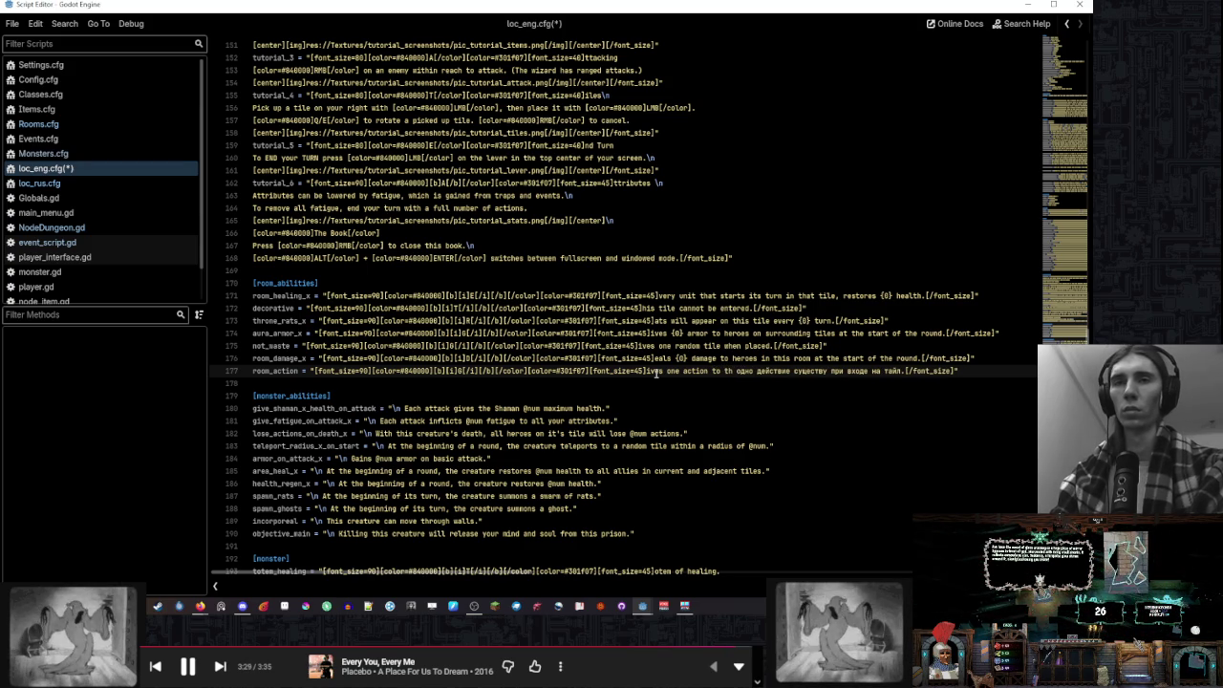
{"action": "type", "text": "e creature"}
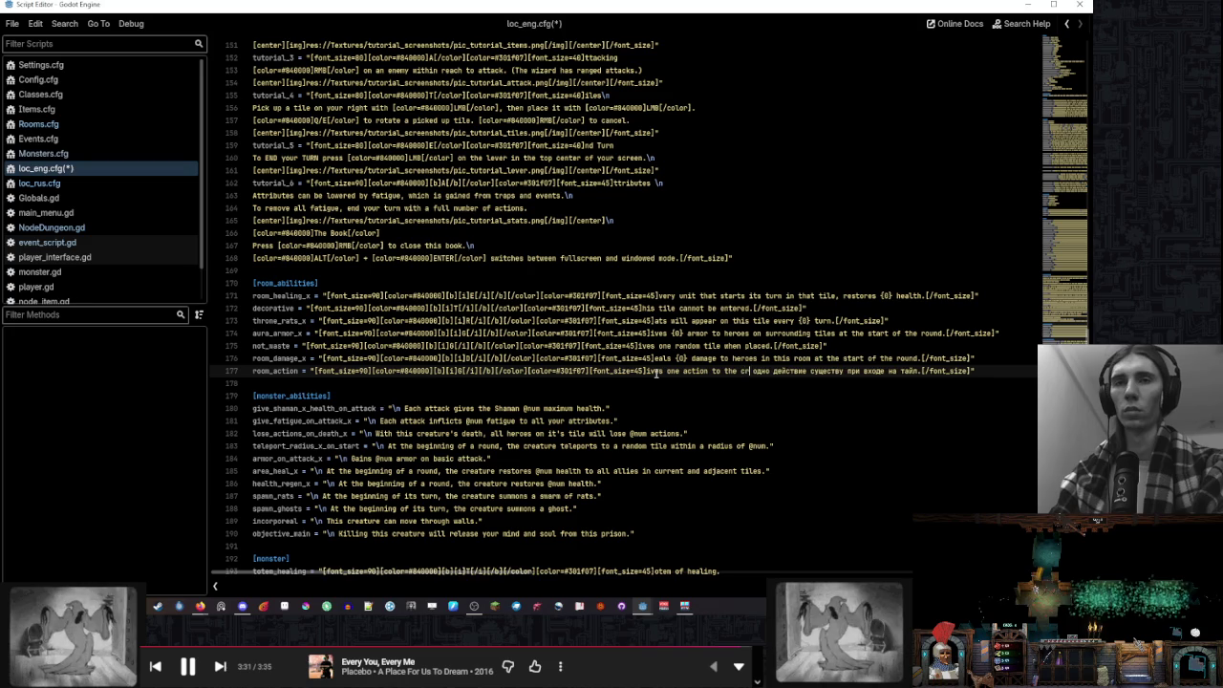
{"action": "type", "text": " that ent"}
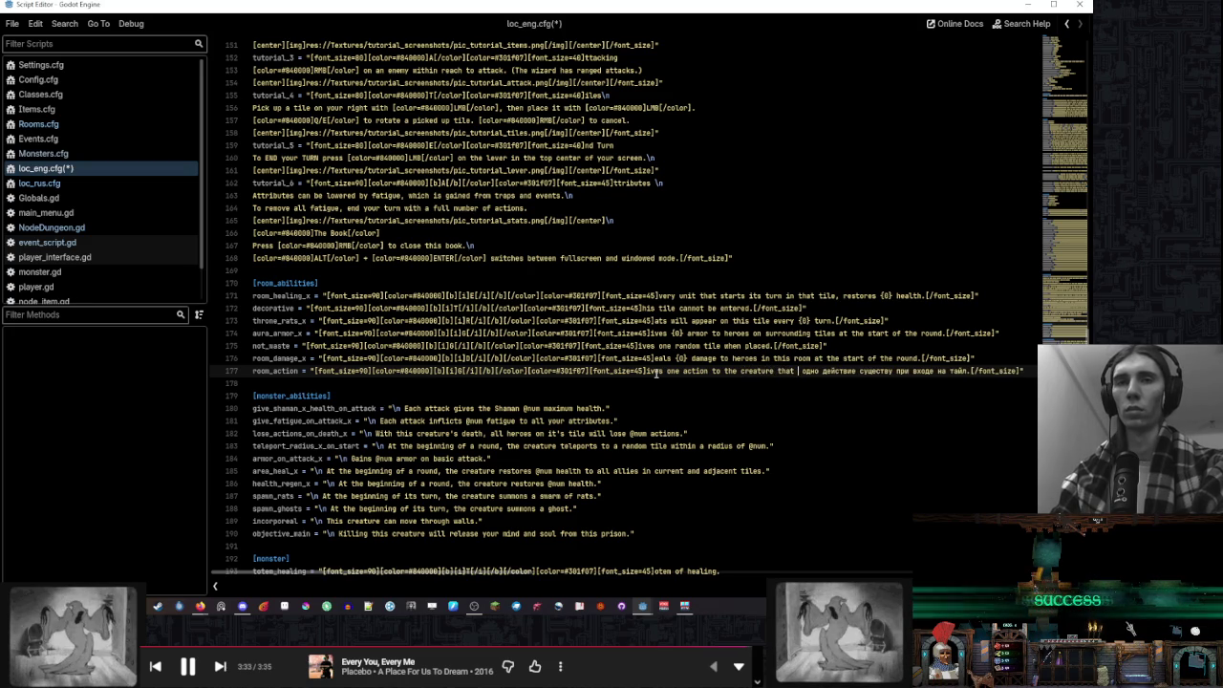
{"action": "type", "text": "ers the tile."}
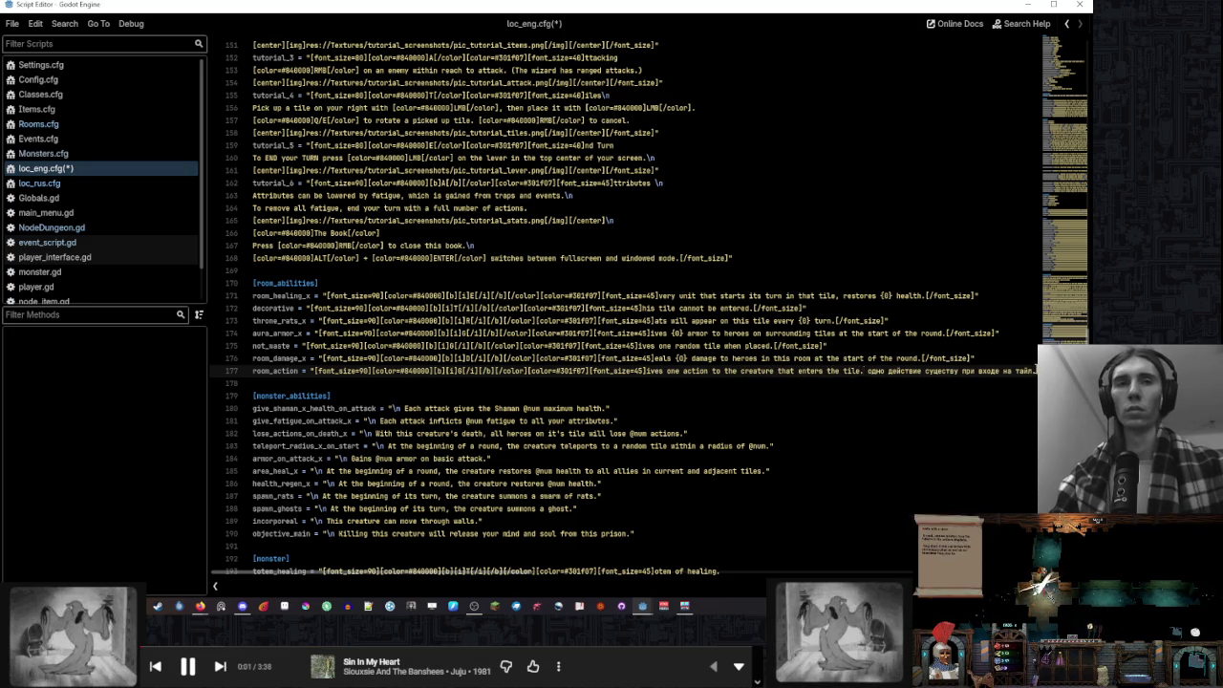
{"action": "key", "text": "shift+End"}
{"action": "key", "text": "Delete"}
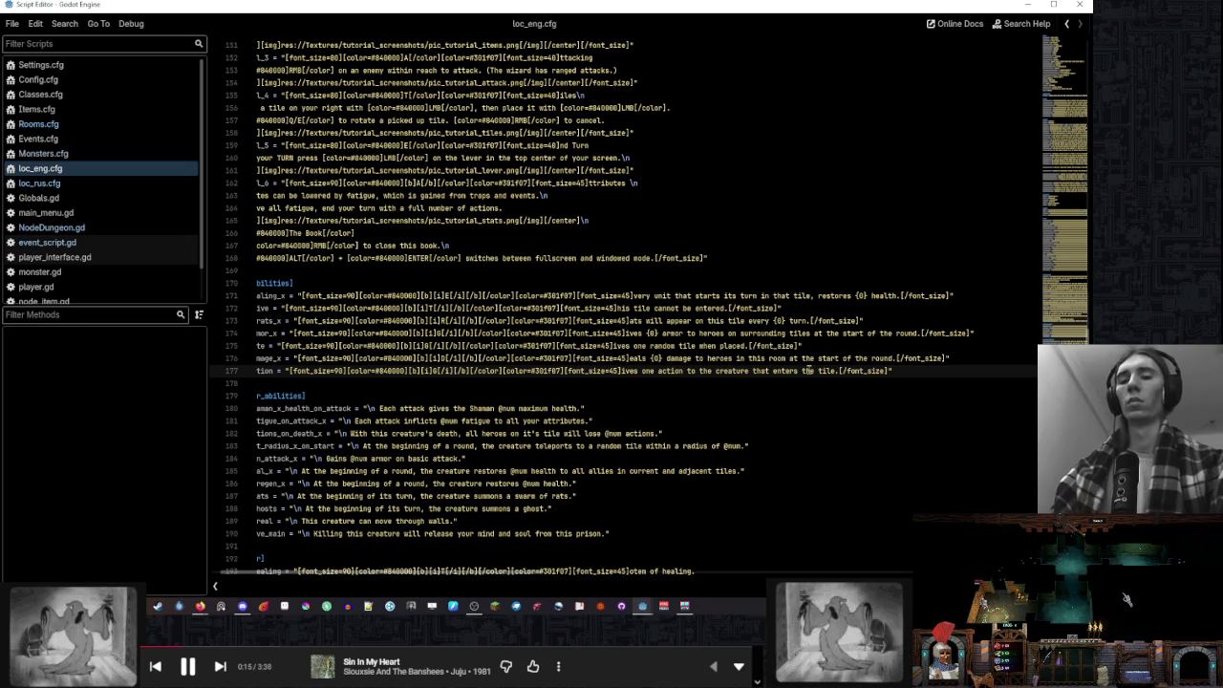
Delete all nine CFG files from the game's Config folder and close the Explorer window
{"action": "key", "text": "Home"}
{"action": "left_click", "coordinate": [158, 606]}
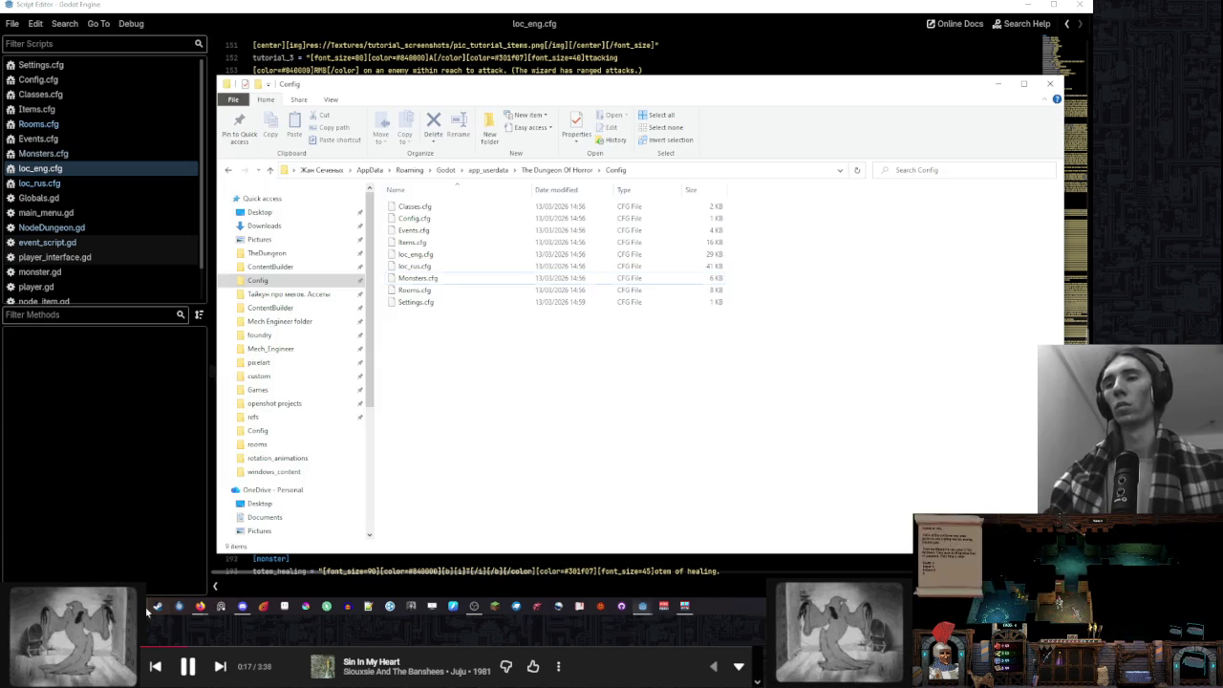
{"action": "left_click_drag", "start_coordinate": [505, 332], "coordinate": [460, 201]}
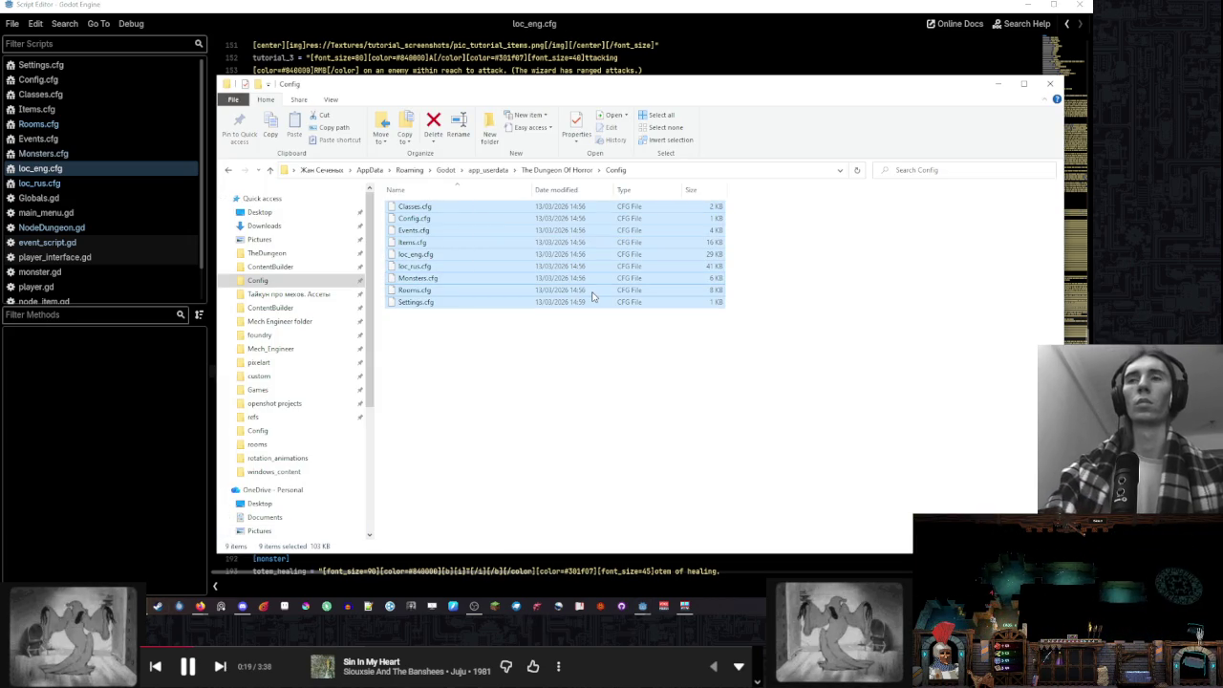
{"action": "key", "text": "Delete"}
{"action": "left_click", "coordinate": [1051, 84]}
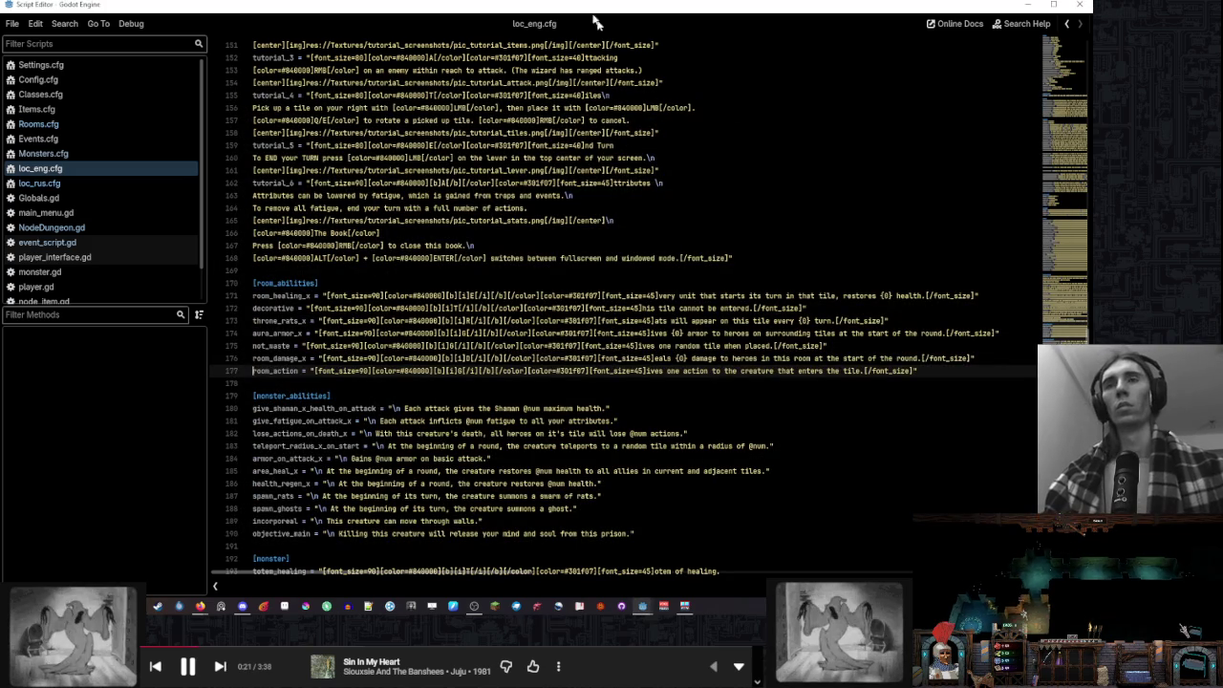
{"action": "left_click", "coordinate": [724, 268]}
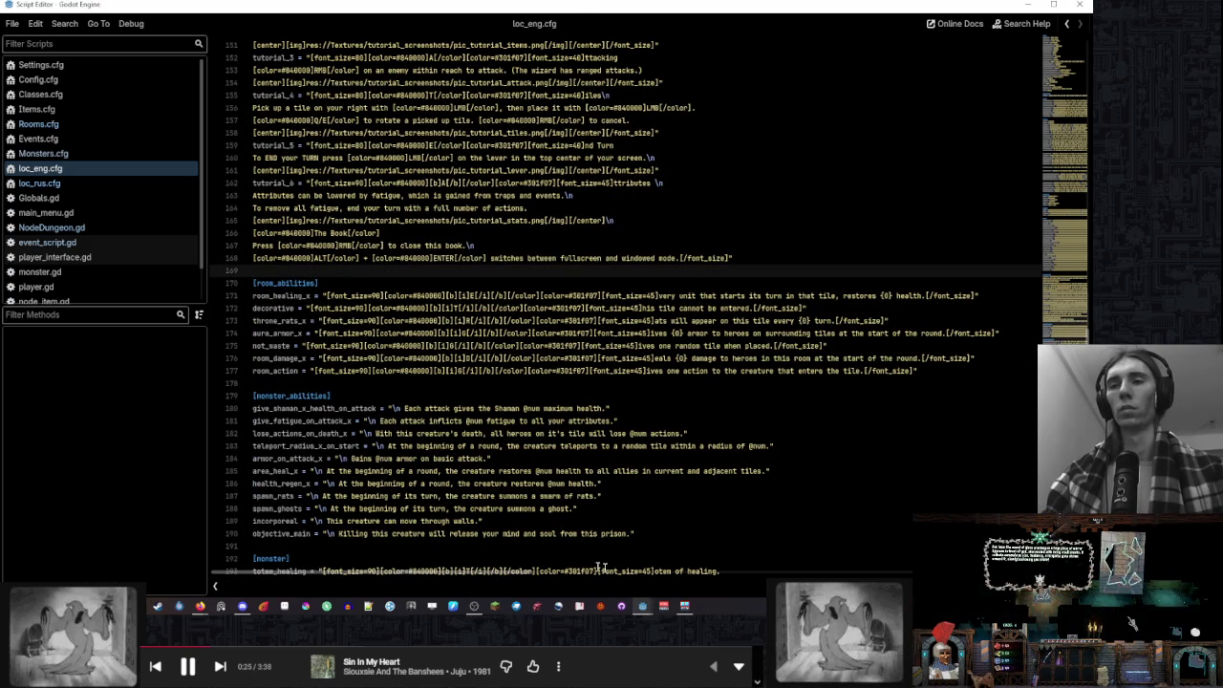
Check the room_action errors in the Godot main editor, then switch to the Update 8 notes
{"action": "mouse_move", "coordinate": [643, 605]}
{"action": "left_click", "coordinate": [574, 535]}
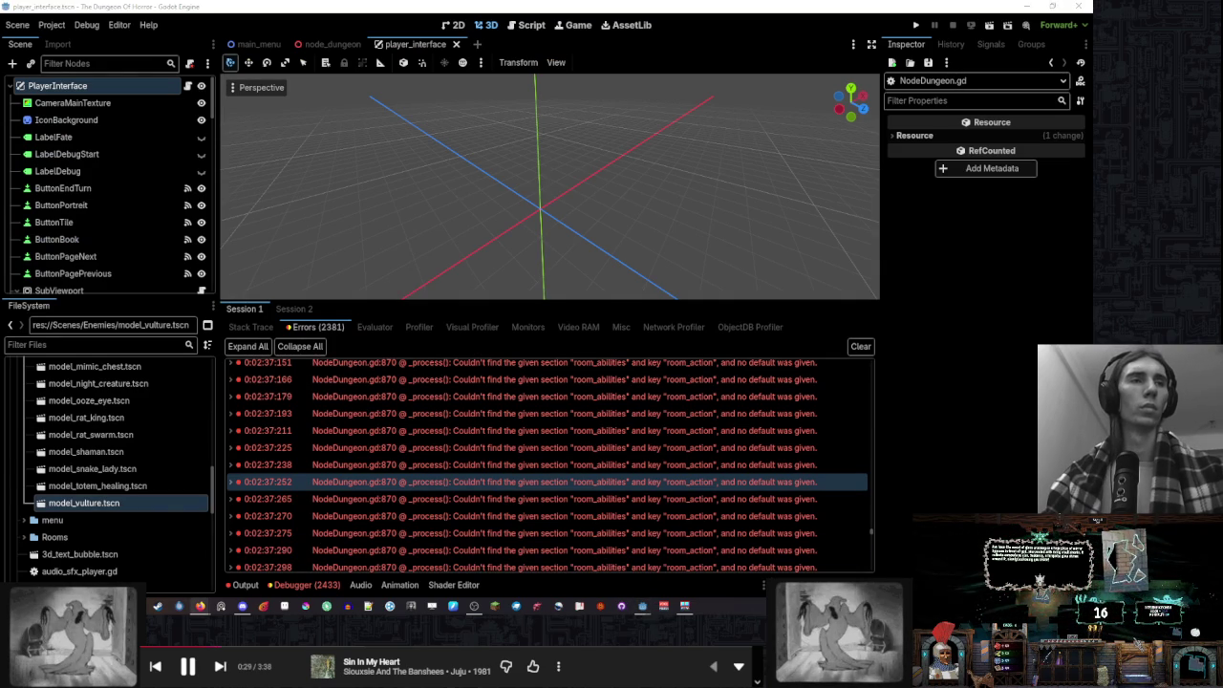
{"action": "key", "text": "alt+Tab"}
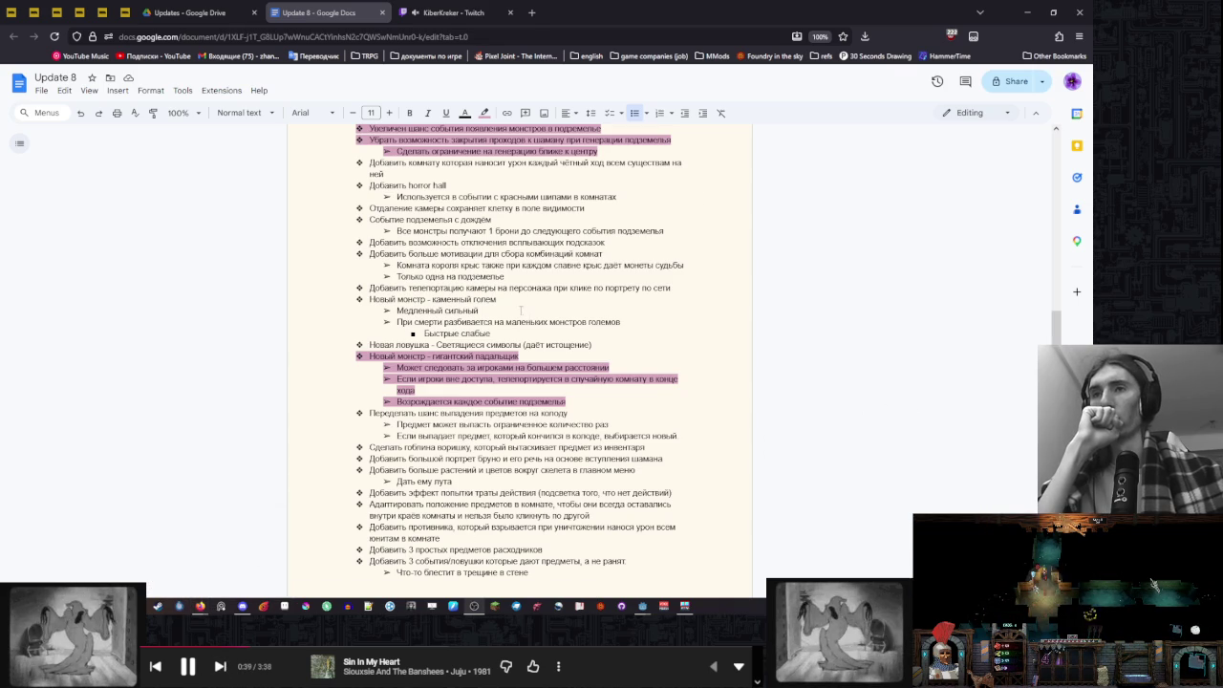
Scroll through the Update 8 task list, briefly selecting the item drop chance tasks, then minimize Chrome
{"action": "scroll", "coordinate": [827, 167], "scroll_direction": "up", "scroll_amount": 1}
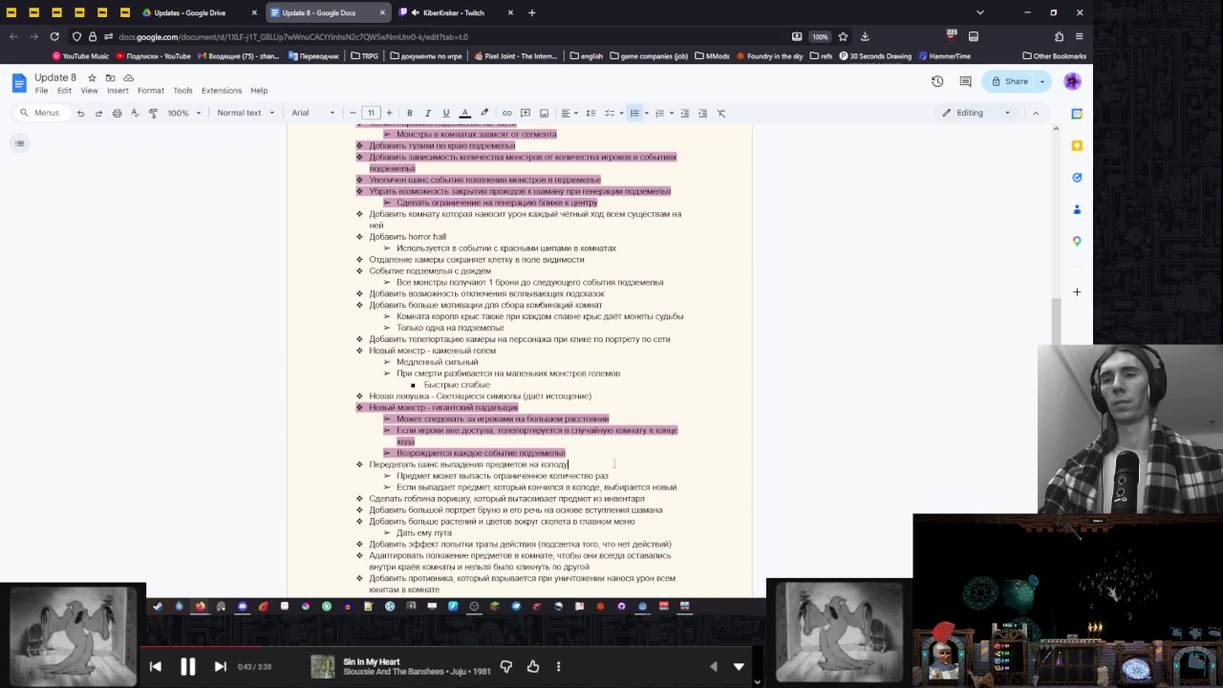
{"action": "left_click_drag", "start_coordinate": [680, 487], "coordinate": [367, 465]}
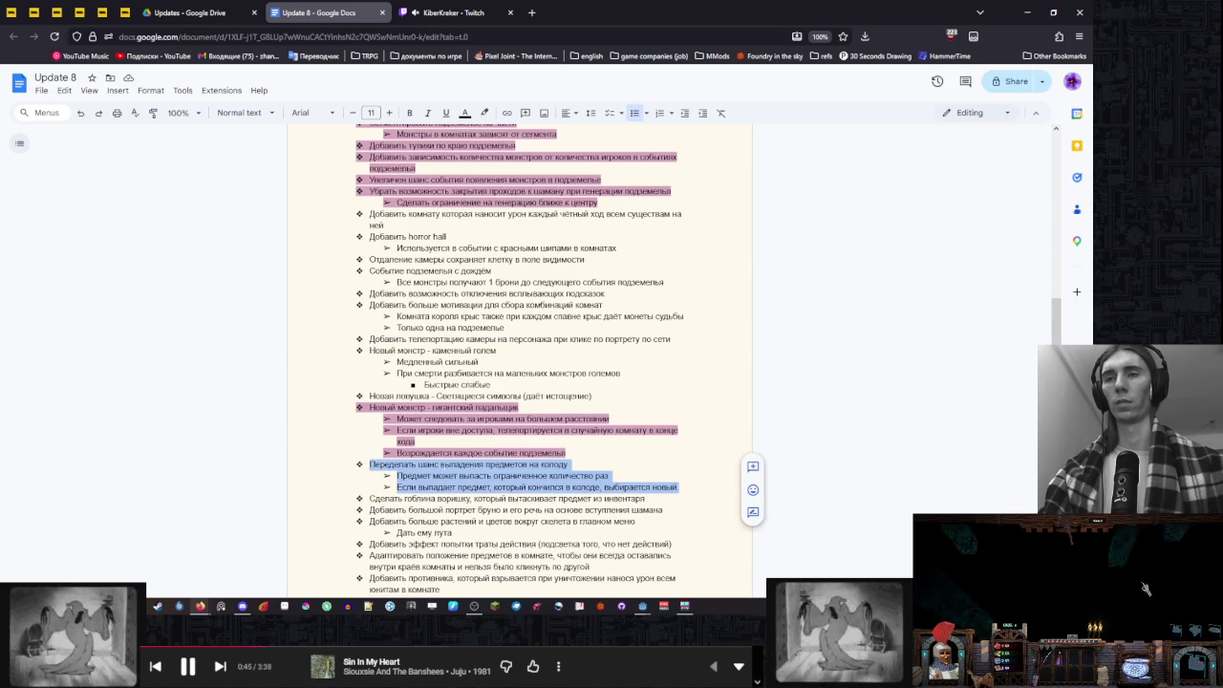
{"action": "scroll", "coordinate": [519, 363], "scroll_direction": "down", "scroll_amount": 3}
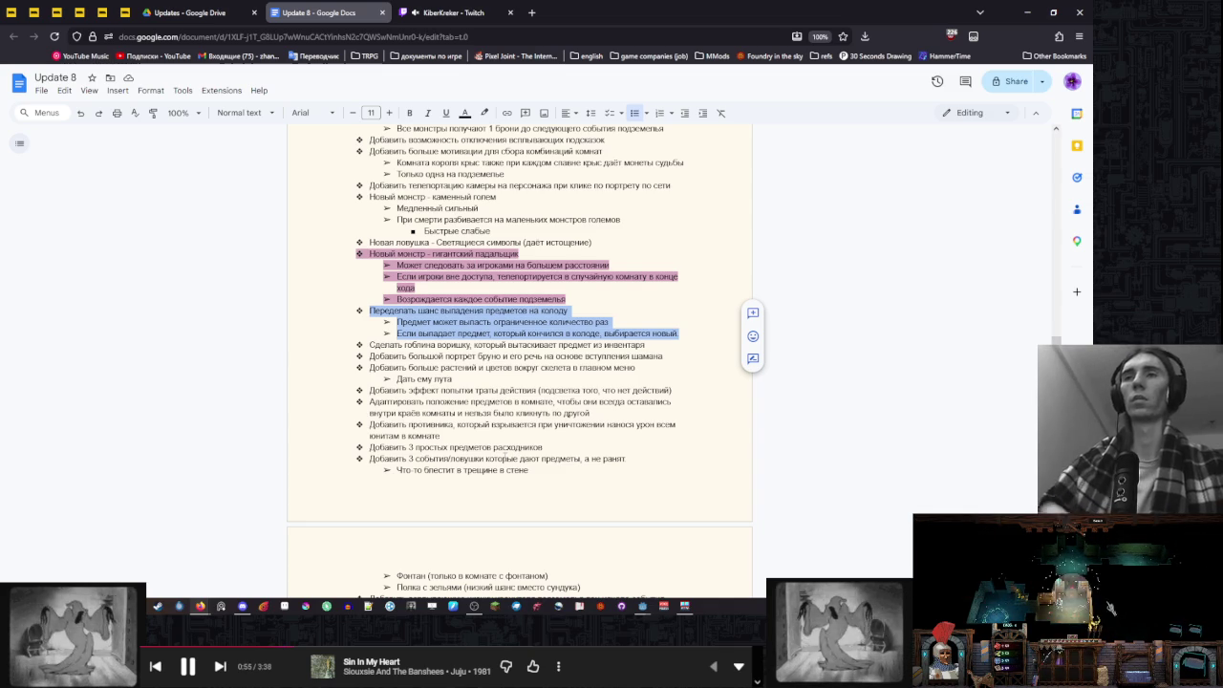
{"action": "scroll", "coordinate": [497, 455], "scroll_direction": "up", "scroll_amount": 2}
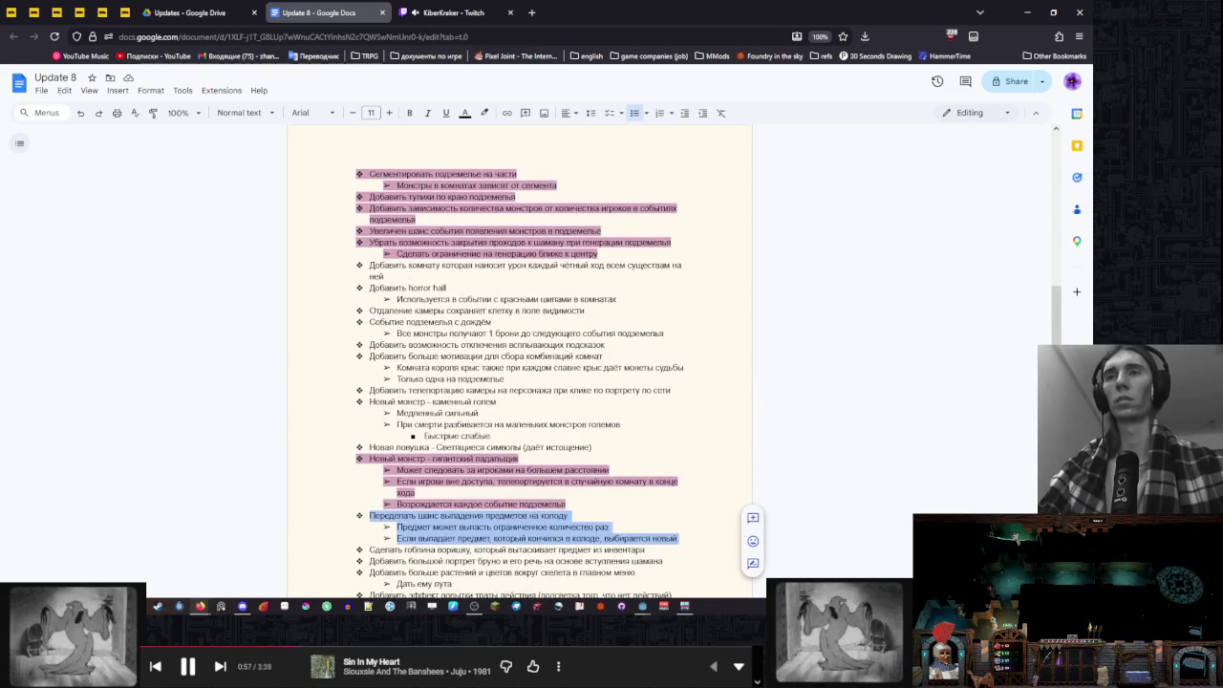
{"action": "left_click", "coordinate": [625, 324]}
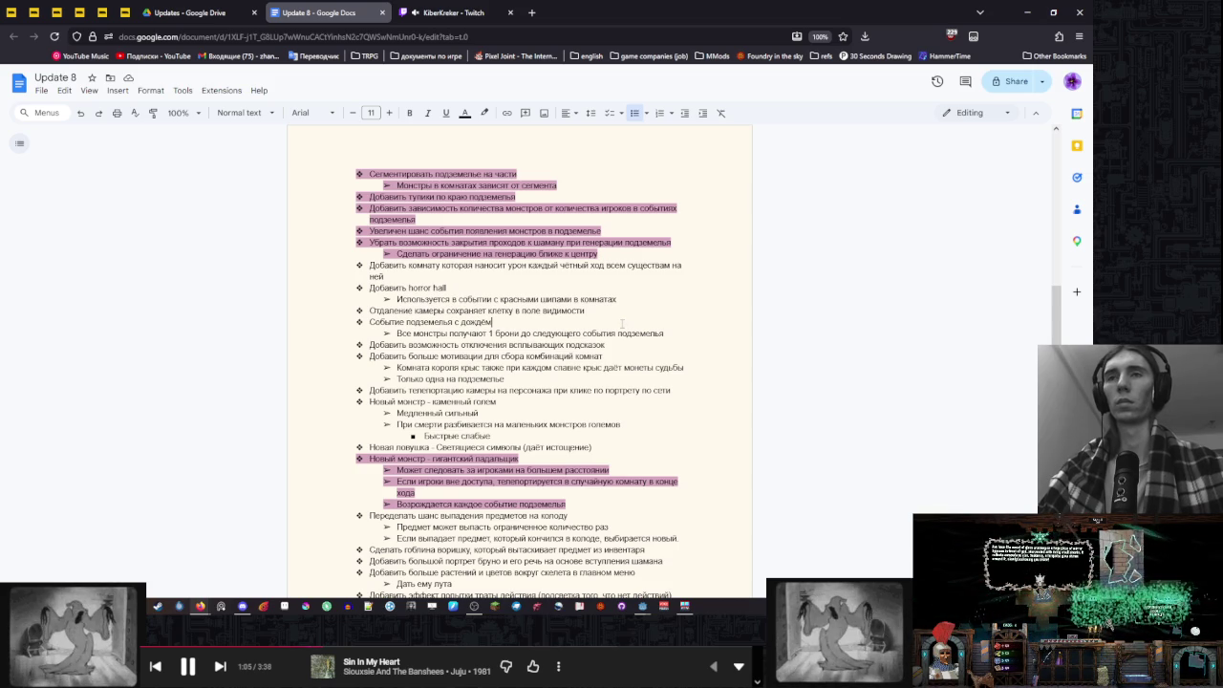
{"action": "scroll", "coordinate": [622, 325], "scroll_direction": "up", "scroll_amount": 15}
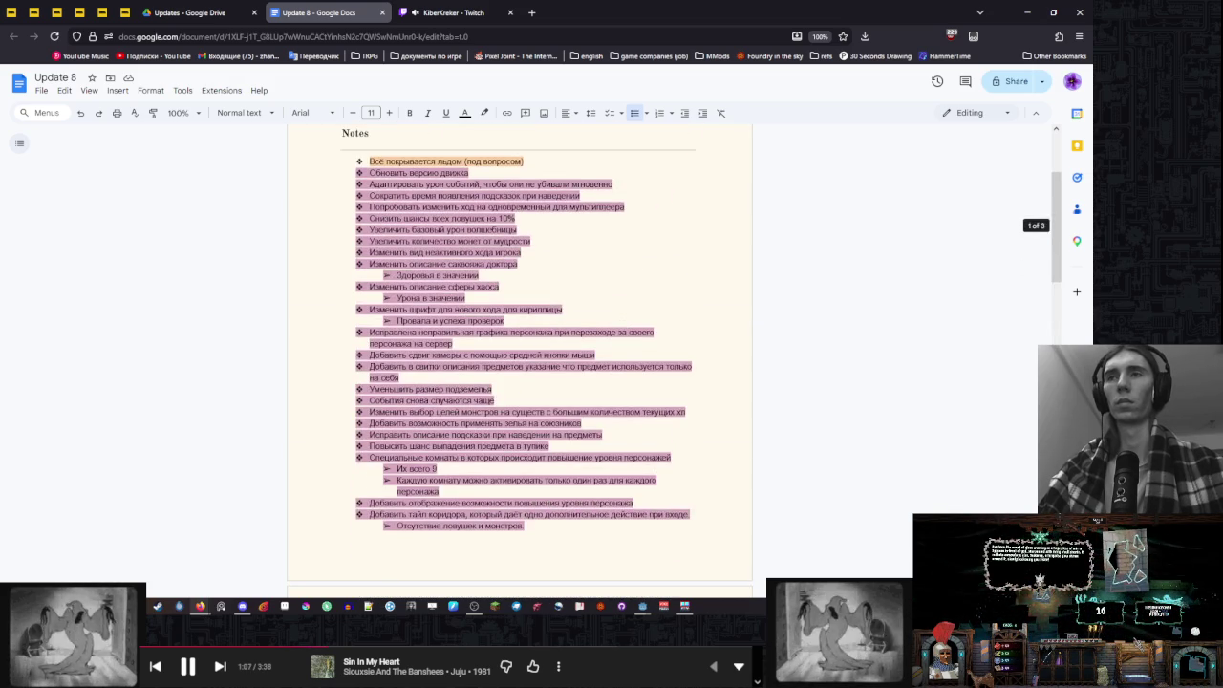
{"action": "scroll", "coordinate": [622, 328], "scroll_direction": "down", "scroll_amount": 12}
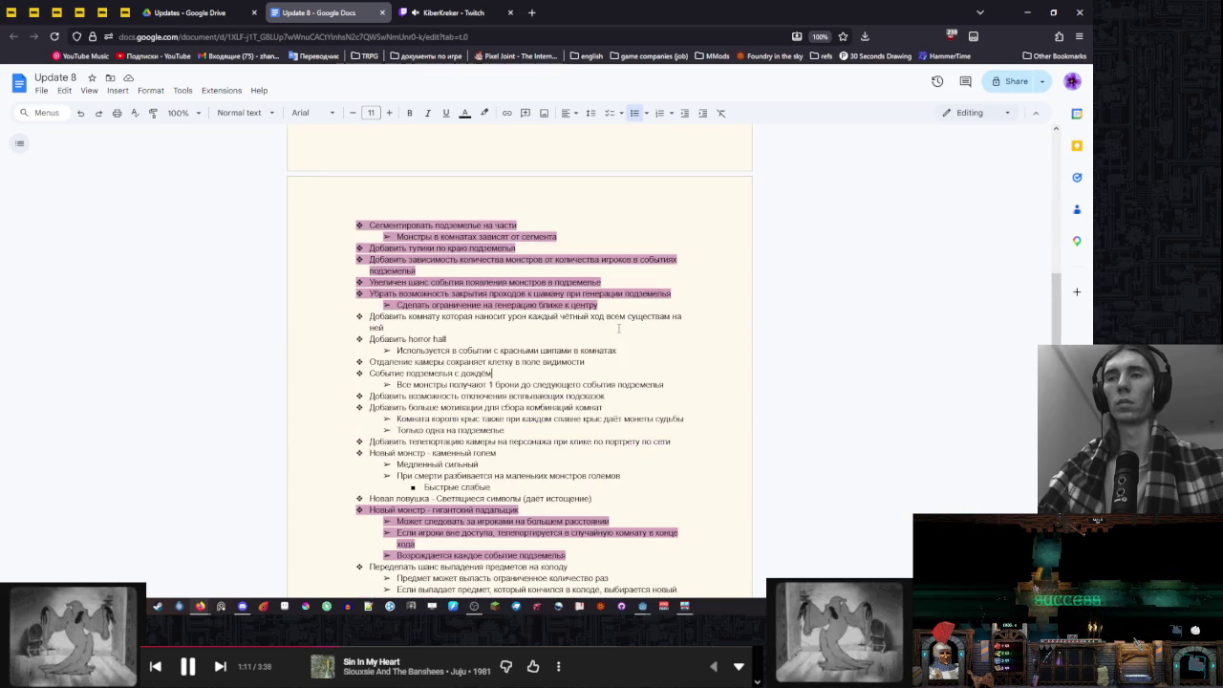
{"action": "scroll", "coordinate": [619, 328], "scroll_direction": "down", "scroll_amount": 3}
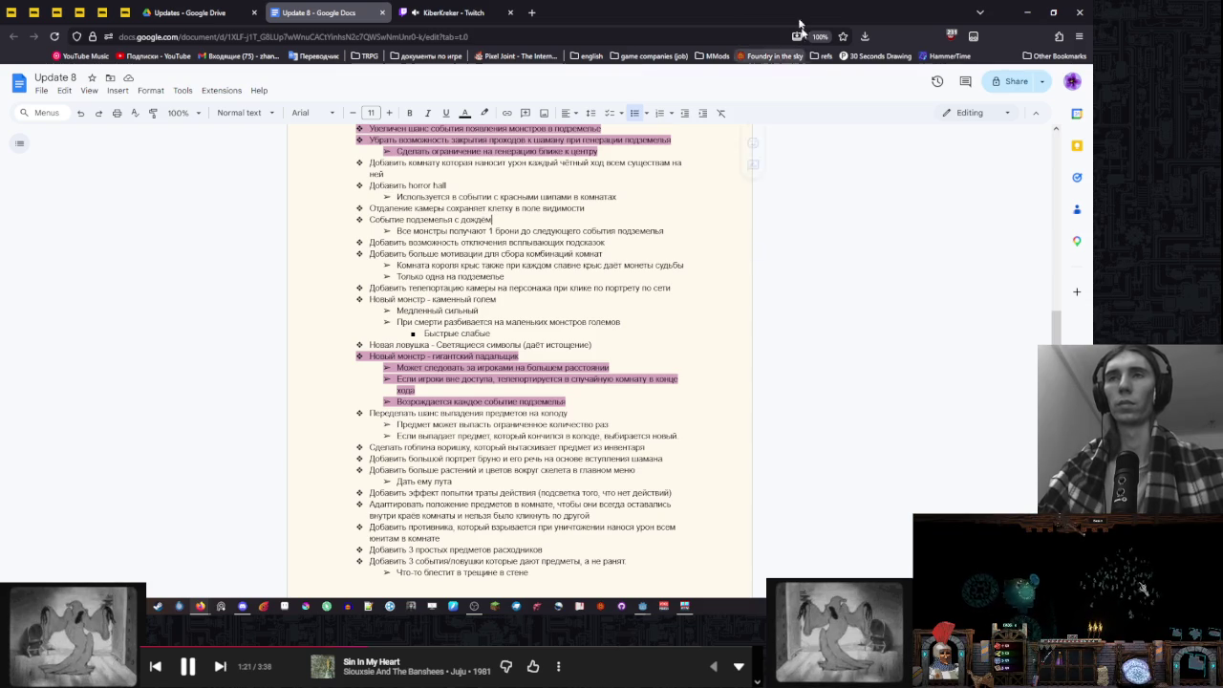
{"action": "left_click", "coordinate": [1027, 12]}
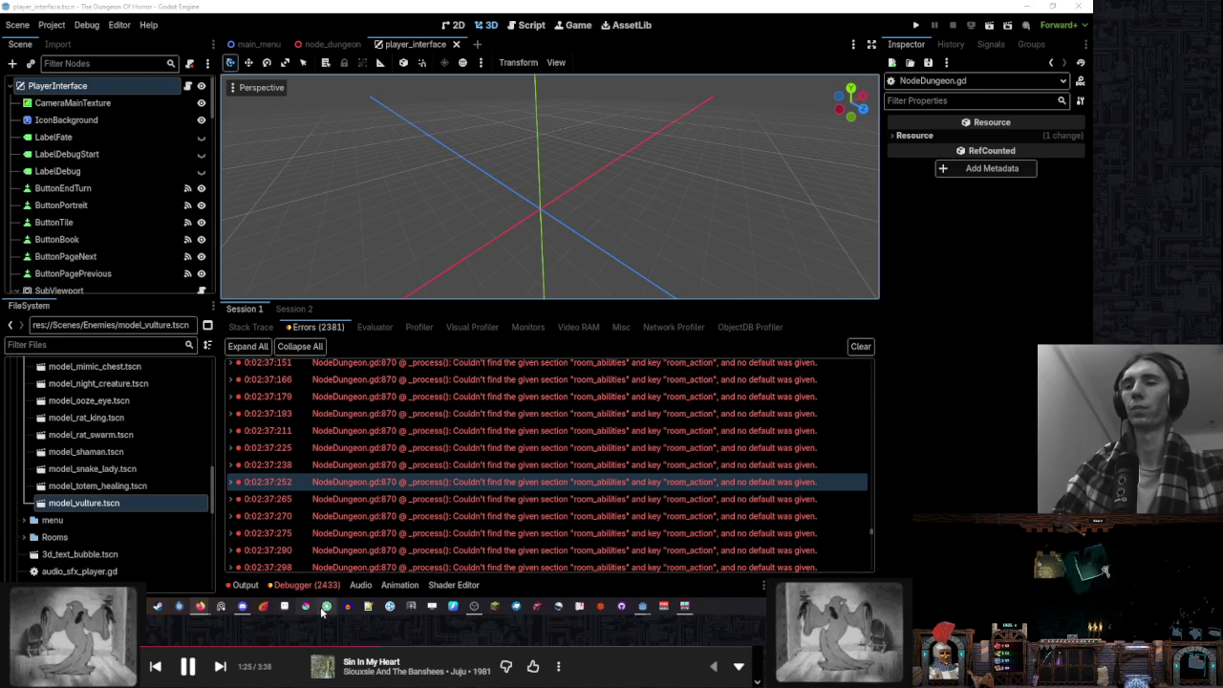
Draw 'brb' in white strokes on a blank area of the DungeonOfHorrorTrailerMap canvas
{"action": "left_click", "coordinate": [368, 606]}
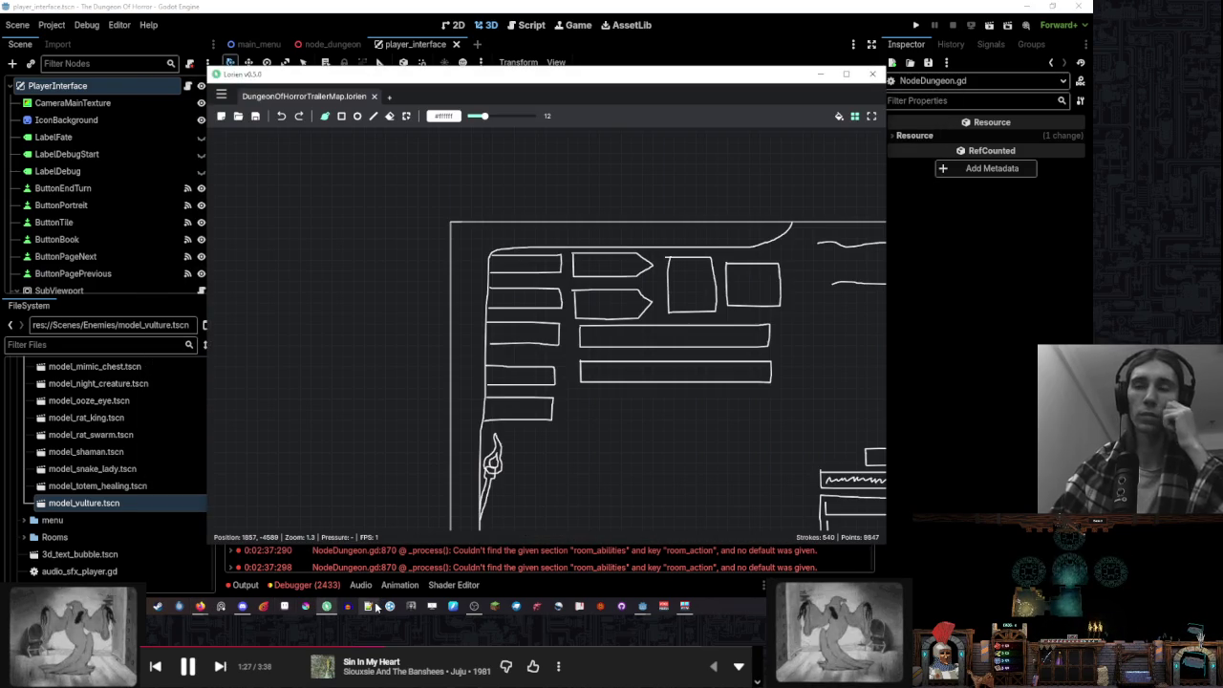
{"action": "left_click", "coordinate": [475, 458]}
{"action": "scroll", "coordinate": [491, 274], "scroll_direction": "up", "scroll_amount": 5}
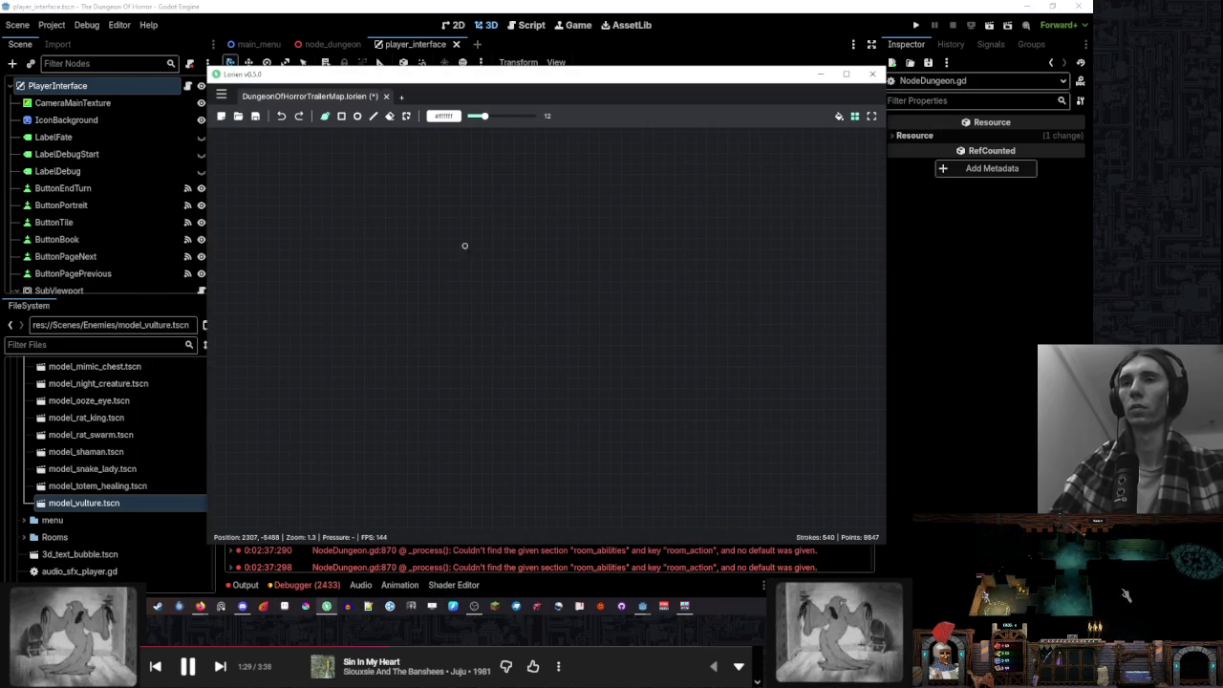
{"action": "left_click_drag", "start_coordinate": [463, 246], "coordinate": [461, 368]}
{"action": "mouse_move", "coordinate": [584, 329]}
{"action": "left_mouse_down"}
{"action": "mouse_move", "coordinate": [669, 278]}
{"action": "mouse_move", "coordinate": [734, 377]}
{"action": "left_mouse_up"}
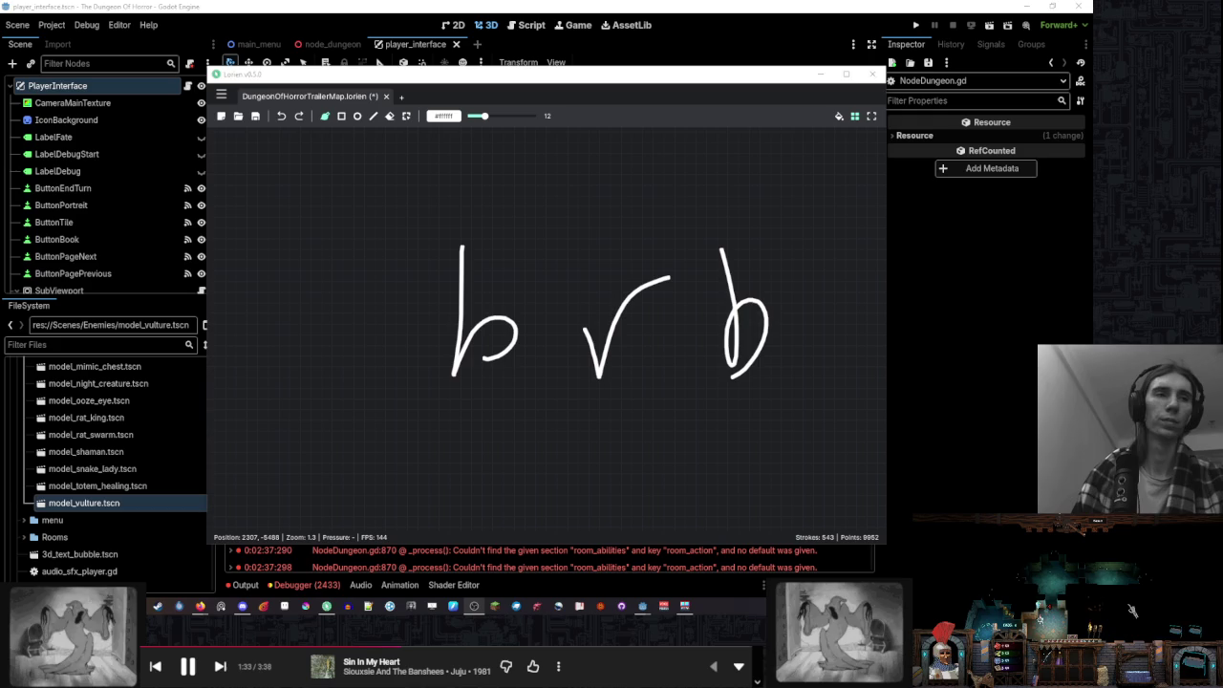
{"action": "left_click", "coordinate": [1114, 573]}
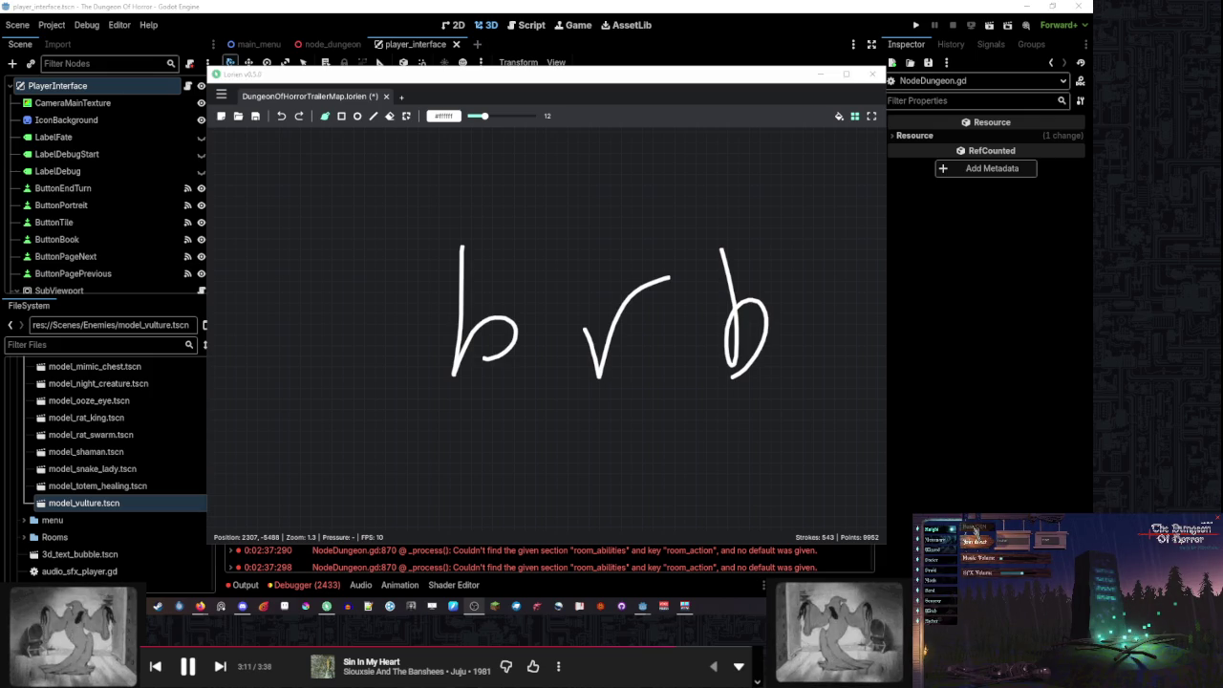
{"action": "left_click", "coordinate": [975, 532]}
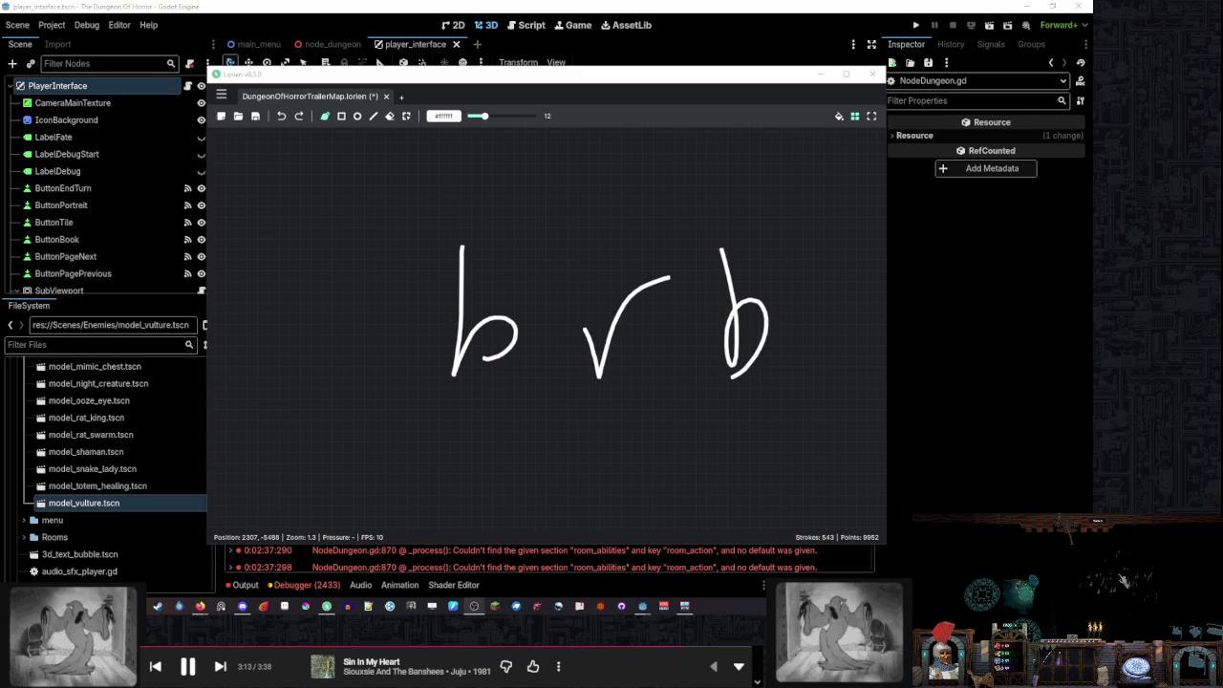
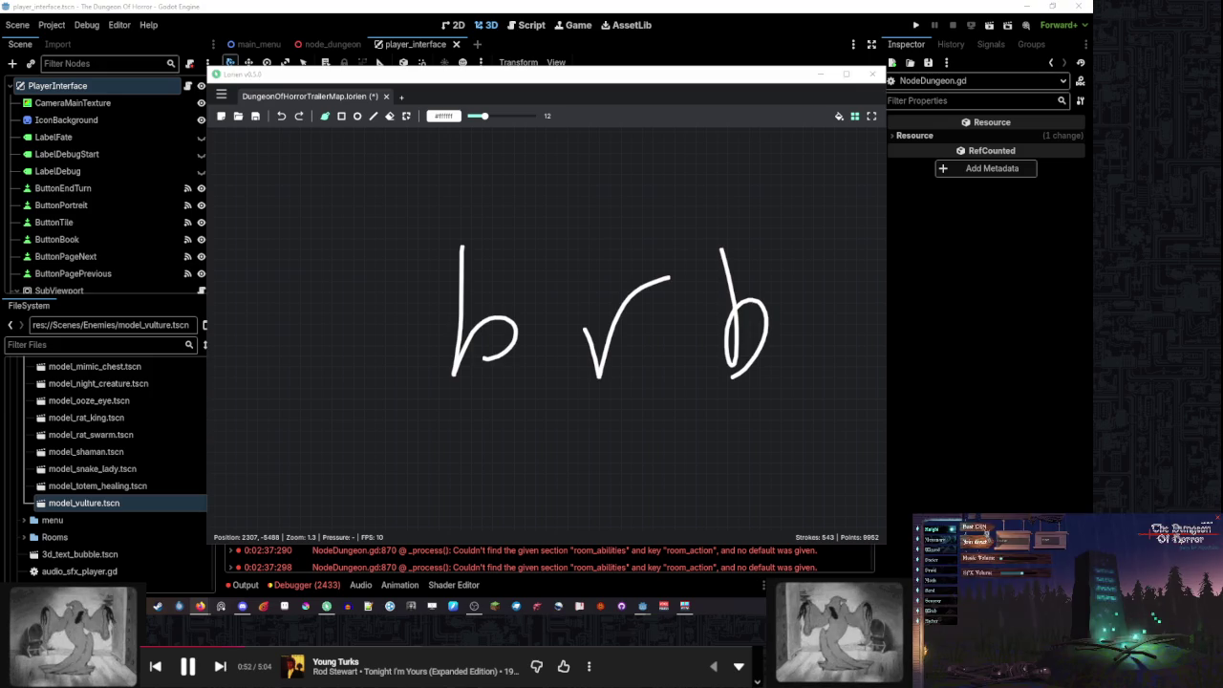
{"action": "left_click", "coordinate": [974, 531]}
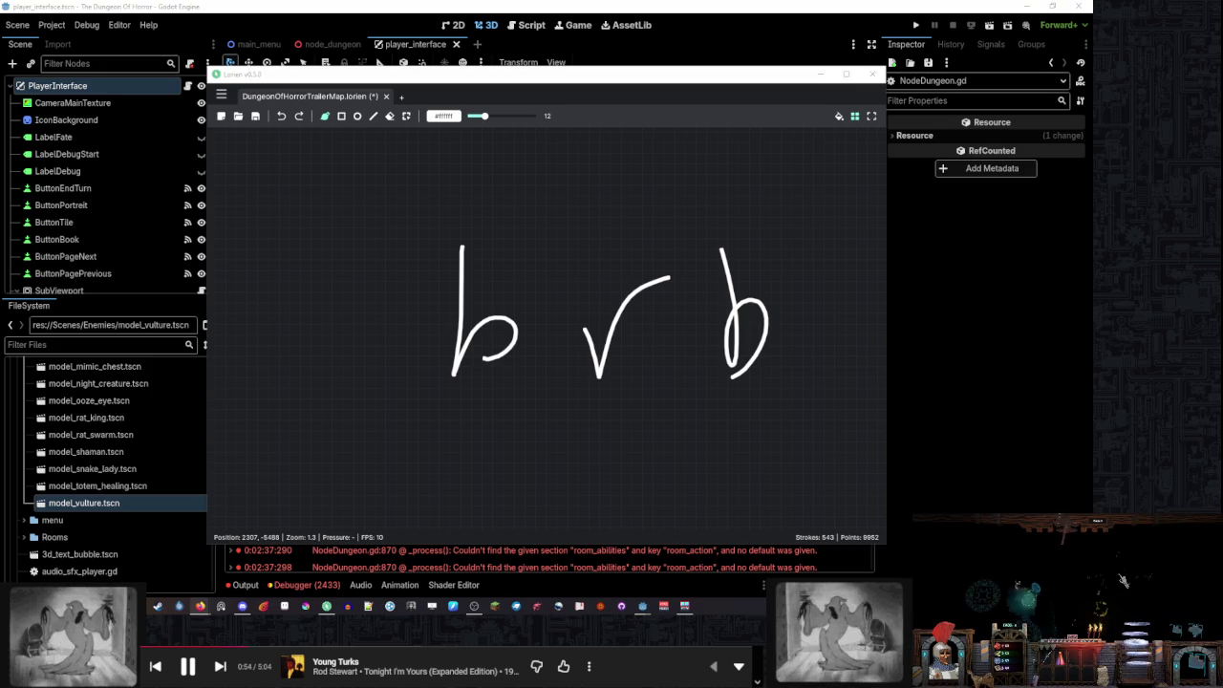